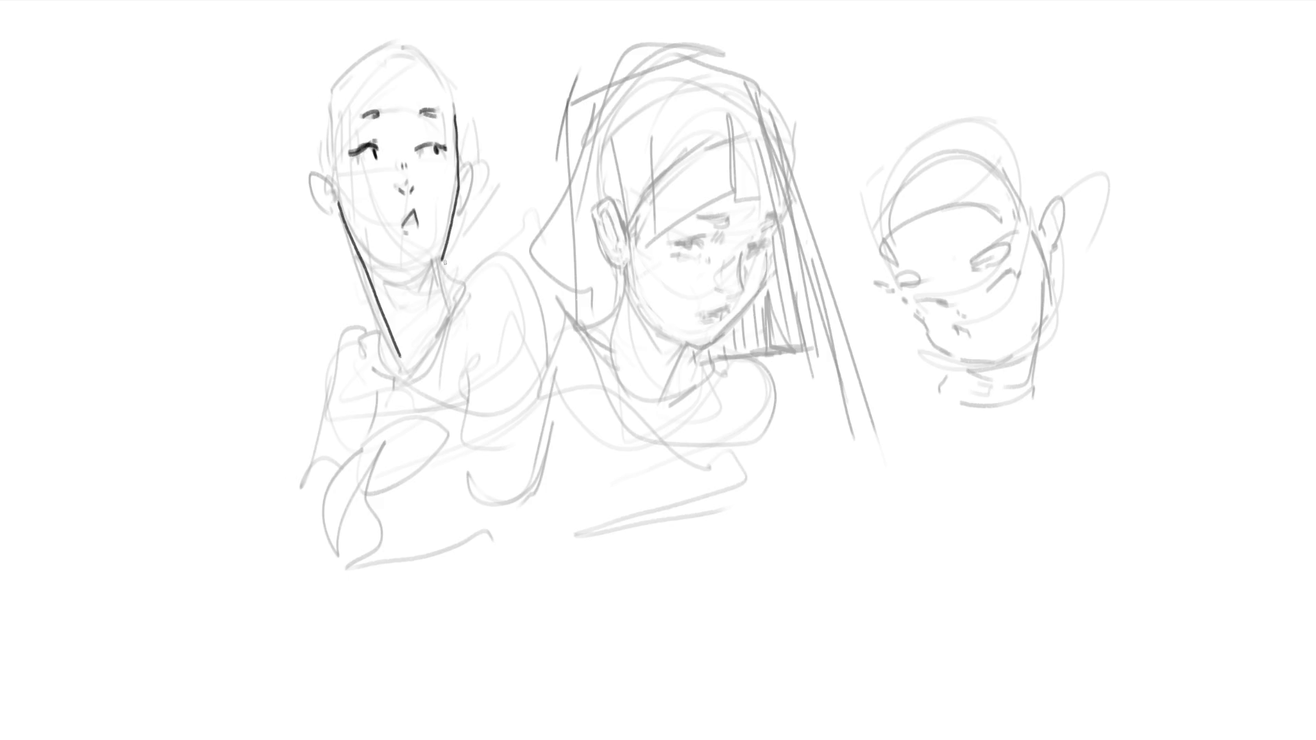
# Ink the left figure's chin, jaw, right cheek, left ear and the sides and top of the head.
pyautogui.moveTo(391, 271)
pyautogui.mouseDown()
pyautogui.moveTo(441, 268)
pyautogui.moveTo(426, 292)
pyautogui.moveTo(436, 261)
pyautogui.moveTo(438, 283)
pyautogui.mouseUp()
pyautogui.moveTo(466, 170); pyautogui.dragTo(454, 226)
pyautogui.moveTo(323, 163)
pyautogui.mouseDown()
pyautogui.moveTo(314, 182)
pyautogui.moveTo(329, 211)
pyautogui.mouseUp()
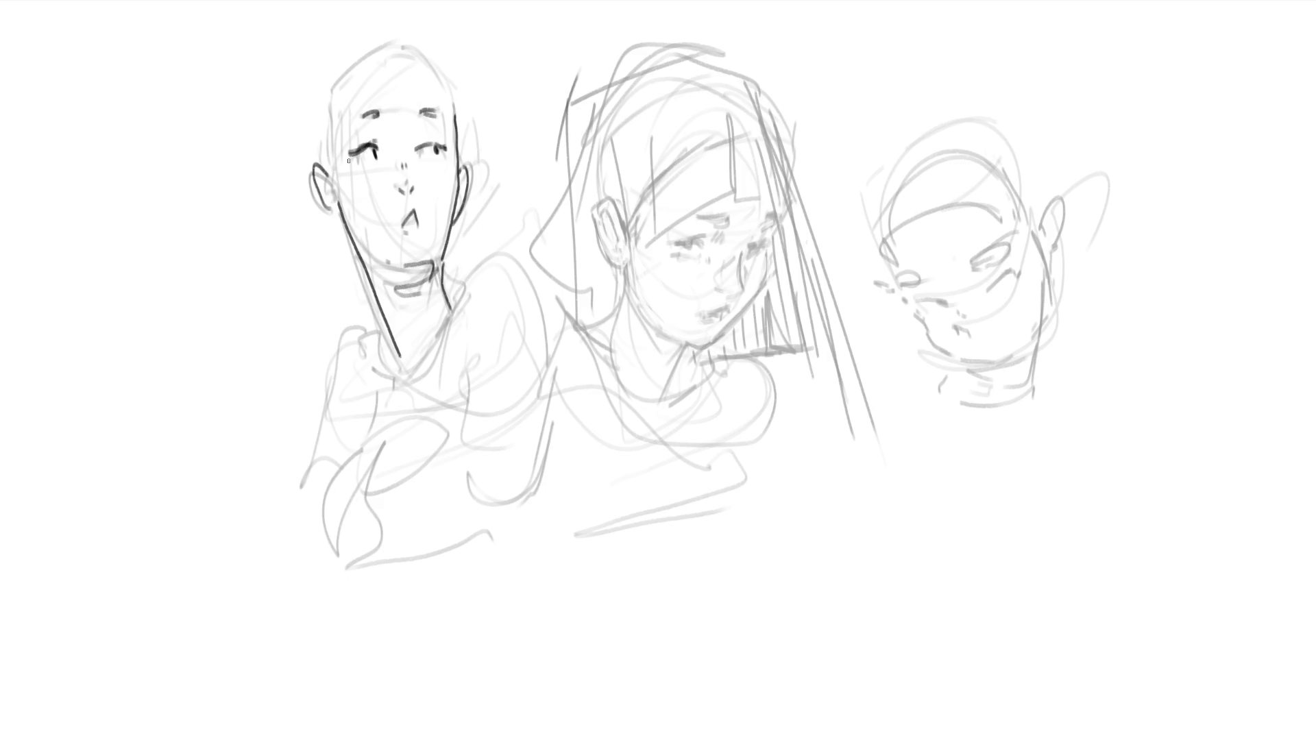
pyautogui.moveTo(328, 127); pyautogui.dragTo(325, 167)
pyautogui.moveTo(329, 87)
pyautogui.mouseDown()
pyautogui.moveTo(317, 130)
pyautogui.moveTo(377, 46)
pyautogui.moveTo(428, 64)
pyautogui.moveTo(453, 128)
pyautogui.moveTo(345, 122)
pyautogui.mouseUp()
pyautogui.moveTo(428, 79); pyautogui.dragTo(439, 105)
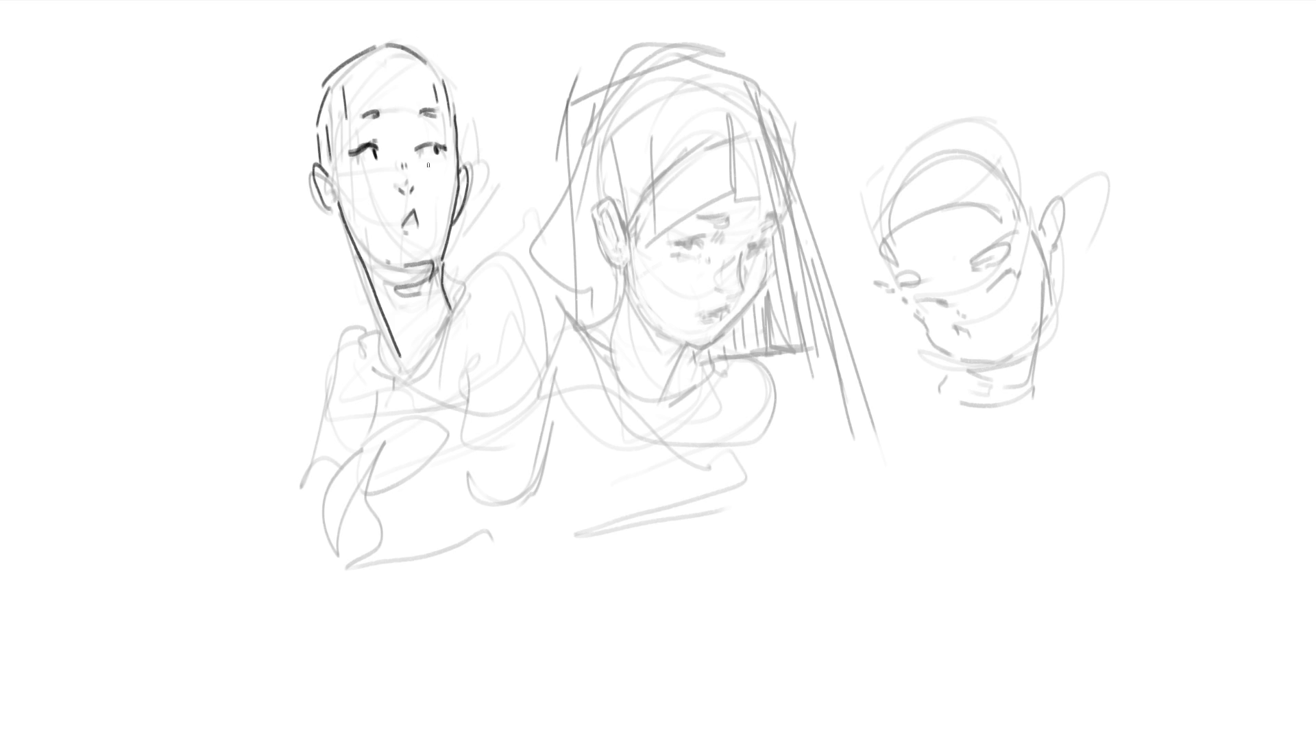
# Ink the left figure's neck and both shoulders and start a hair strand over the forehead.
pyautogui.moveTo(334, 221); pyautogui.dragTo(403, 352)
pyautogui.moveTo(373, 298)
pyautogui.mouseDown()
pyautogui.moveTo(386, 362)
pyautogui.moveTo(366, 360)
pyautogui.moveTo(338, 323)
pyautogui.moveTo(321, 416)
pyautogui.mouseUp()
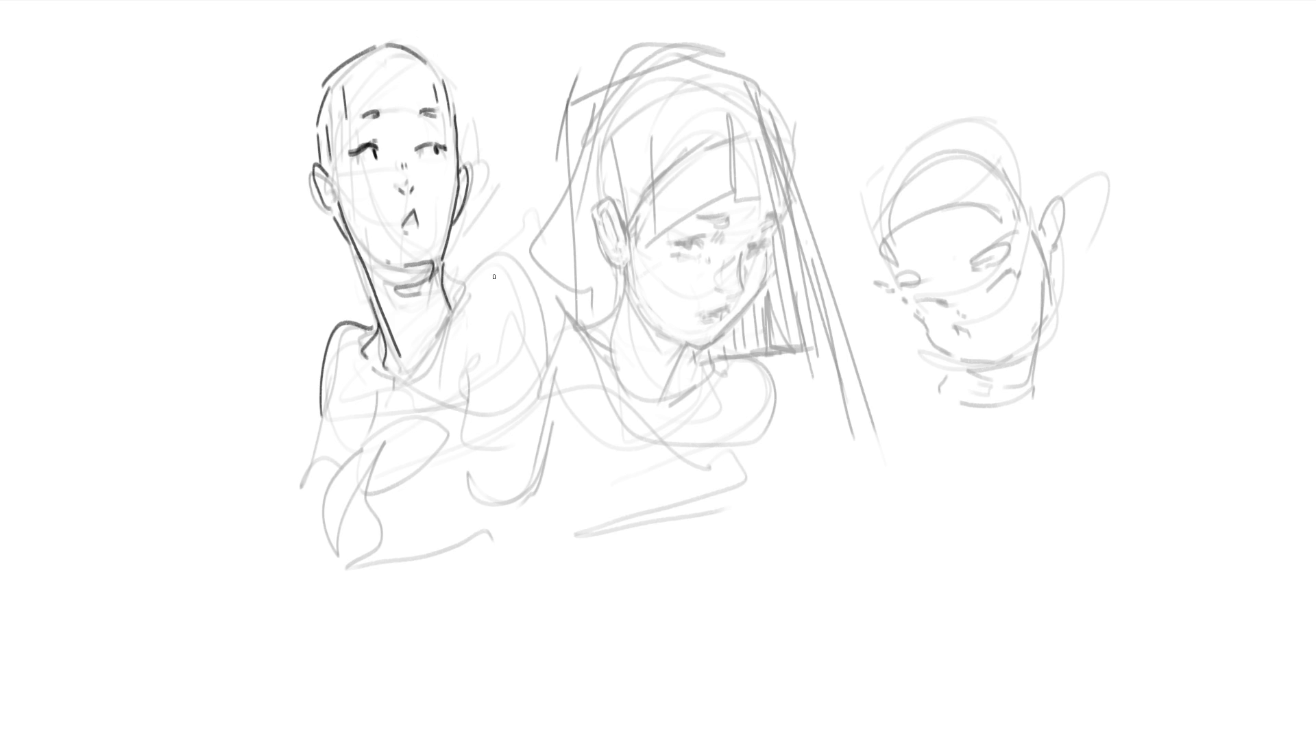
pyautogui.moveTo(449, 289)
pyautogui.mouseDown()
pyautogui.moveTo(462, 309)
pyautogui.moveTo(412, 401)
pyautogui.mouseUp()
pyautogui.moveTo(456, 299)
pyautogui.mouseDown()
pyautogui.moveTo(479, 272)
pyautogui.moveTo(545, 326)
pyautogui.mouseUp()
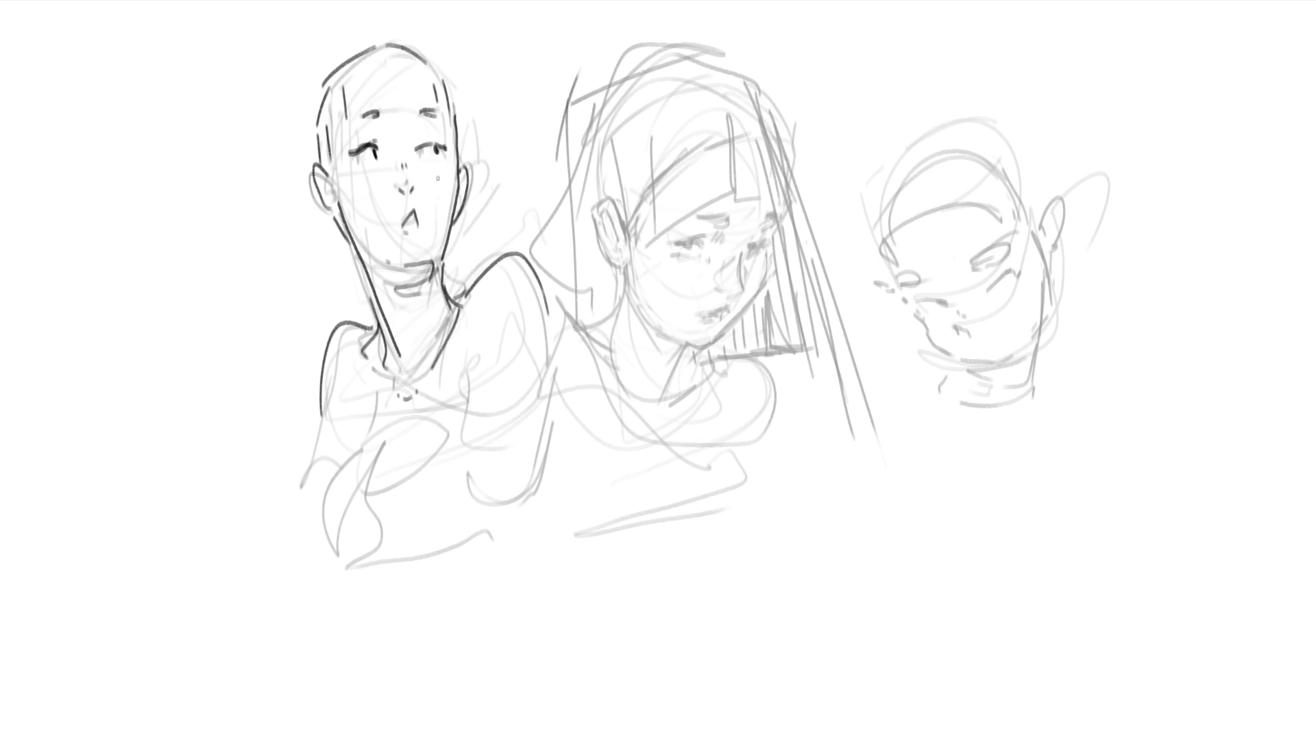
pyautogui.moveTo(362, 71); pyautogui.dragTo(330, 206)
# Draw curly hair across the top and down the right side of the left figure's head.
pyautogui.moveTo(350, 101)
pyautogui.mouseDown()
pyautogui.moveTo(429, 56)
pyautogui.moveTo(454, 113)
pyautogui.mouseUp()
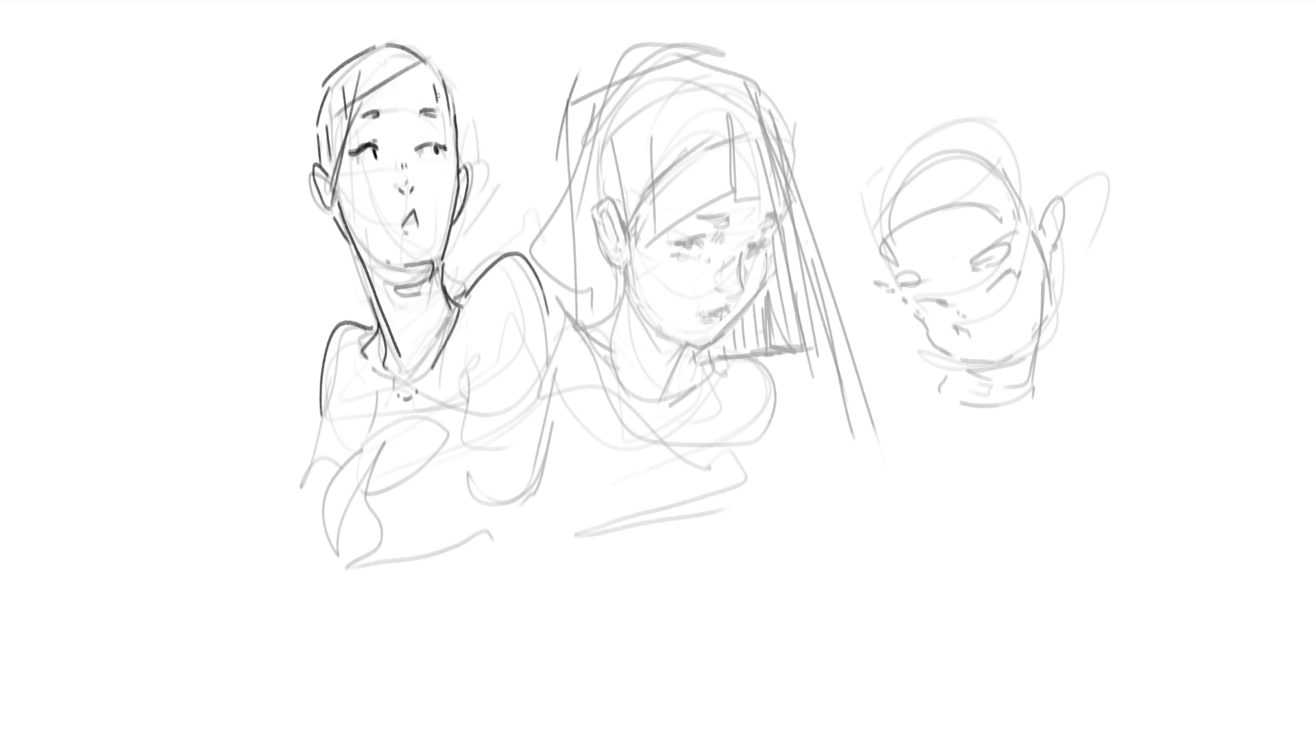
pyautogui.moveTo(440, 58); pyautogui.dragTo(469, 152)
pyautogui.moveTo(465, 94); pyautogui.dragTo(483, 161)
pyautogui.moveTo(451, 70)
pyautogui.mouseDown()
pyautogui.moveTo(512, 175)
pyautogui.moveTo(458, 257)
pyautogui.moveTo(518, 204)
pyautogui.moveTo(486, 253)
pyautogui.mouseUp()
pyautogui.moveTo(520, 166); pyautogui.dragTo(528, 173)
pyautogui.moveTo(454, 67); pyautogui.dragTo(504, 181)
# Add large and small hair curls down the left side of the head to the neck.
pyautogui.moveTo(358, 107)
pyautogui.mouseDown()
pyautogui.moveTo(438, 60)
pyautogui.moveTo(381, 29)
pyautogui.moveTo(327, 54)
pyautogui.moveTo(297, 141)
pyautogui.mouseUp()
pyautogui.moveTo(310, 60)
pyautogui.mouseDown()
pyautogui.moveTo(279, 198)
pyautogui.moveTo(309, 220)
pyautogui.mouseUp()
pyautogui.moveTo(263, 207)
pyautogui.mouseDown()
pyautogui.moveTo(260, 224)
pyautogui.moveTo(309, 255)
pyautogui.mouseUp()
pyautogui.moveTo(325, 245); pyautogui.dragTo(348, 275)
pyautogui.moveTo(346, 269); pyautogui.dragTo(363, 289)
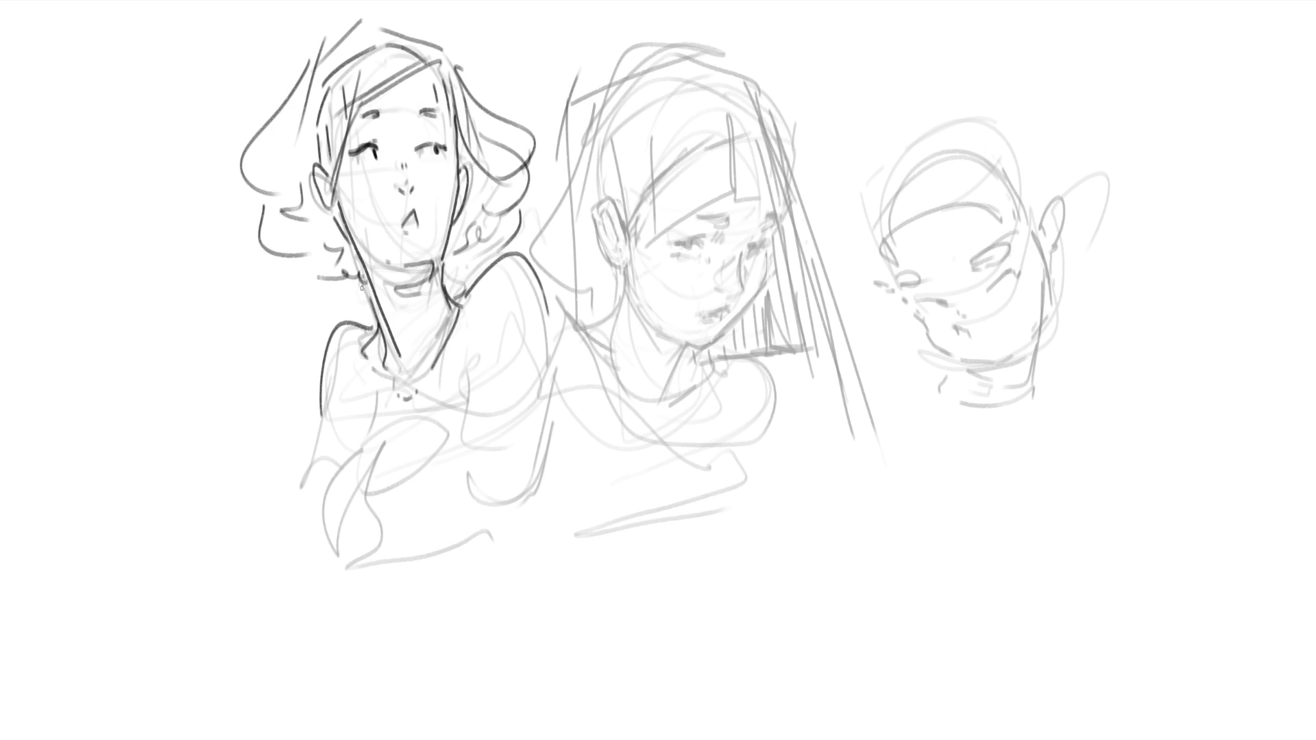
# Add marks under the left figure's eye and undo the tongue strokes in its mouth.
pyautogui.moveTo(438, 158); pyautogui.dragTo(440, 170)
pyautogui.moveTo(444, 158); pyautogui.dragTo(445, 171)
pyautogui.moveTo(415, 227)
pyautogui.mouseDown()
pyautogui.moveTo(411, 255)
pyautogui.moveTo(422, 235)
pyautogui.mouseUp()
pyautogui.hotkey('ctrl', 'z')
pyautogui.hotkey('ctrl', 'z')
pyautogui.hotkey('ctrl', 'z')
pyautogui.hotkey('ctrl', 'z')
# Ink the left figure's collar, long torso curve, bottom and arm lines with a side mark.
pyautogui.moveTo(360, 390); pyautogui.dragTo(408, 415)
pyautogui.moveTo(480, 375)
pyautogui.mouseDown()
pyautogui.moveTo(438, 448)
pyautogui.moveTo(449, 450)
pyautogui.moveTo(383, 468)
pyautogui.mouseUp()
pyautogui.moveTo(350, 453)
pyautogui.mouseDown()
pyautogui.moveTo(310, 504)
pyautogui.moveTo(322, 569)
pyautogui.moveTo(340, 531)
pyautogui.moveTo(346, 568)
pyautogui.mouseUp()
pyautogui.hotkey('ctrl', 'z')
pyautogui.hotkey('ctrl', 'z')
pyautogui.moveTo(373, 464)
pyautogui.mouseDown()
pyautogui.moveTo(383, 568)
pyautogui.moveTo(441, 559)
pyautogui.mouseUp()
pyautogui.moveTo(466, 450)
pyautogui.mouseDown()
pyautogui.moveTo(488, 525)
pyautogui.moveTo(484, 515)
pyautogui.mouseUp()
pyautogui.moveTo(464, 396); pyautogui.dragTo(535, 475)
pyautogui.moveTo(548, 331); pyautogui.dragTo(551, 367)
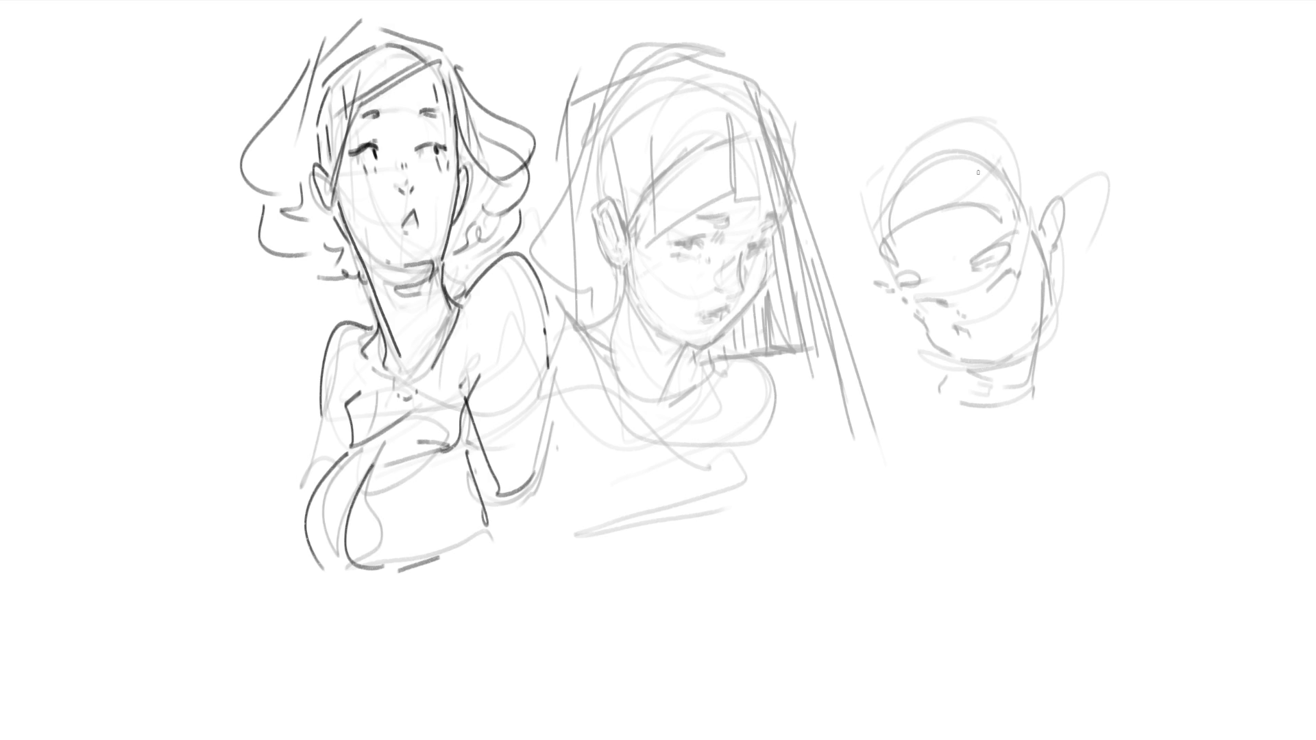
# Ink both eyes of the right-hand head and a short mark below the right eye.
pyautogui.moveTo(900, 281)
pyautogui.mouseDown()
pyautogui.moveTo(914, 280)
pyautogui.moveTo(899, 275)
pyautogui.mouseUp()
pyautogui.moveTo(978, 262); pyautogui.dragTo(1011, 239)
pyautogui.moveTo(996, 284)
pyautogui.mouseDown()
pyautogui.moveTo(1023, 266)
pyautogui.moveTo(1000, 285)
pyautogui.moveTo(1031, 277)
pyautogui.moveTo(912, 304)
pyautogui.moveTo(944, 314)
pyautogui.mouseUp()
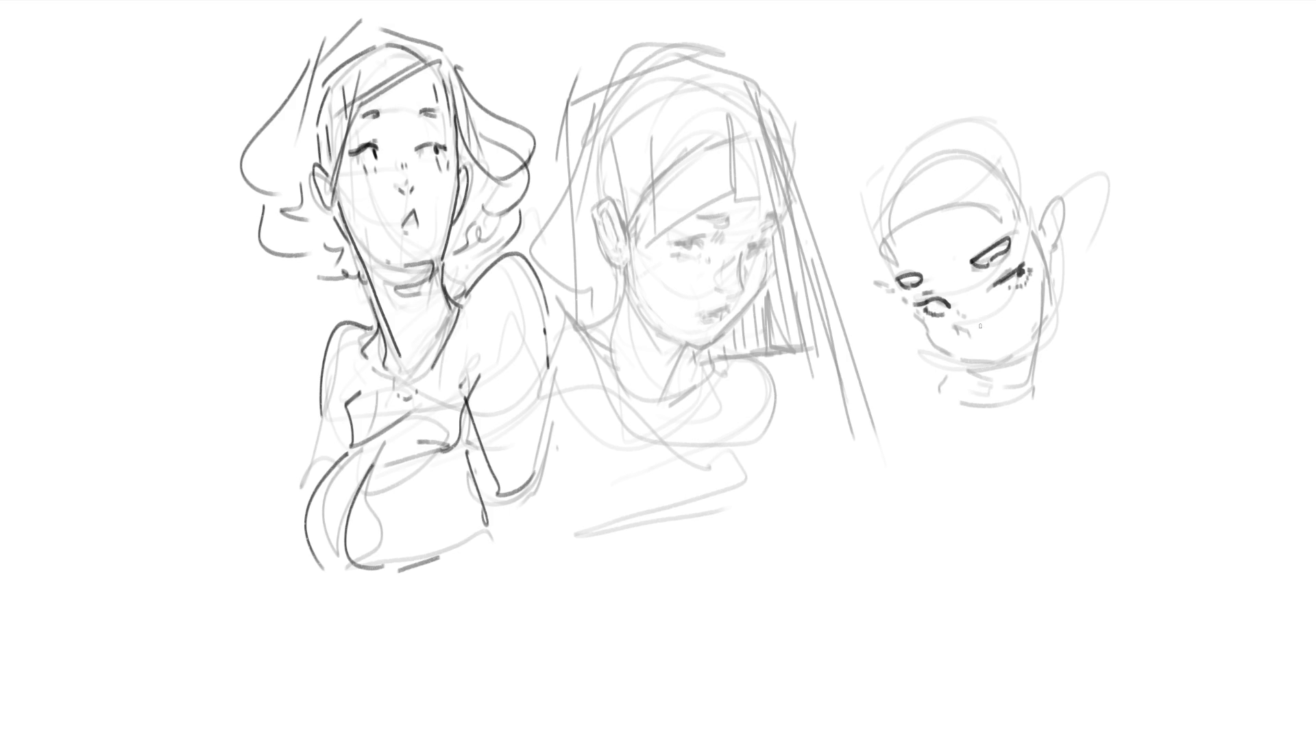
# Ink the right-hand head's nose and left jaw, undoing a too-straight neck-and-jaw line.
pyautogui.moveTo(974, 339)
pyautogui.mouseDown()
pyautogui.moveTo(1023, 346)
pyautogui.moveTo(1005, 360)
pyautogui.moveTo(1028, 348)
pyautogui.mouseUp()
pyautogui.moveTo(1040, 288); pyautogui.dragTo(1040, 310)
pyautogui.moveTo(923, 322)
pyautogui.mouseDown()
pyautogui.moveTo(1012, 383)
pyautogui.moveTo(1034, 375)
pyautogui.mouseUp()
pyautogui.moveTo(1047, 242); pyautogui.dragTo(1049, 368)
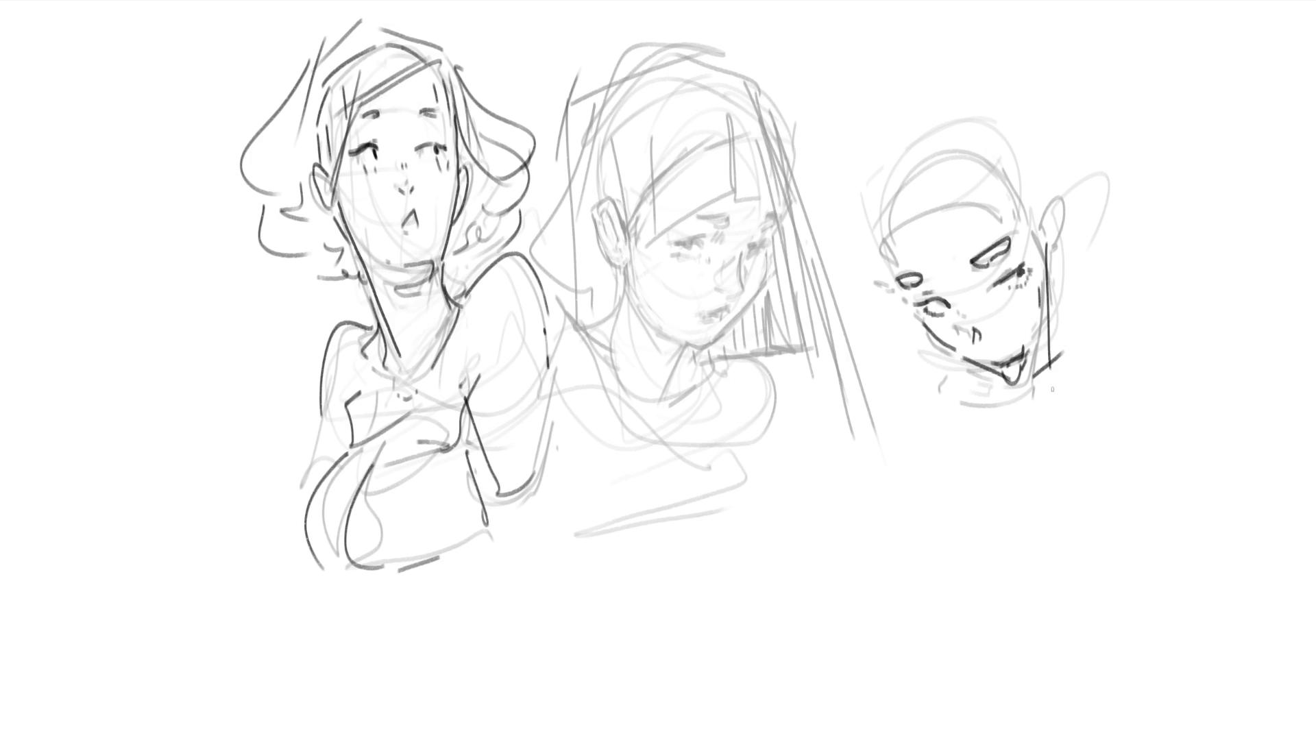
pyautogui.hotkey('ctrl', 'z')
# Redraw the right jaw as a curve until it reads well, then ink the top of the head.
pyautogui.moveTo(1037, 240); pyautogui.dragTo(1048, 360)
pyautogui.hotkey('ctrl', 'z')
pyautogui.moveTo(1055, 257); pyautogui.dragTo(1058, 350)
pyautogui.hotkey('ctrl', 'z')
pyautogui.hotkey('ctrl', 'z')
pyautogui.moveTo(1055, 257); pyautogui.dragTo(1059, 335)
pyautogui.hotkey('ctrl', 'z')
pyautogui.moveTo(1055, 255); pyautogui.dragTo(1046, 358)
pyautogui.moveTo(885, 254)
pyautogui.mouseDown()
pyautogui.moveTo(954, 207)
pyautogui.moveTo(1010, 219)
pyautogui.moveTo(1038, 195)
pyautogui.moveTo(1057, 233)
pyautogui.mouseUp()
# Arc a taller outline over the right-hand head with short hair strokes, undoing a stray long stroke.
pyautogui.moveTo(878, 234); pyautogui.dragTo(931, 140)
pyautogui.moveTo(876, 190)
pyautogui.mouseDown()
pyautogui.moveTo(987, 122)
pyautogui.moveTo(1022, 197)
pyautogui.mouseUp()
pyautogui.moveTo(869, 176)
pyautogui.mouseDown()
pyautogui.moveTo(866, 344)
pyautogui.moveTo(966, 445)
pyautogui.mouseUp()
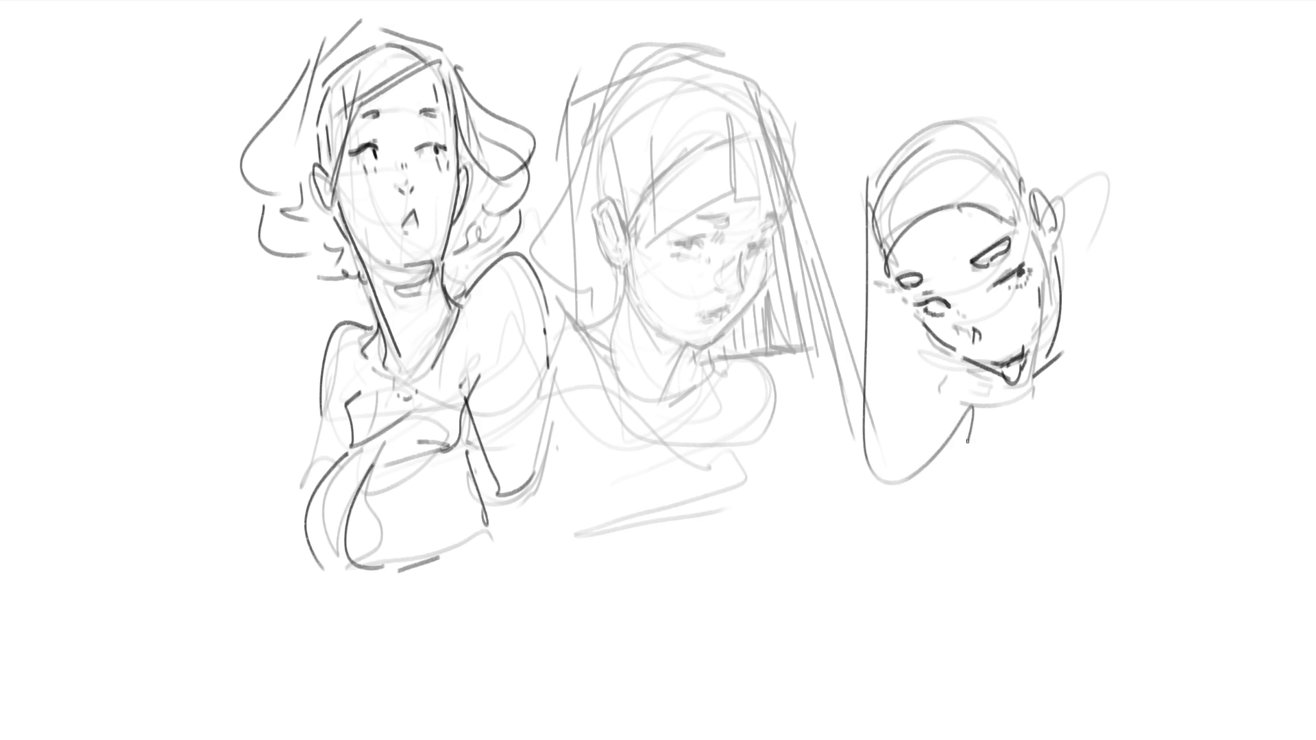
pyautogui.hotkey('ctrl', 'z')
pyautogui.moveTo(891, 212); pyautogui.dragTo(888, 253)
pyautogui.moveTo(913, 191); pyautogui.dragTo(900, 222)
pyautogui.moveTo(963, 195)
pyautogui.mouseDown()
pyautogui.moveTo(990, 161)
pyautogui.moveTo(1015, 202)
pyautogui.mouseUp()
pyautogui.moveTo(933, 154); pyautogui.dragTo(1017, 144)
pyautogui.moveTo(860, 202)
pyautogui.mouseDown()
pyautogui.moveTo(904, 115)
pyautogui.moveTo(992, 132)
pyautogui.mouseUp()
# Draw the hair bun with a tail, the skull's right side and ear details, then collar and shoulder loops.
pyautogui.moveTo(905, 108); pyautogui.dragTo(934, 101)
pyautogui.moveTo(912, 109)
pyautogui.mouseDown()
pyautogui.moveTo(880, 42)
pyautogui.moveTo(966, 83)
pyautogui.mouseUp()
pyautogui.moveTo(960, 91)
pyautogui.mouseDown()
pyautogui.moveTo(987, 96)
pyautogui.moveTo(1026, 187)
pyautogui.mouseUp()
pyautogui.moveTo(1037, 165)
pyautogui.mouseDown()
pyautogui.moveTo(1064, 171)
pyautogui.moveTo(1039, 251)
pyautogui.moveTo(1060, 261)
pyautogui.moveTo(1080, 197)
pyautogui.moveTo(1096, 280)
pyautogui.moveTo(1069, 289)
pyautogui.moveTo(1064, 412)
pyautogui.mouseUp()
pyautogui.moveTo(1064, 411)
pyautogui.mouseDown()
pyautogui.moveTo(1060, 337)
pyautogui.moveTo(1010, 421)
pyautogui.moveTo(1016, 435)
pyautogui.moveTo(998, 381)
pyautogui.moveTo(1039, 402)
pyautogui.moveTo(993, 412)
pyautogui.moveTo(1046, 444)
pyautogui.mouseUp()
pyautogui.moveTo(1060, 386)
pyautogui.mouseDown()
pyautogui.moveTo(1039, 429)
pyautogui.moveTo(1043, 460)
pyautogui.moveTo(996, 469)
pyautogui.mouseUp()
pyautogui.moveTo(995, 449)
pyautogui.mouseDown()
pyautogui.moveTo(1066, 412)
pyautogui.moveTo(1099, 367)
pyautogui.moveTo(983, 530)
pyautogui.moveTo(917, 442)
pyautogui.moveTo(1085, 473)
pyautogui.moveTo(1146, 564)
pyautogui.moveTo(1059, 619)
pyautogui.moveTo(1131, 470)
pyautogui.moveTo(1222, 386)
pyautogui.moveTo(1157, 496)
pyautogui.mouseUp()
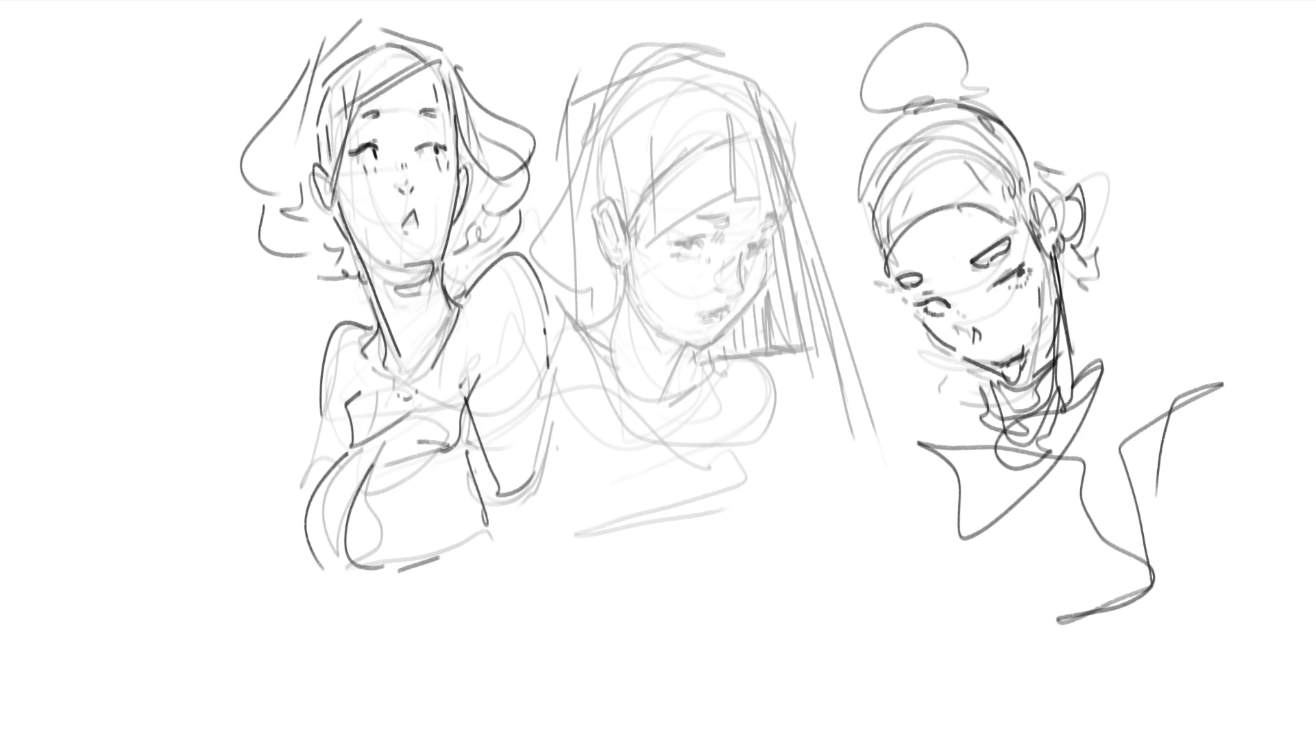
# Erase the right figure's neck and torso strokes and mirror the canvas view with M.
pyautogui.moveTo(1132, 397)
pyautogui.mouseDown()
pyautogui.moveTo(970, 543)
pyautogui.moveTo(1160, 258)
pyautogui.moveTo(1191, 414)
pyautogui.moveTo(1043, 500)
pyautogui.moveTo(1028, 470)
pyautogui.moveTo(1248, 368)
pyautogui.moveTo(1070, 619)
pyautogui.moveTo(1058, 514)
pyautogui.moveTo(1207, 408)
pyautogui.moveTo(1011, 505)
pyautogui.moveTo(1004, 92)
pyautogui.mouseUp()
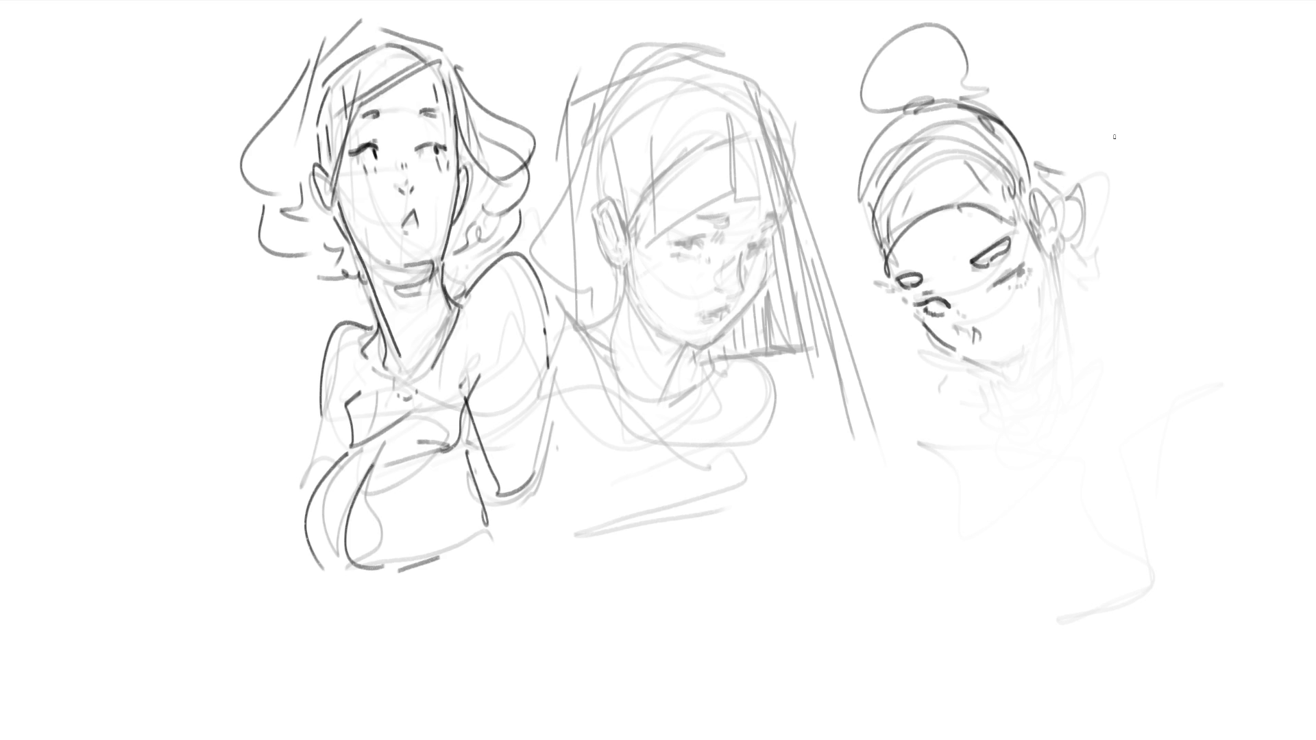
pyautogui.press('m')
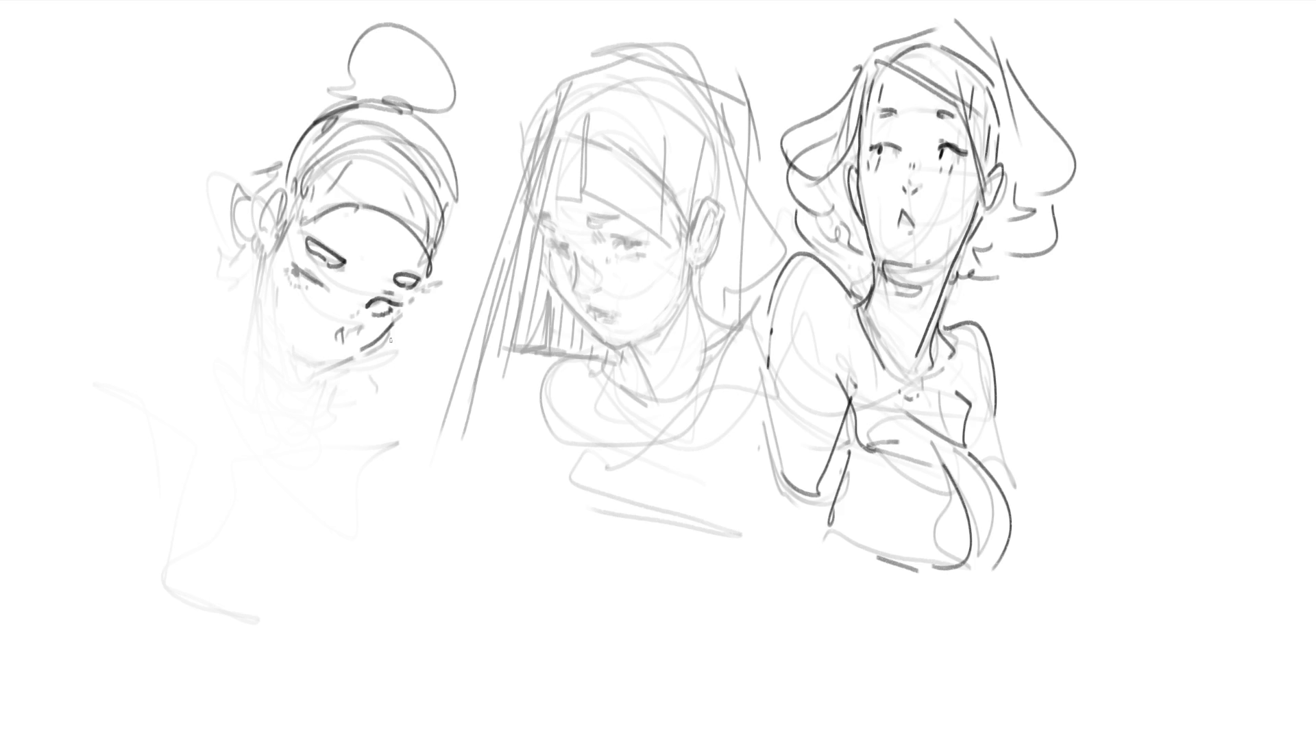
# Darken the bun-haired figure's nose-to-chin line, cheek, jaw and chin, and outline her ear.
pyautogui.moveTo(375, 283); pyautogui.dragTo(331, 360)
pyautogui.moveTo(278, 289)
pyautogui.mouseDown()
pyautogui.moveTo(322, 345)
pyautogui.moveTo(361, 358)
pyautogui.moveTo(420, 288)
pyautogui.moveTo(352, 361)
pyautogui.moveTo(327, 366)
pyautogui.moveTo(271, 287)
pyautogui.mouseUp()
pyautogui.moveTo(279, 239); pyautogui.dragTo(265, 338)
pyautogui.moveTo(266, 270)
pyautogui.mouseDown()
pyautogui.moveTo(270, 354)
pyautogui.moveTo(294, 379)
pyautogui.moveTo(327, 380)
pyautogui.mouseUp()
pyautogui.moveTo(315, 377); pyautogui.dragTo(366, 349)
pyautogui.moveTo(276, 189)
pyautogui.mouseDown()
pyautogui.moveTo(258, 245)
pyautogui.moveTo(276, 218)
pyautogui.mouseUp()
pyautogui.moveTo(445, 261)
pyautogui.mouseDown()
pyautogui.moveTo(429, 290)
pyautogui.moveTo(455, 212)
pyautogui.moveTo(412, 136)
pyautogui.moveTo(319, 99)
pyautogui.moveTo(429, 31)
pyautogui.moveTo(451, 122)
pyautogui.mouseUp()
# Refine her bun with darker lines, redraw the jaw and add under-eye marks, undoing a misplaced ear stroke.
pyautogui.moveTo(362, 76); pyautogui.dragTo(436, 57)
pyautogui.moveTo(436, 92)
pyautogui.mouseDown()
pyautogui.moveTo(411, 68)
pyautogui.moveTo(406, 175)
pyautogui.mouseUp()
pyautogui.moveTo(387, 346); pyautogui.dragTo(402, 327)
pyautogui.moveTo(274, 311)
pyautogui.mouseDown()
pyautogui.moveTo(298, 381)
pyautogui.moveTo(376, 360)
pyautogui.moveTo(394, 333)
pyautogui.mouseUp()
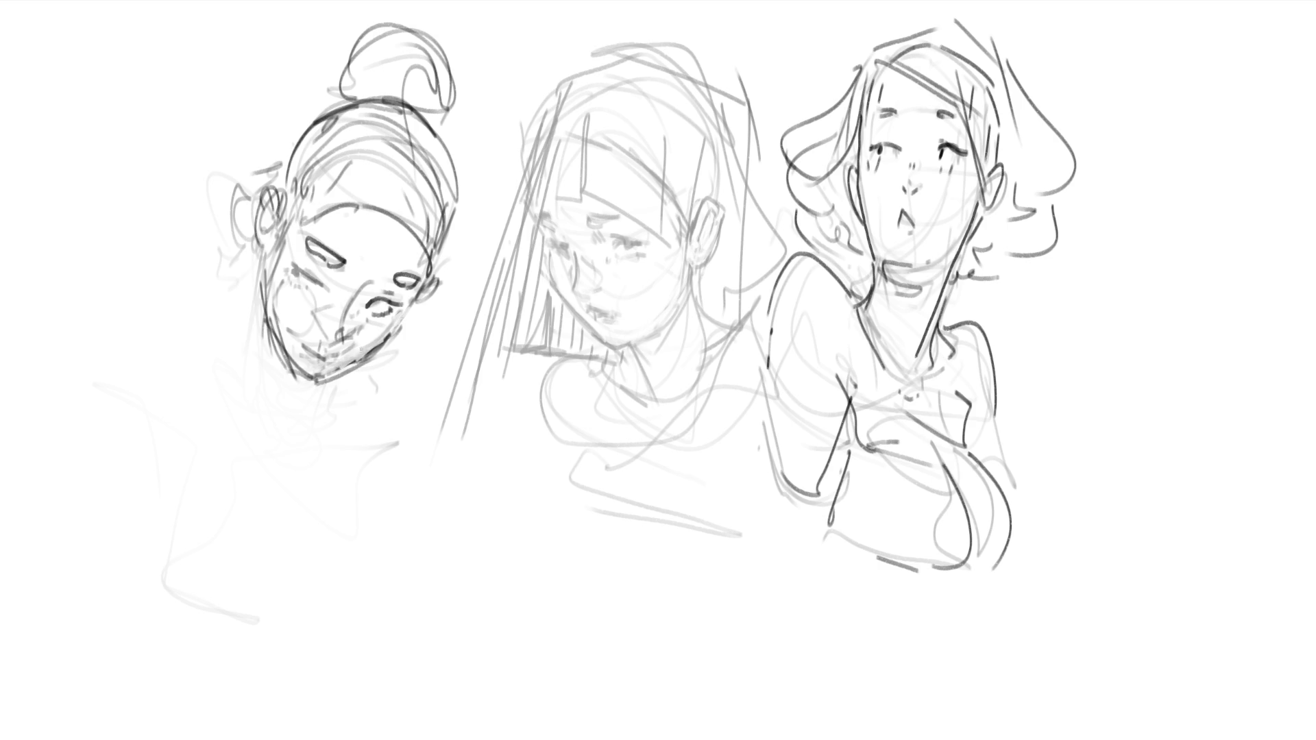
pyautogui.moveTo(302, 262)
pyautogui.mouseDown()
pyautogui.moveTo(330, 283)
pyautogui.moveTo(307, 284)
pyautogui.moveTo(318, 292)
pyautogui.mouseUp()
pyautogui.moveTo(315, 265)
pyautogui.mouseDown()
pyautogui.moveTo(307, 273)
pyautogui.moveTo(321, 280)
pyautogui.mouseUp()
pyautogui.moveTo(261, 236)
pyautogui.mouseDown()
pyautogui.moveTo(256, 189)
pyautogui.moveTo(278, 165)
pyautogui.moveTo(286, 211)
pyautogui.mouseUp()
pyautogui.hotkey('ctrl', 'z')
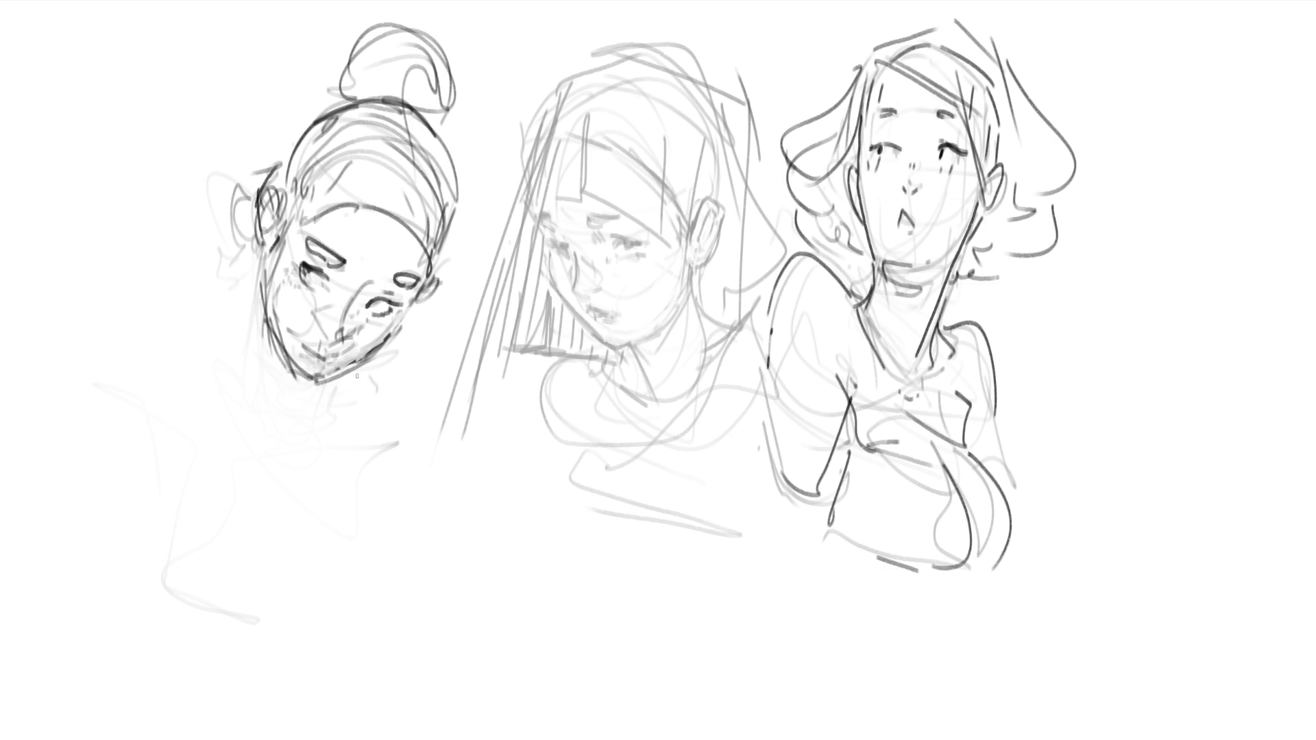
# Add a line below her chin and trace dark contours down both sides of her face.
pyautogui.moveTo(315, 359); pyautogui.dragTo(327, 356)
pyautogui.moveTo(468, 243); pyautogui.dragTo(440, 280)
pyautogui.moveTo(294, 130); pyautogui.dragTo(258, 339)
pyautogui.moveTo(258, 167); pyautogui.dragTo(277, 343)
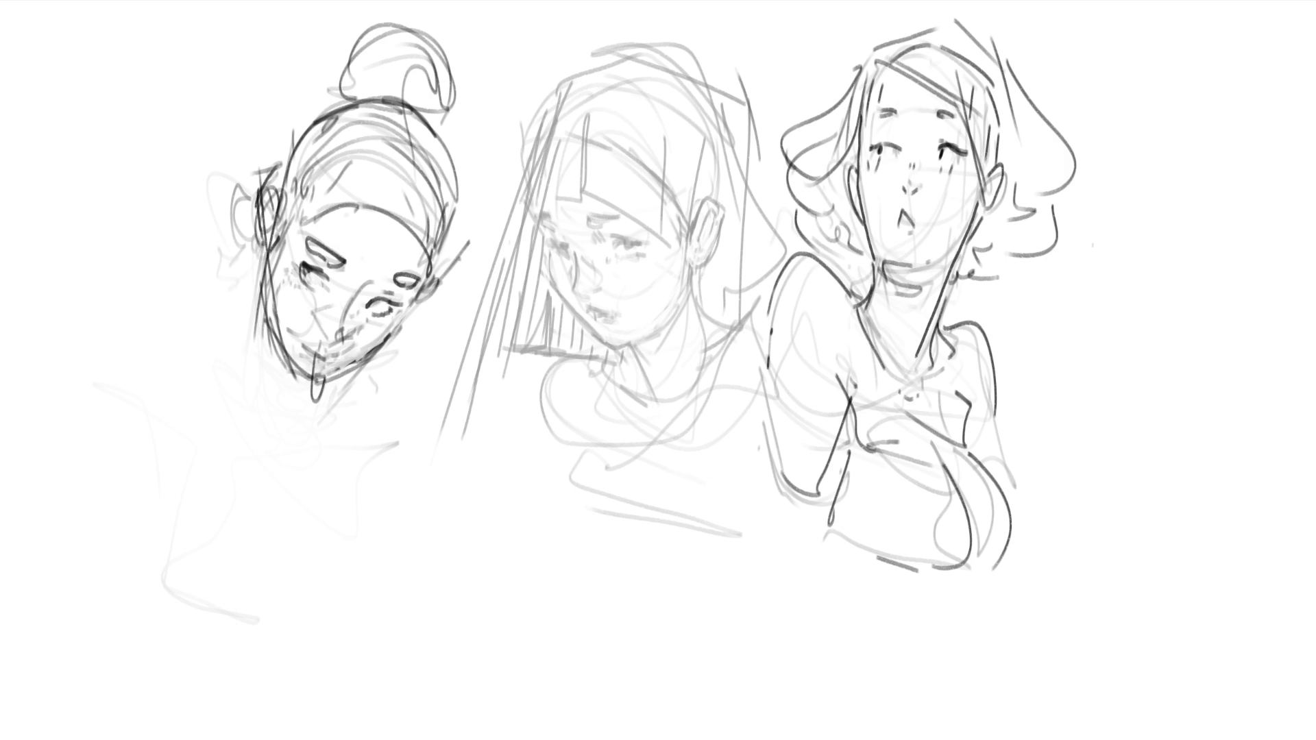
# Ink the middle figure's neck, collar, chest and torso lines, erasing a stray neck segment.
pyautogui.moveTo(629, 349); pyautogui.dragTo(571, 432)
pyautogui.moveTo(569, 386)
pyautogui.mouseDown()
pyautogui.moveTo(592, 474)
pyautogui.moveTo(632, 537)
pyautogui.mouseUp()
pyautogui.moveTo(610, 475); pyautogui.dragTo(711, 427)
pyautogui.moveTo(629, 405); pyautogui.dragTo(729, 386)
pyautogui.moveTo(628, 349); pyautogui.dragTo(671, 406)
pyautogui.moveTo(691, 280); pyautogui.dragTo(671, 407)
pyautogui.moveTo(714, 309)
pyautogui.mouseDown()
pyautogui.moveTo(685, 394)
pyautogui.moveTo(750, 328)
pyautogui.mouseUp()
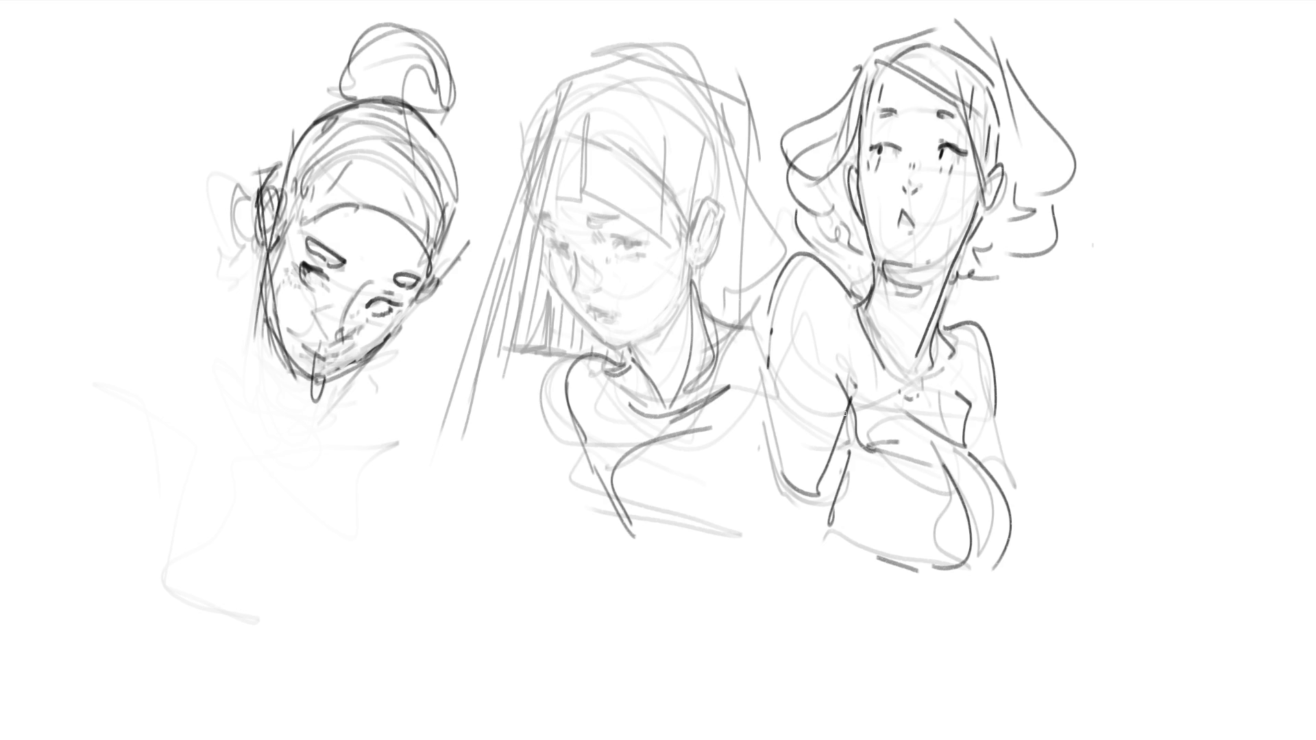
pyautogui.moveTo(691, 273)
pyautogui.mouseDown()
pyautogui.moveTo(693, 321)
pyautogui.moveTo(691, 309)
pyautogui.mouseUp()
# Ink the middle figure's jaw to chin, darken her eyes and lashes and draw the left eyebrow.
pyautogui.moveTo(615, 351); pyautogui.dragTo(663, 327)
pyautogui.moveTo(549, 258); pyautogui.dragTo(613, 346)
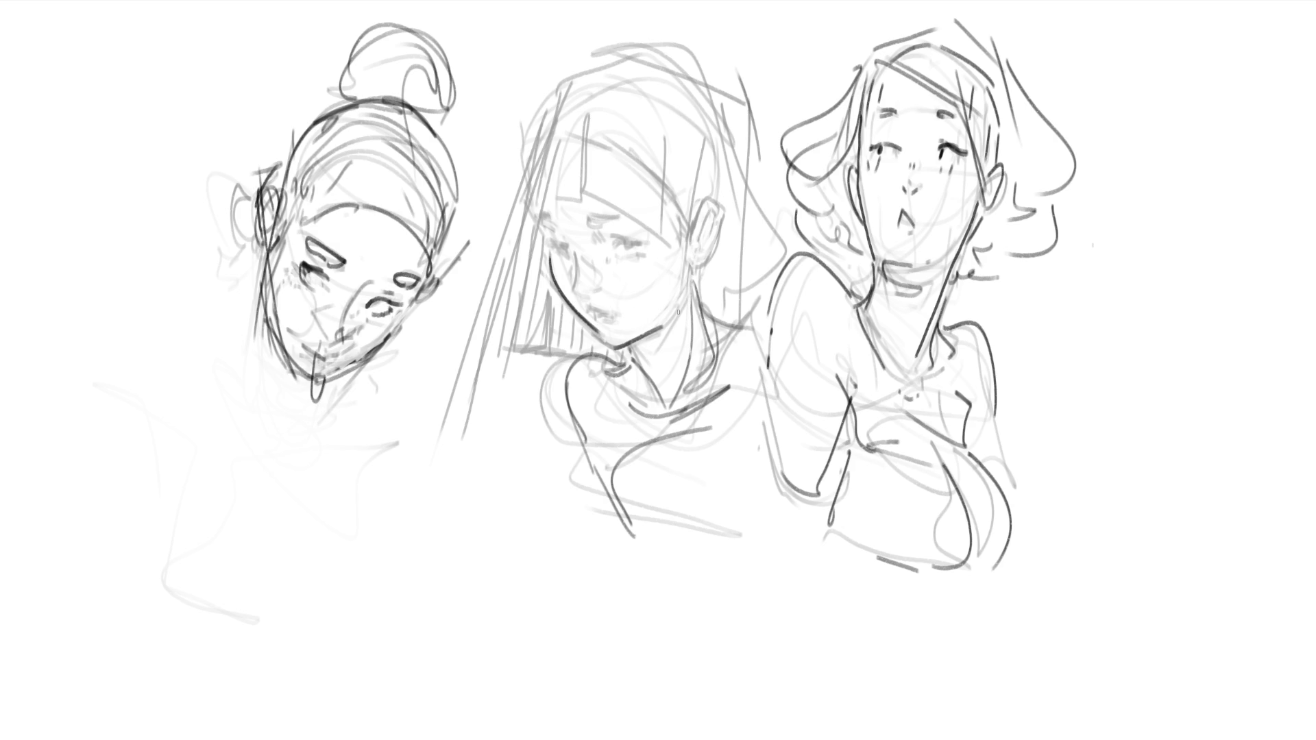
pyautogui.moveTo(548, 245); pyautogui.dragTo(649, 244)
pyautogui.moveTo(559, 248)
pyautogui.mouseDown()
pyautogui.moveTo(629, 238)
pyautogui.moveTo(599, 218)
pyautogui.moveTo(634, 221)
pyautogui.mouseUp()
pyautogui.moveTo(538, 217); pyautogui.dragTo(560, 231)
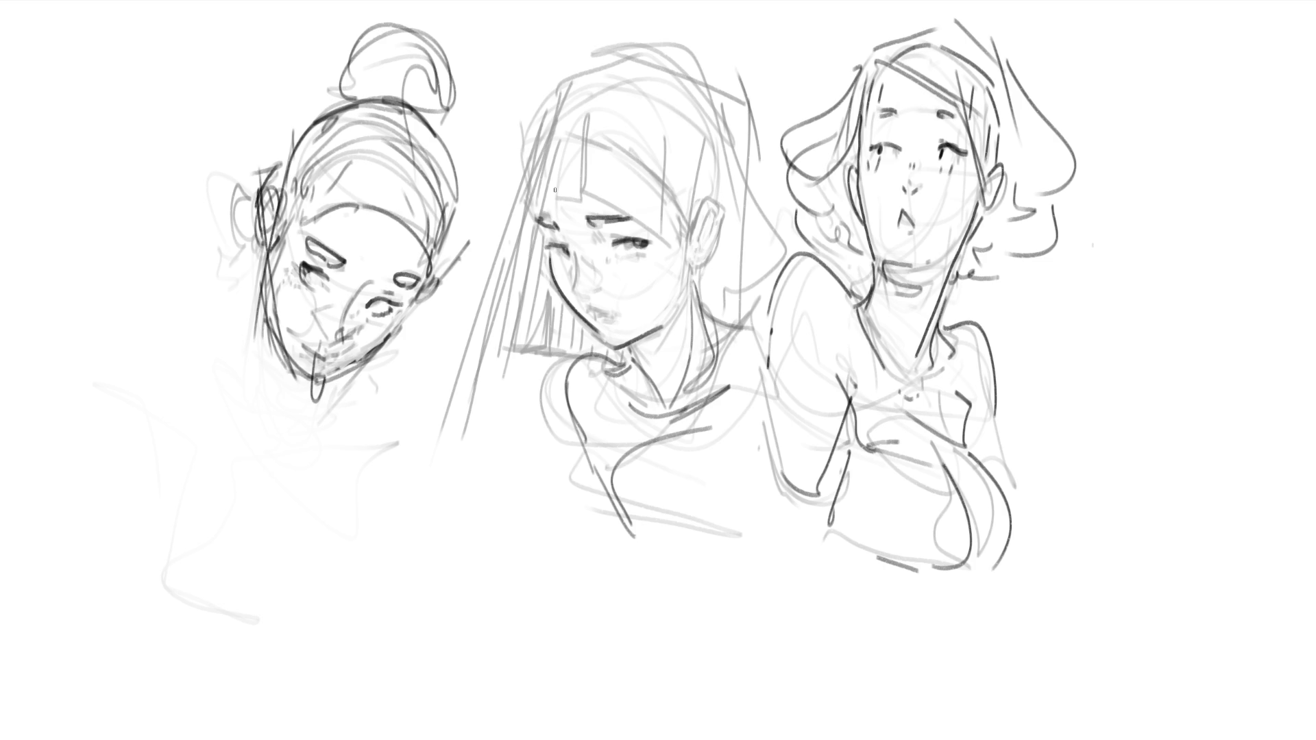
pyautogui.moveTo(536, 223)
pyautogui.mouseDown()
pyautogui.moveTo(575, 290)
pyautogui.moveTo(607, 286)
pyautogui.moveTo(595, 316)
pyautogui.moveTo(618, 315)
pyautogui.moveTo(609, 328)
pyautogui.mouseUp()
# Darken the middle figure's hairline, hair outline and right ear edge on both sides.
pyautogui.moveTo(536, 222)
pyautogui.mouseDown()
pyautogui.moveTo(529, 184)
pyautogui.moveTo(556, 140)
pyautogui.mouseUp()
pyautogui.moveTo(526, 185)
pyautogui.mouseDown()
pyautogui.moveTo(571, 141)
pyautogui.moveTo(636, 173)
pyautogui.moveTo(664, 195)
pyautogui.moveTo(684, 243)
pyautogui.moveTo(719, 238)
pyautogui.moveTo(689, 272)
pyautogui.moveTo(697, 227)
pyautogui.moveTo(710, 243)
pyautogui.moveTo(695, 254)
pyautogui.moveTo(720, 202)
pyautogui.moveTo(722, 218)
pyautogui.mouseUp()
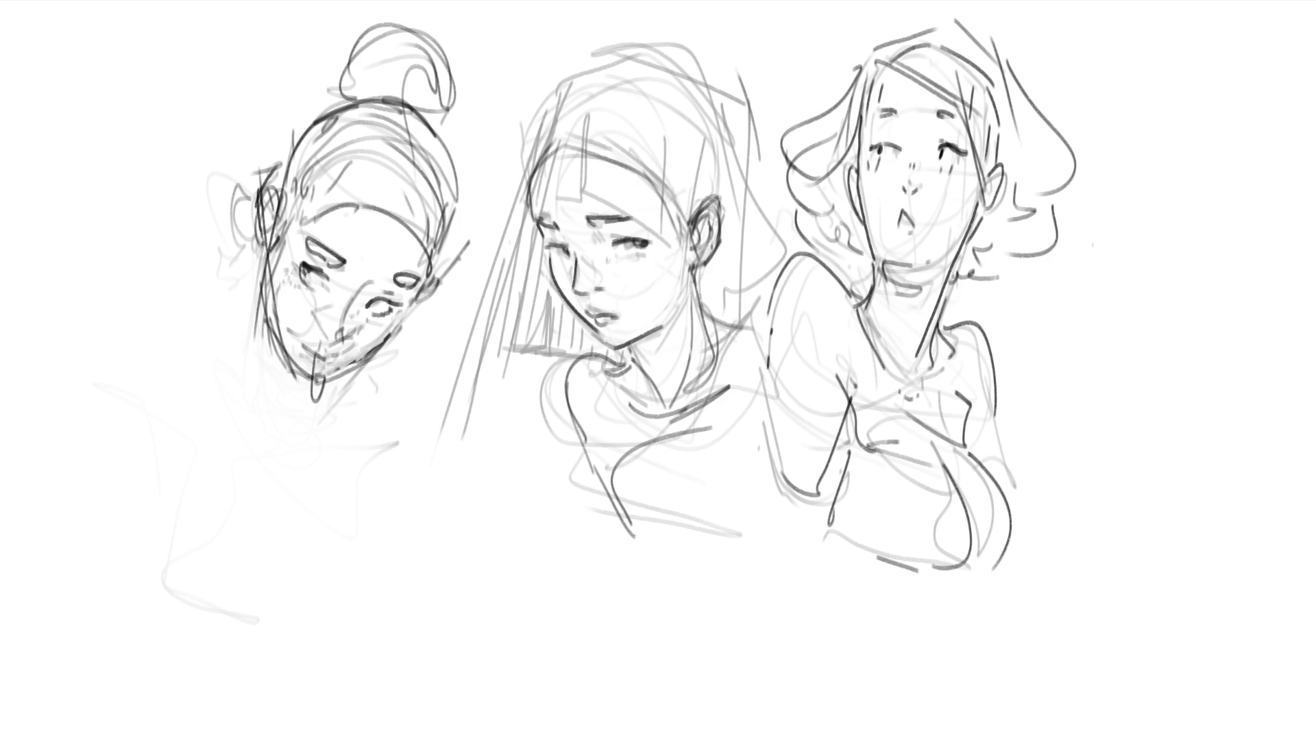
pyautogui.moveTo(521, 164)
pyautogui.mouseDown()
pyautogui.moveTo(560, 95)
pyautogui.moveTo(684, 62)
pyautogui.moveTo(715, 223)
pyautogui.mouseUp()
pyautogui.moveTo(722, 156)
pyautogui.mouseDown()
pyautogui.moveTo(713, 226)
pyautogui.moveTo(666, 330)
pyautogui.mouseUp()
pyautogui.moveTo(689, 286); pyautogui.dragTo(666, 331)
pyautogui.moveTo(734, 156); pyautogui.dragTo(684, 297)
pyautogui.moveTo(745, 70); pyautogui.dragTo(713, 154)
pyautogui.moveTo(717, 150); pyautogui.dragTo(660, 208)
pyautogui.moveTo(523, 176)
pyautogui.mouseDown()
pyautogui.moveTo(579, 85)
pyautogui.moveTo(711, 112)
pyautogui.moveTo(732, 251)
pyautogui.mouseUp()
pyautogui.moveTo(552, 107); pyautogui.dragTo(488, 320)
pyautogui.moveTo(748, 113); pyautogui.dragTo(741, 279)
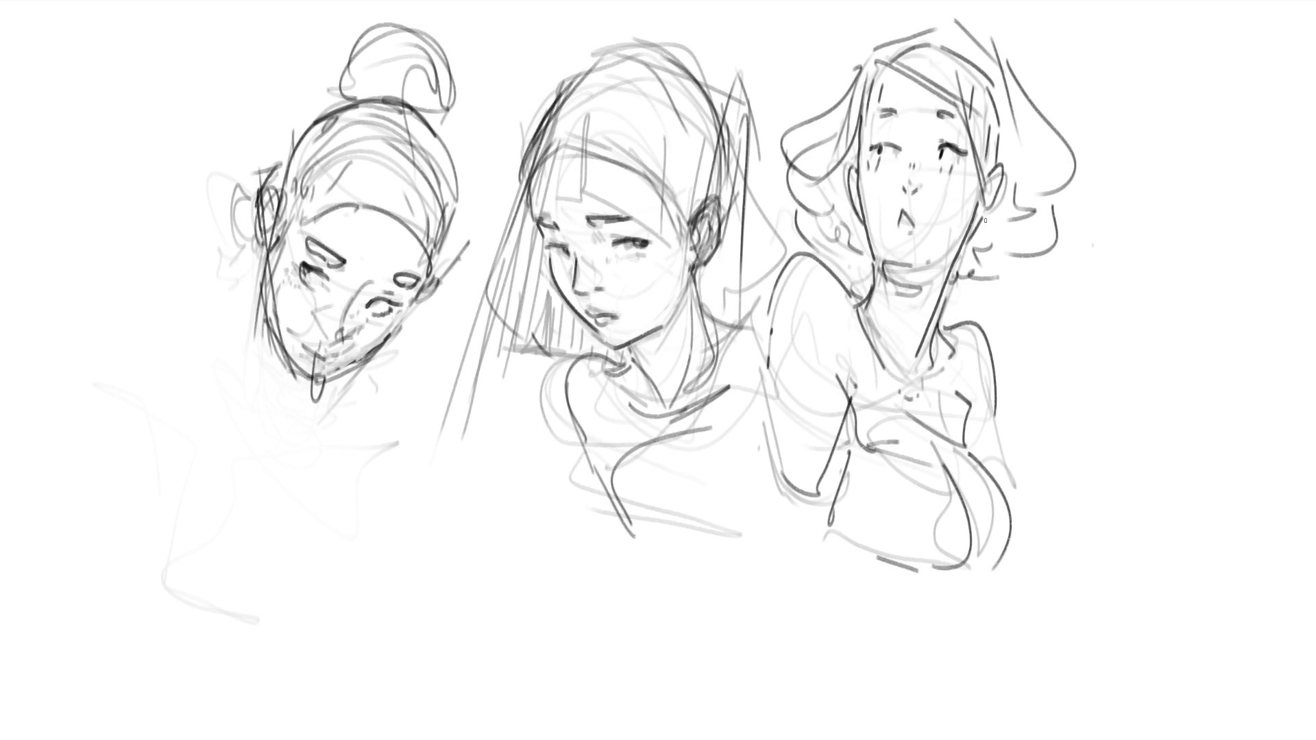
# Transform the whole drawing with Ctrl+T, drag it left on the canvas and confirm.
pyautogui.hotkey('ctrl', 't')
pyautogui.moveTo(1049, 295); pyautogui.dragTo(867, 291)
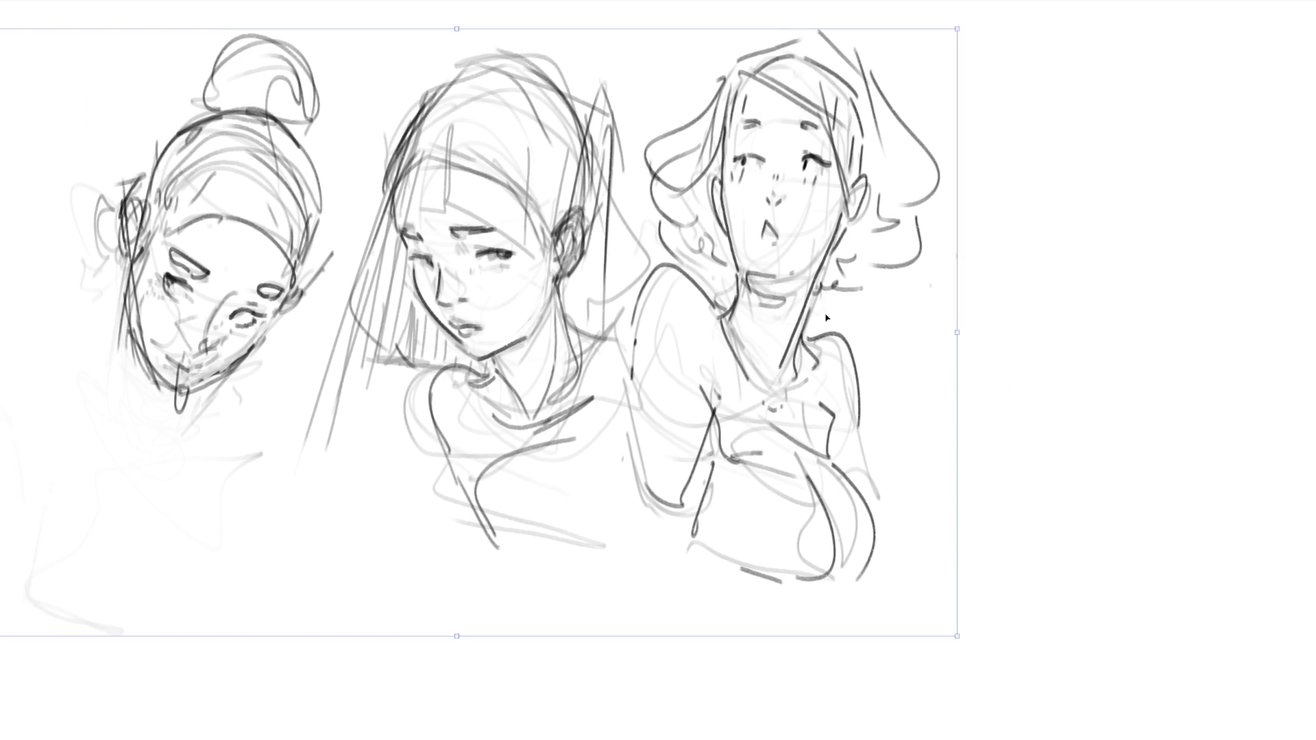
pyautogui.press('Return')
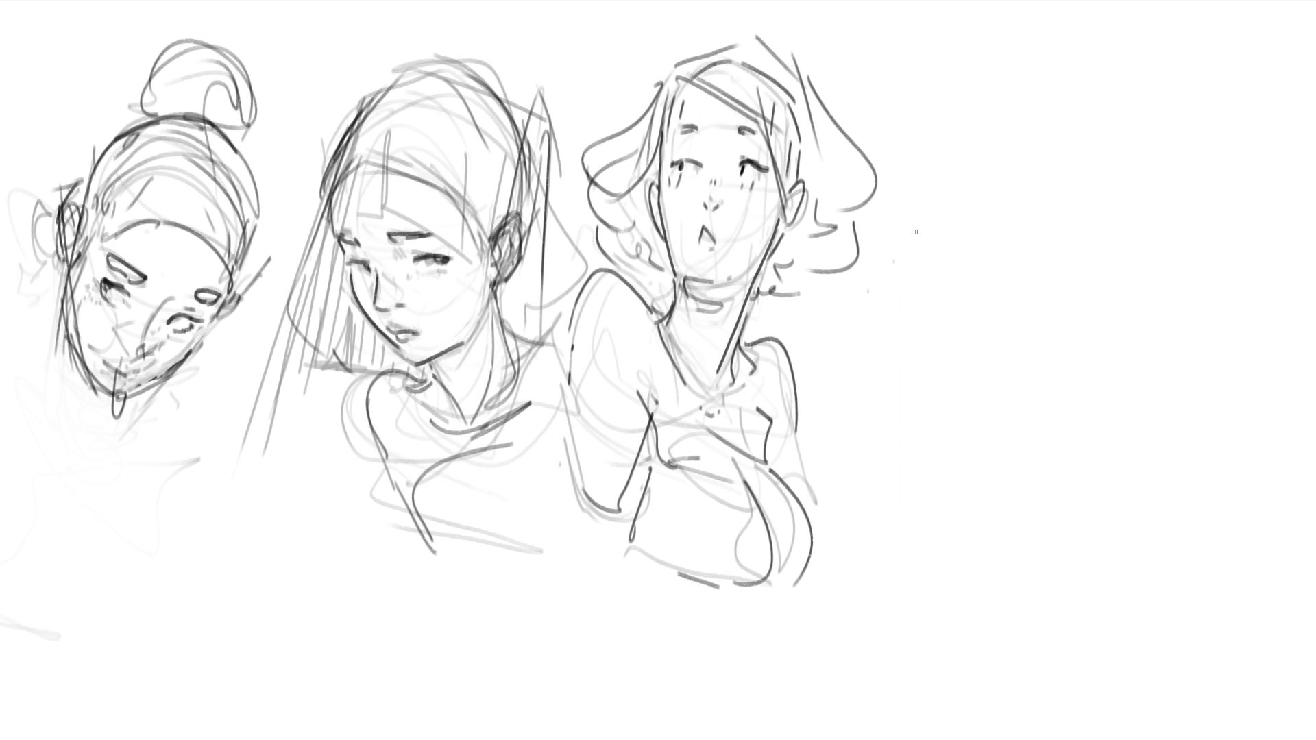
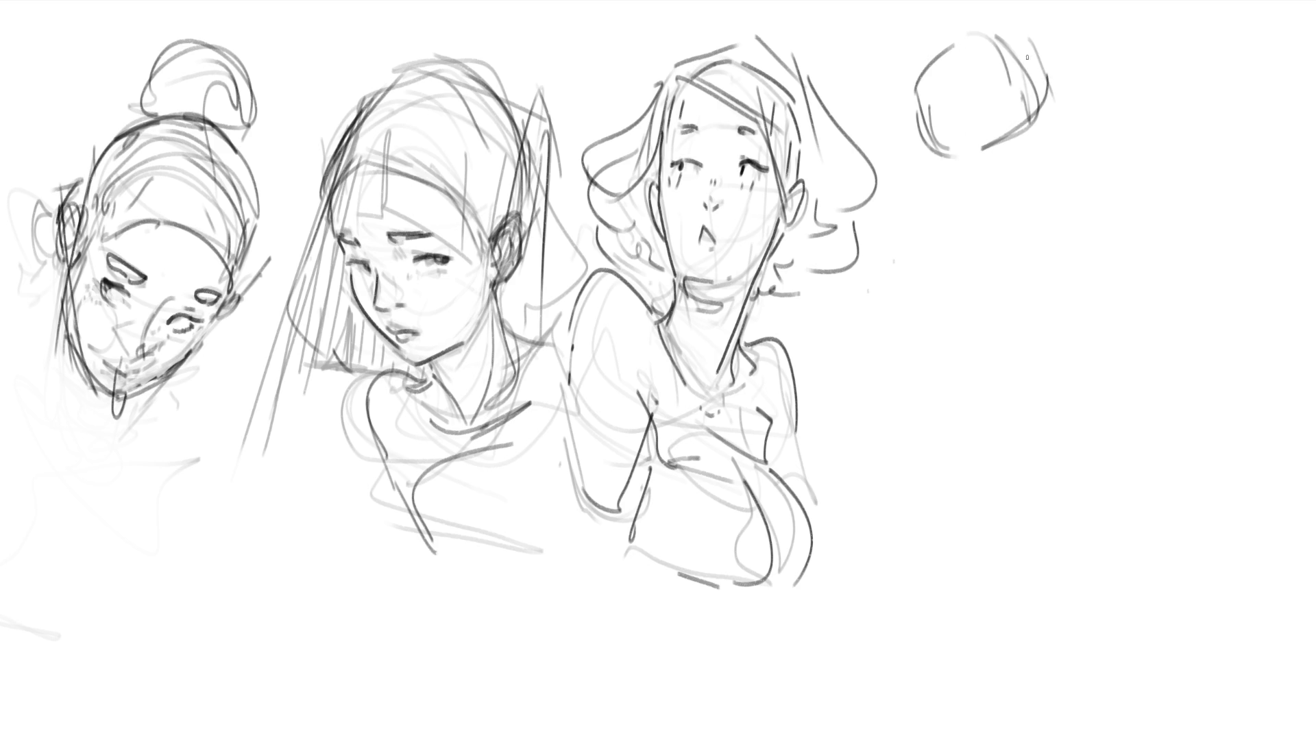
# Sketch the round head outline with an arc over the top and strokes down the left side and bottom.
pyautogui.moveTo(911, 62)
pyautogui.mouseDown()
pyautogui.moveTo(1077, 52)
pyautogui.moveTo(1083, 103)
pyautogui.mouseUp()
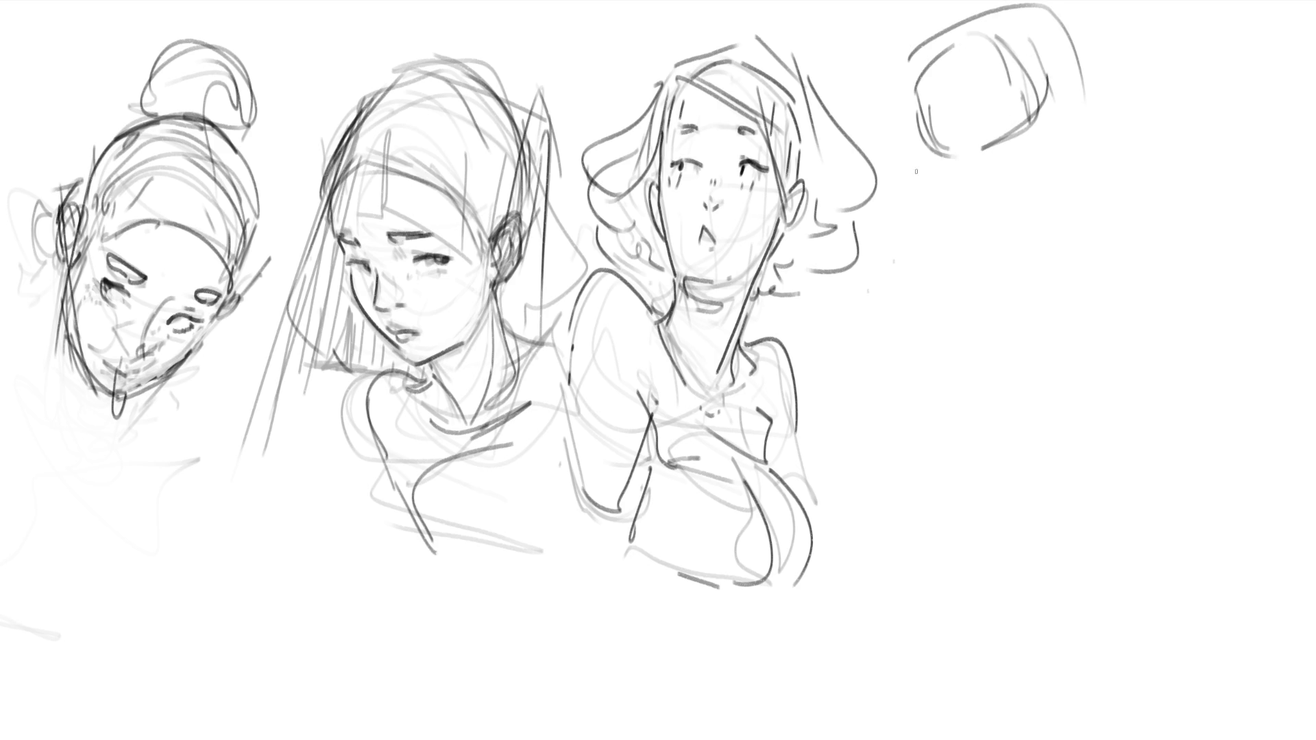
pyautogui.moveTo(917, 64); pyautogui.dragTo(985, 152)
pyautogui.moveTo(990, 147); pyautogui.dragTo(981, 165)
# Add hair strands inside the head outline and a small ear beside it.
pyautogui.moveTo(952, 92); pyautogui.dragTo(984, 151)
pyautogui.moveTo(1017, 68)
pyautogui.mouseDown()
pyautogui.moveTo(1048, 124)
pyautogui.moveTo(1107, 96)
pyautogui.moveTo(1098, 155)
pyautogui.moveTo(1107, 136)
pyautogui.moveTo(1111, 146)
pyautogui.mouseUp()
pyautogui.moveTo(1087, 157); pyautogui.dragTo(1101, 146)
# Sketch the cheek, jaw, neck, chin loop and shoulder curve beneath the round head.
pyautogui.moveTo(959, 173)
pyautogui.mouseDown()
pyautogui.moveTo(1057, 140)
pyautogui.moveTo(988, 195)
pyautogui.moveTo(1037, 218)
pyautogui.mouseUp()
pyautogui.moveTo(1094, 171)
pyautogui.mouseDown()
pyautogui.moveTo(1051, 222)
pyautogui.moveTo(1068, 206)
pyautogui.mouseUp()
pyautogui.moveTo(1088, 44); pyautogui.dragTo(1109, 93)
pyautogui.moveTo(1109, 91); pyautogui.dragTo(1122, 204)
pyautogui.moveTo(1158, 174); pyautogui.dragTo(1153, 197)
pyautogui.moveTo(938, 178)
pyautogui.mouseDown()
pyautogui.moveTo(1017, 244)
pyautogui.moveTo(1059, 234)
pyautogui.moveTo(1091, 146)
pyautogui.moveTo(1068, 245)
pyautogui.moveTo(1122, 225)
pyautogui.mouseUp()
pyautogui.moveTo(1148, 161); pyautogui.dragTo(1171, 285)
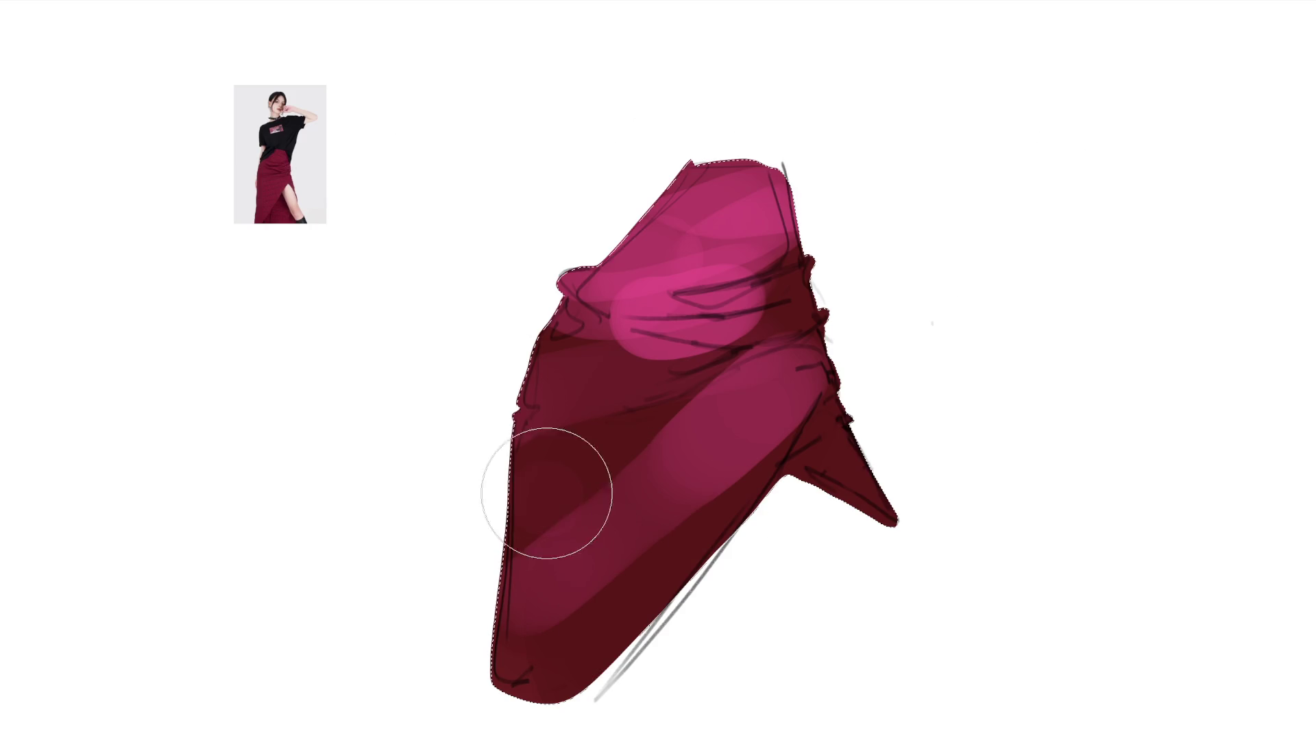
# Brighten the skirt's upper fabric in light pink, then paint dark maroon creases across the upper folds.
pyautogui.moveTo(772, 432)
pyautogui.mouseDown()
pyautogui.moveTo(809, 329)
pyautogui.moveTo(518, 382)
pyautogui.moveTo(697, 230)
pyautogui.moveTo(660, 603)
pyautogui.moveTo(662, 382)
pyautogui.moveTo(588, 572)
pyautogui.moveTo(549, 617)
pyautogui.moveTo(793, 443)
pyautogui.mouseUp()
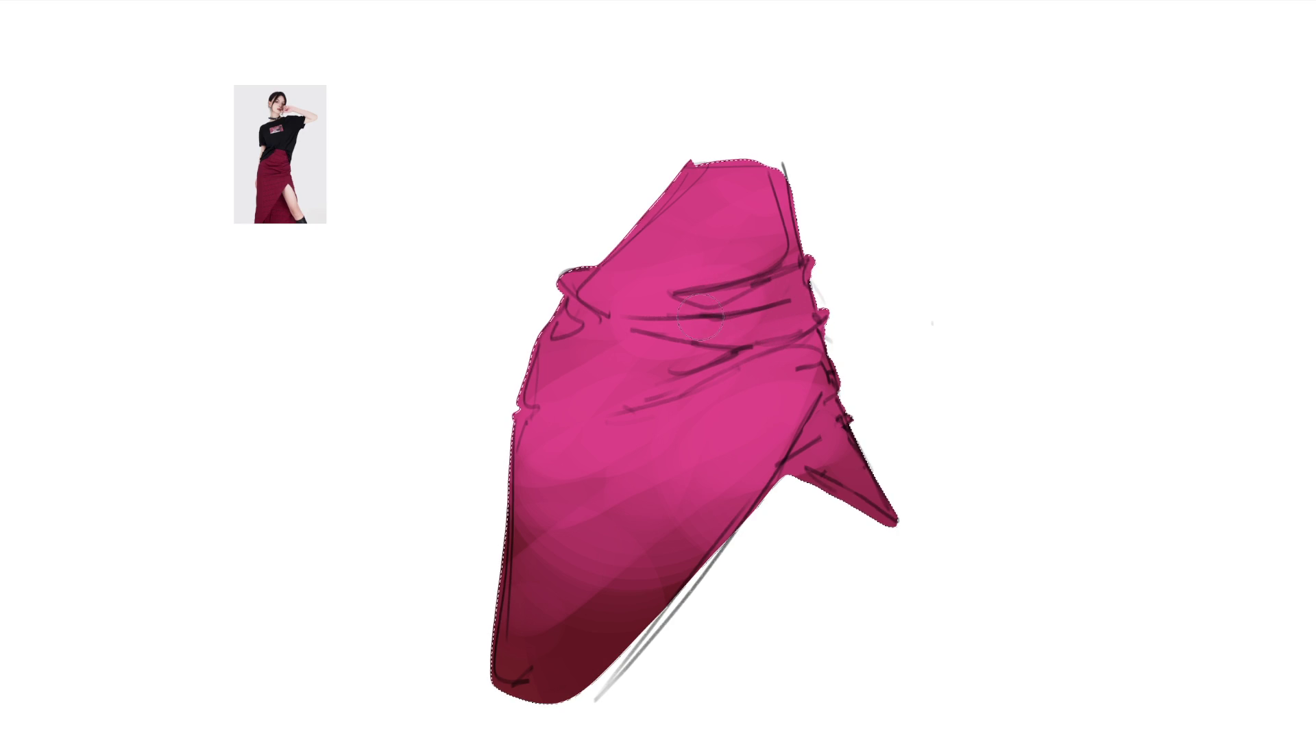
pyautogui.moveTo(646, 292)
pyautogui.mouseDown()
pyautogui.moveTo(633, 317)
pyautogui.moveTo(751, 294)
pyautogui.moveTo(732, 288)
pyautogui.mouseUp()
pyautogui.moveTo(780, 197); pyautogui.dragTo(786, 217)
pyautogui.moveTo(571, 283); pyautogui.dragTo(679, 373)
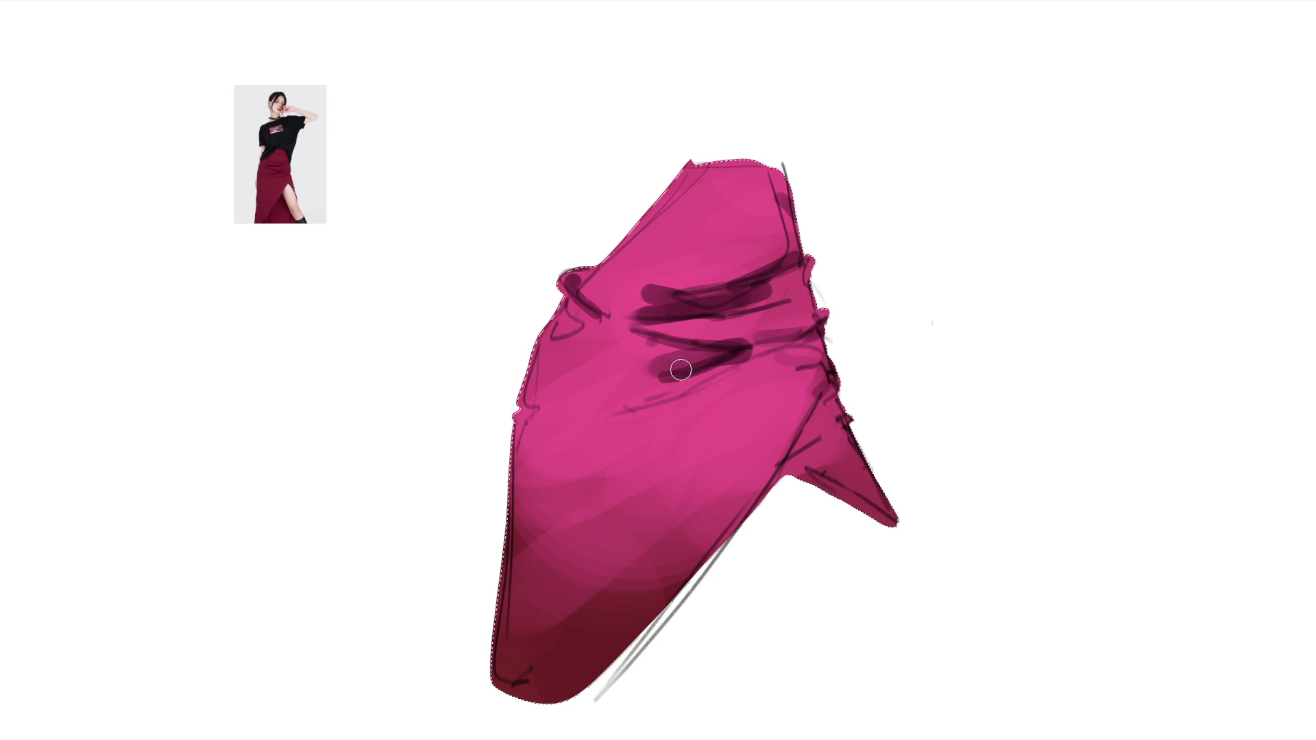
# Darken the right flap's edge with a diagonal dark stroke, resizing the brush for shading and detail.
pyautogui.moveTo(820, 409); pyautogui.dragTo(792, 452)
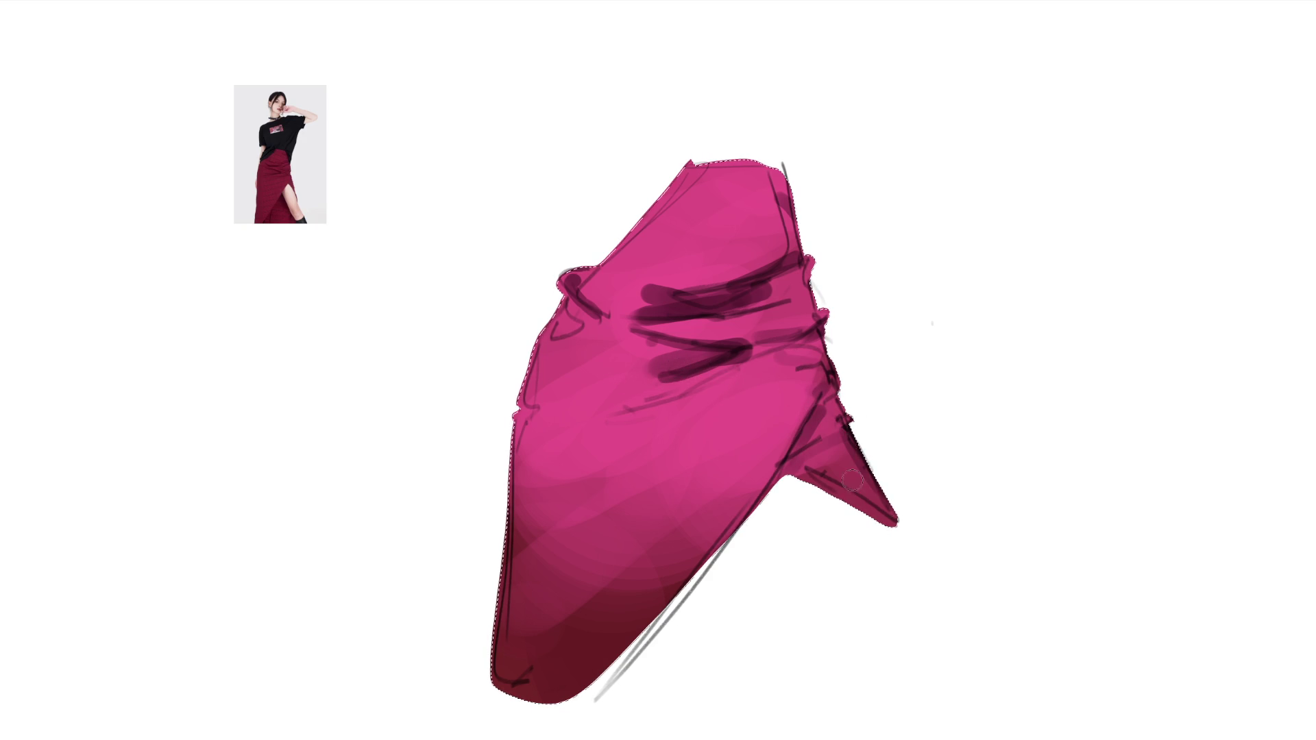
pyautogui.press(']')
pyautogui.press(']')
pyautogui.press(']')
pyautogui.press(']')
pyautogui.press(']')
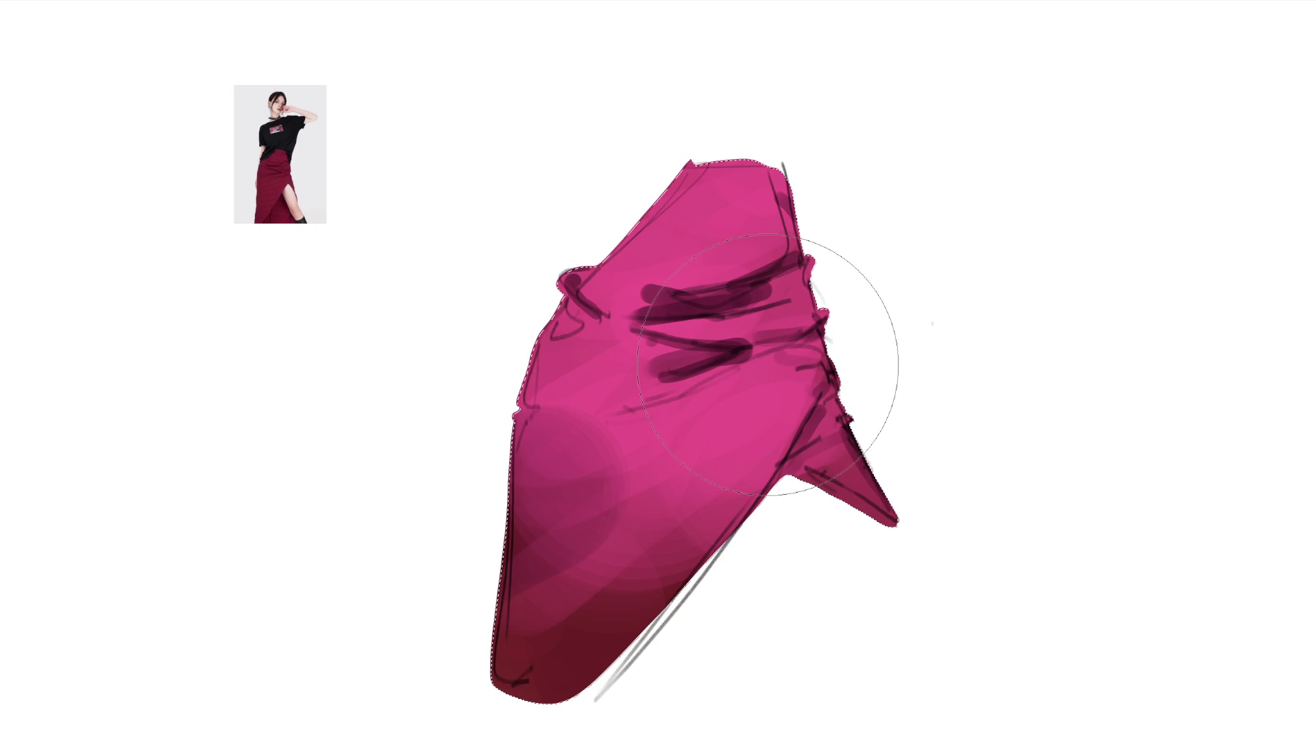
pyautogui.press('[')
pyautogui.press('[')
pyautogui.press('[')
pyautogui.press('[')
pyautogui.press('[')
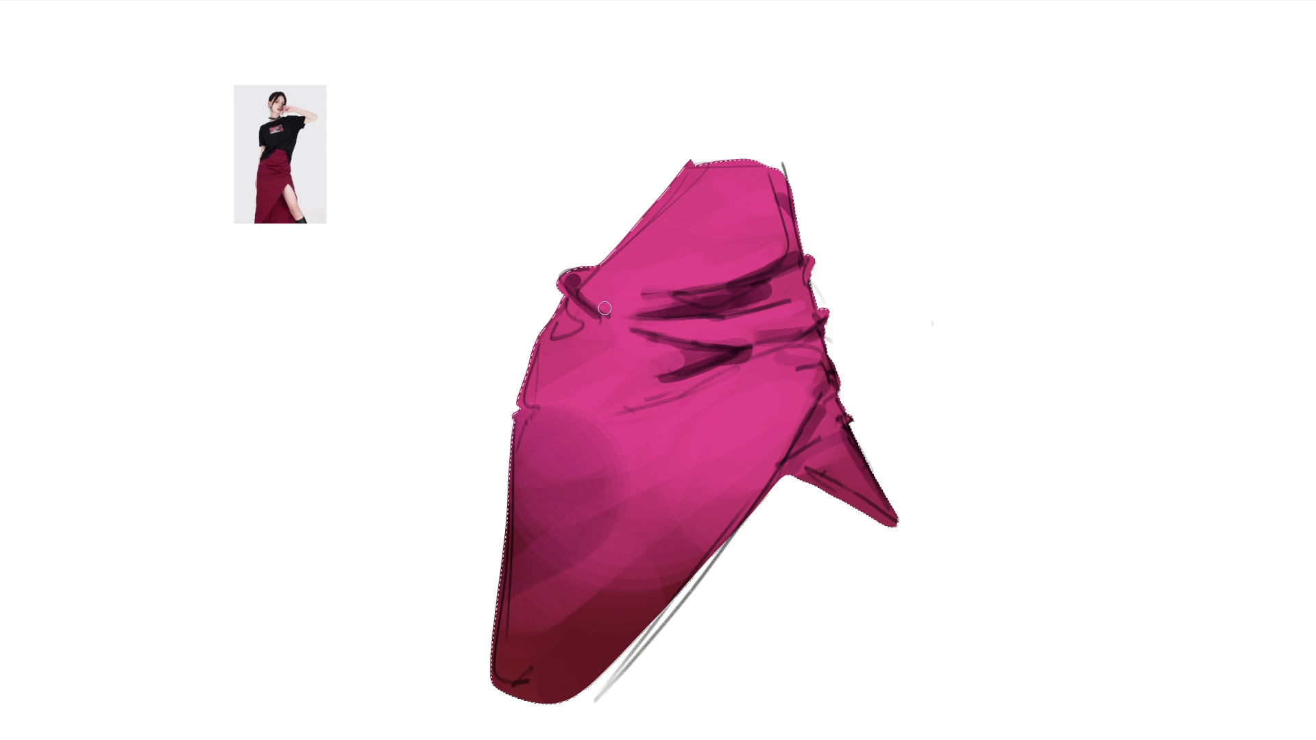
# Cover the dark blob with lighter pink and add a dark stroke along the skirt's right edge.
pyautogui.moveTo(600, 276); pyautogui.dragTo(565, 275)
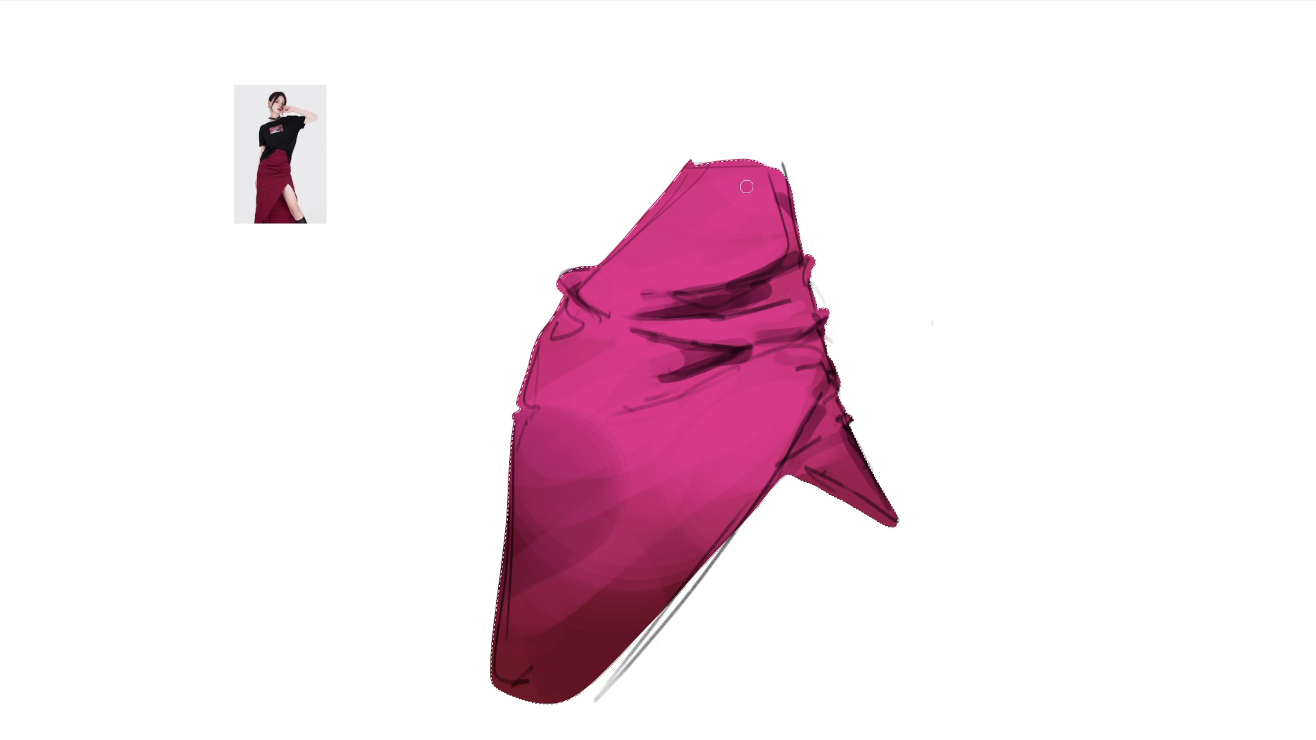
pyautogui.moveTo(774, 199); pyautogui.dragTo(787, 237)
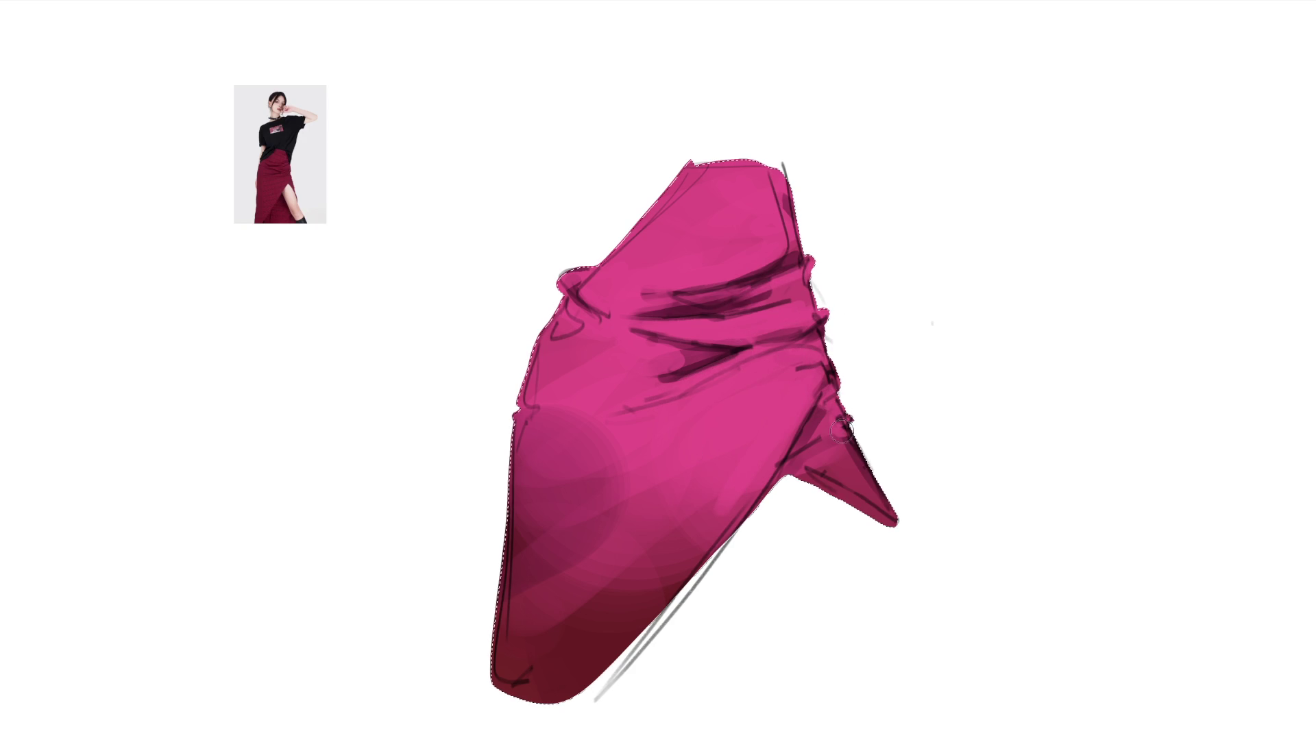
pyautogui.press(']')
pyautogui.press(']')
pyautogui.press(']')
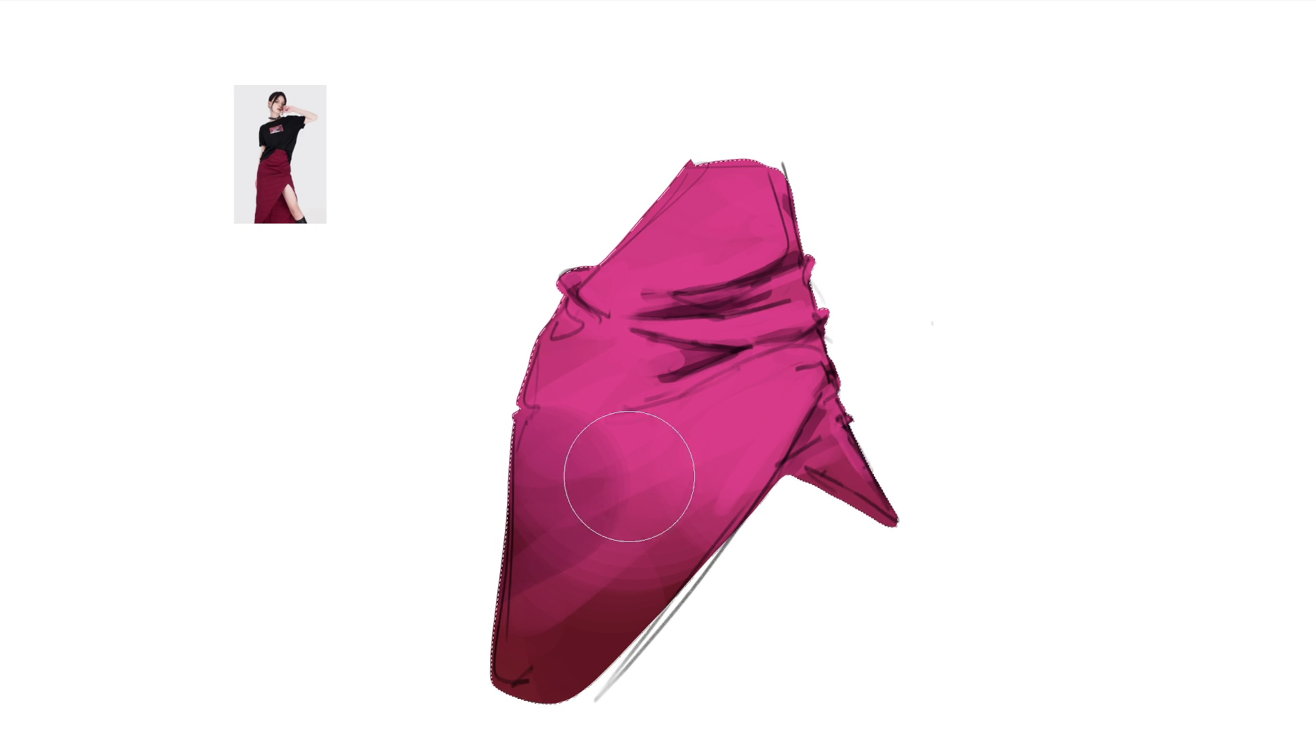
# Blend the lower-left shading smooth, deepen its shadow, and lighten the lower-middle skirt with soft patches.
pyautogui.moveTo(630, 485)
pyautogui.mouseDown()
pyautogui.moveTo(577, 618)
pyautogui.moveTo(700, 576)
pyautogui.mouseUp()
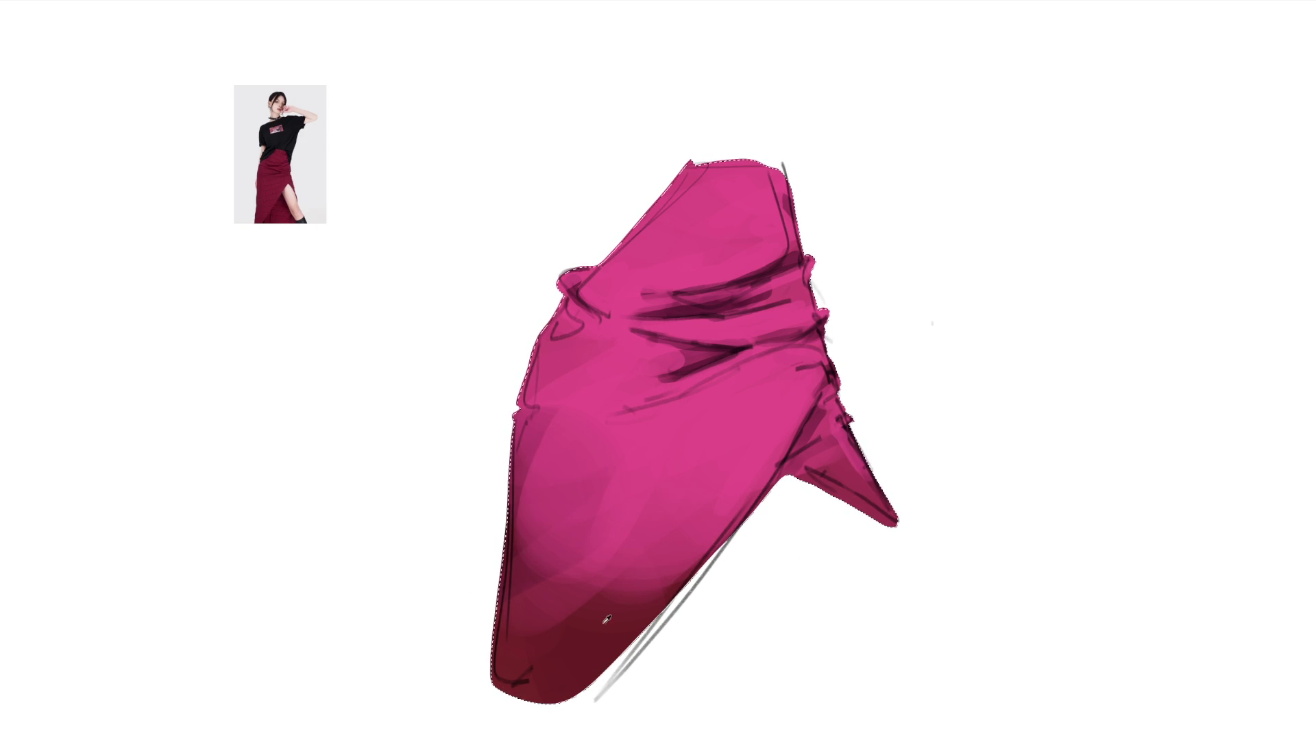
pyautogui.moveTo(545, 618); pyautogui.dragTo(700, 411)
pyautogui.moveTo(711, 494)
pyautogui.mouseDown()
pyautogui.moveTo(720, 453)
pyautogui.moveTo(695, 423)
pyautogui.moveTo(617, 534)
pyautogui.mouseUp()
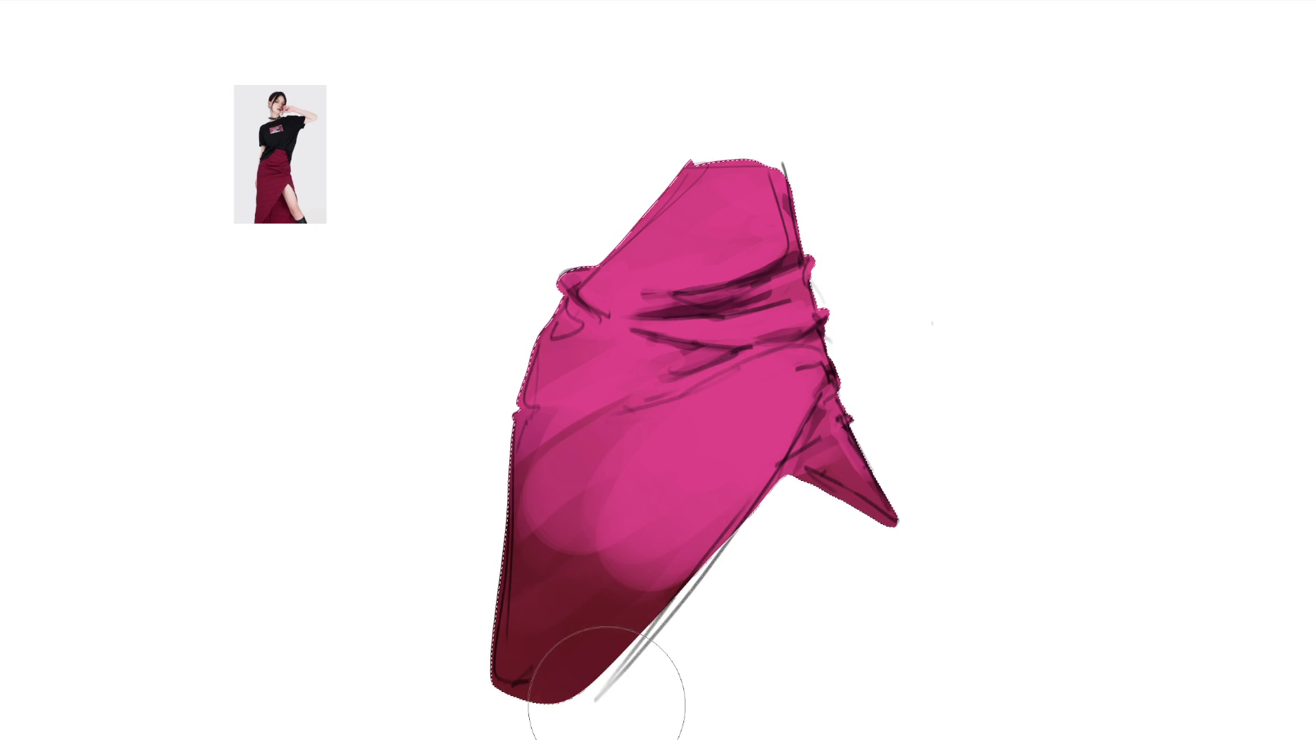
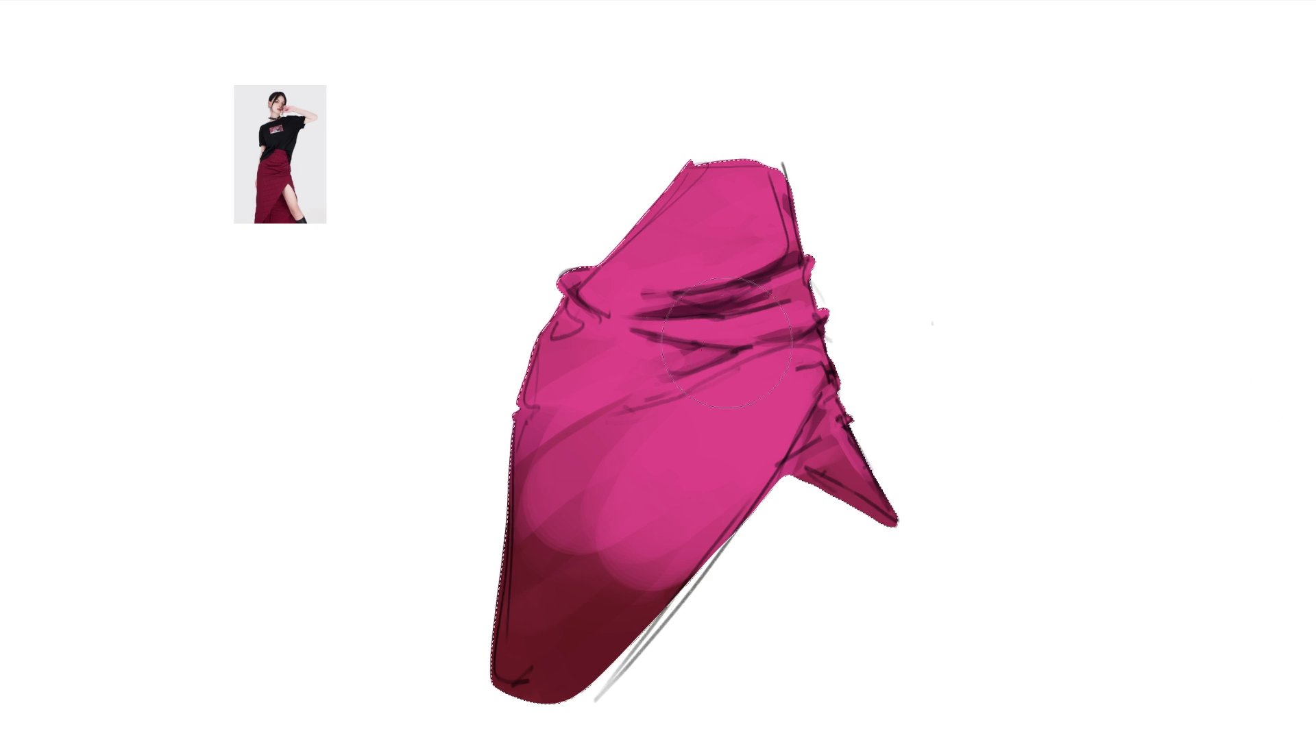
# Redo a stray fold stroke, enlarge the brush and draw fold lines across the skirt's top.
pyautogui.moveTo(669, 300); pyautogui.dragTo(746, 298)
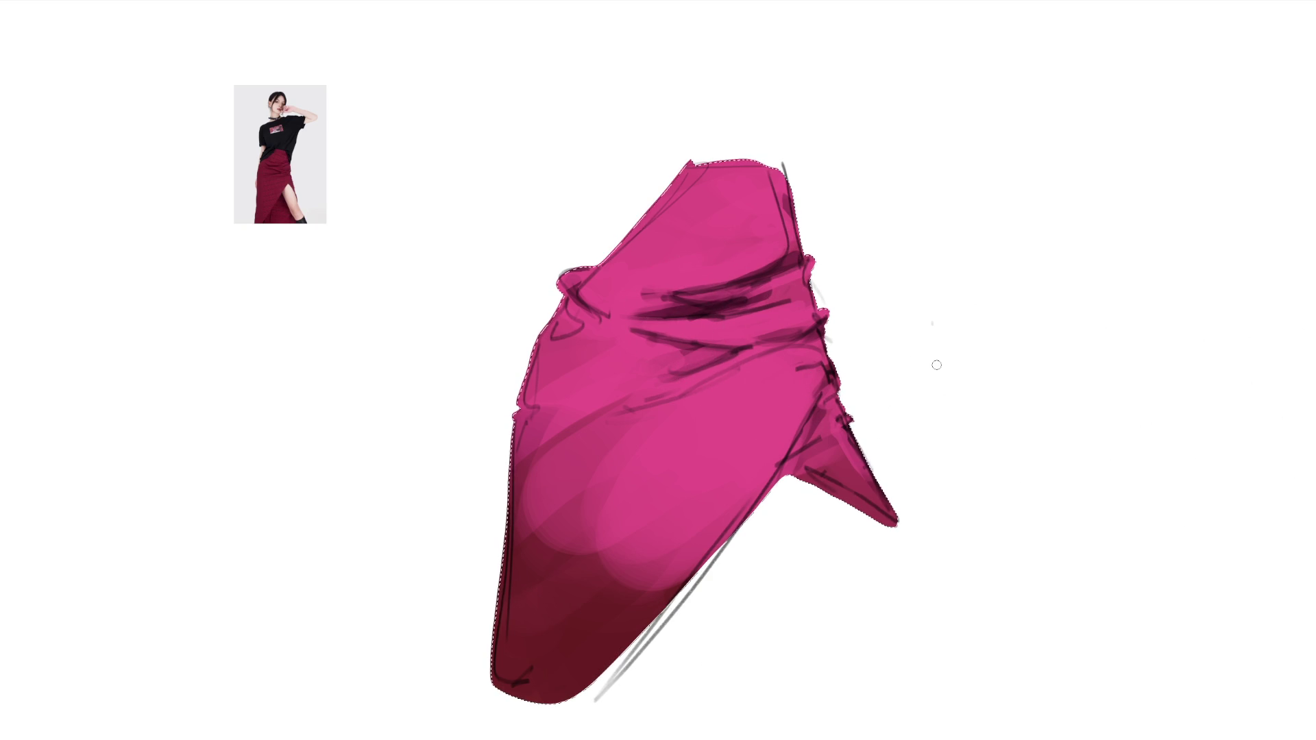
pyautogui.hotkey('ctrl', 'z')
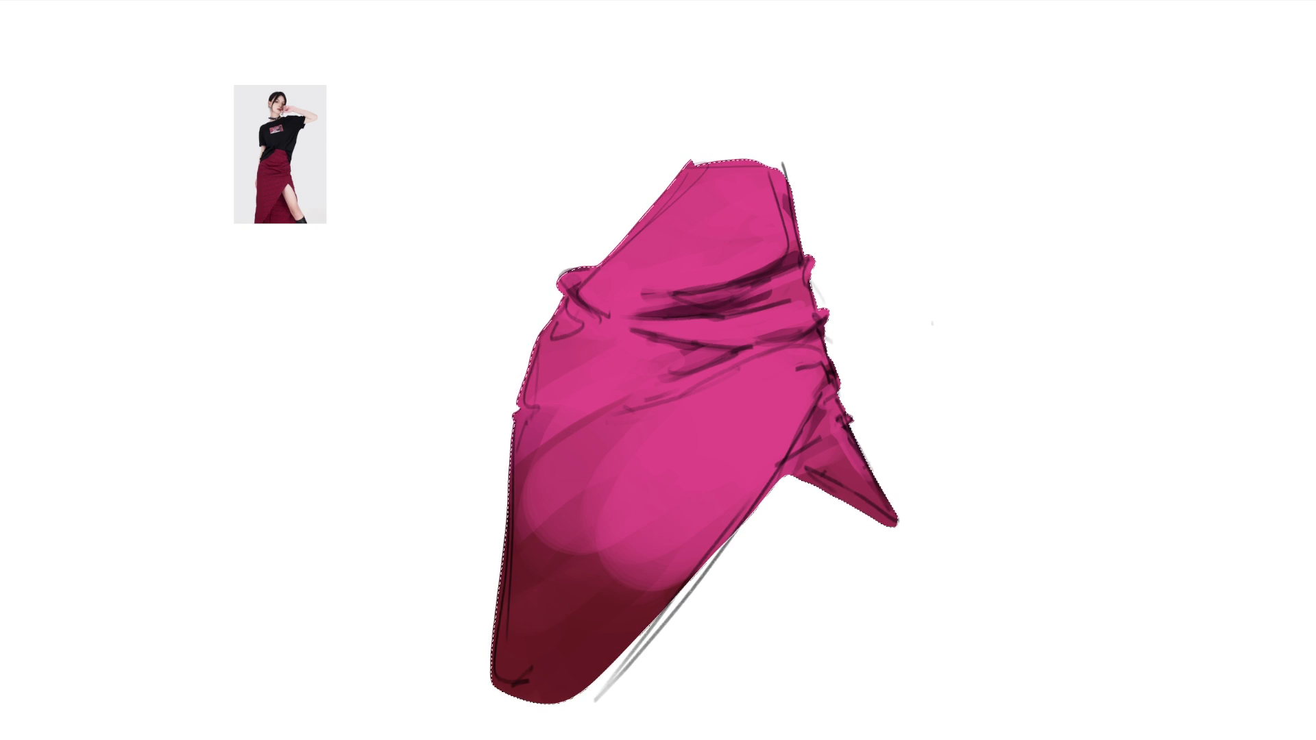
pyautogui.press(']')
pyautogui.press(']')
pyautogui.press(']')
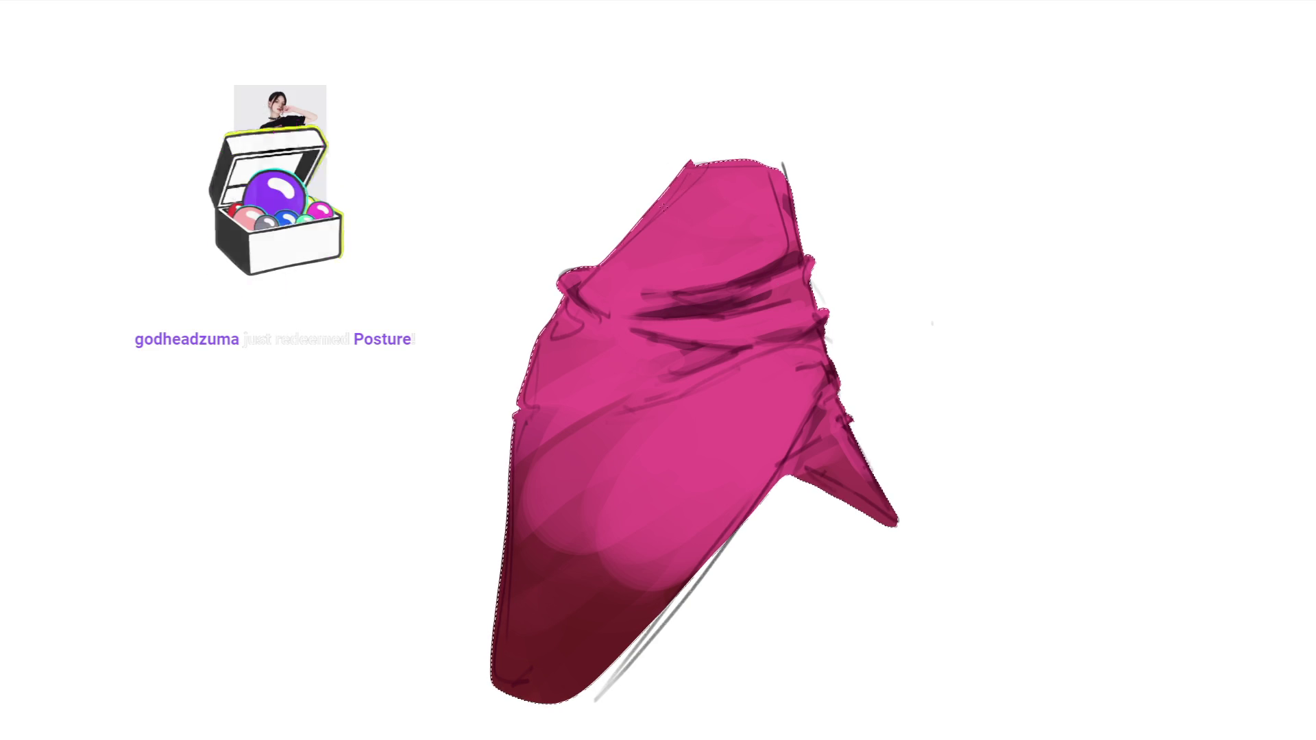
pyautogui.moveTo(710, 166); pyautogui.dragTo(636, 276)
pyautogui.moveTo(714, 189)
pyautogui.mouseDown()
pyautogui.moveTo(657, 296)
pyautogui.moveTo(726, 280)
pyautogui.mouseUp()
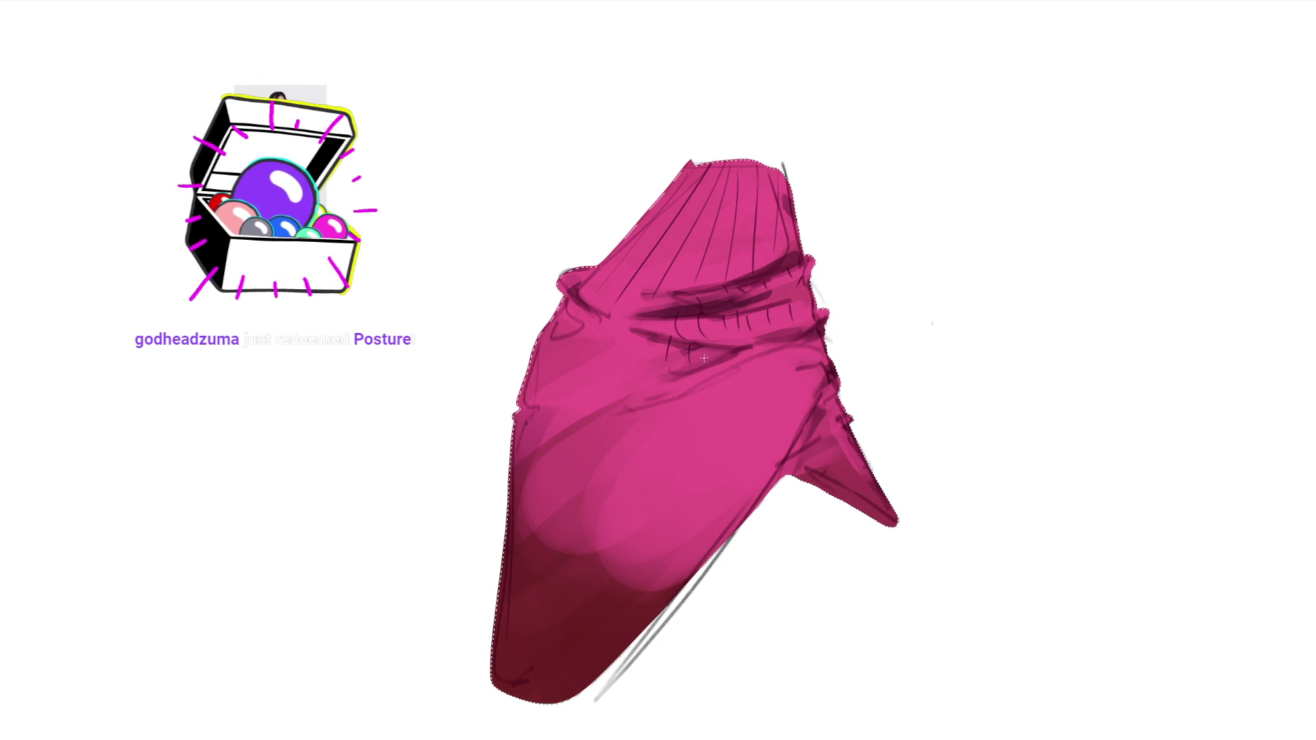
# Draw dark vertical pleat lines down the skirt's middle and left side.
pyautogui.moveTo(685, 379)
pyautogui.mouseDown()
pyautogui.moveTo(684, 572)
pyautogui.moveTo(707, 536)
pyautogui.mouseUp()
pyautogui.moveTo(725, 360)
pyautogui.mouseDown()
pyautogui.moveTo(721, 545)
pyautogui.moveTo(731, 510)
pyautogui.mouseUp()
pyautogui.moveTo(760, 380); pyautogui.dragTo(757, 520)
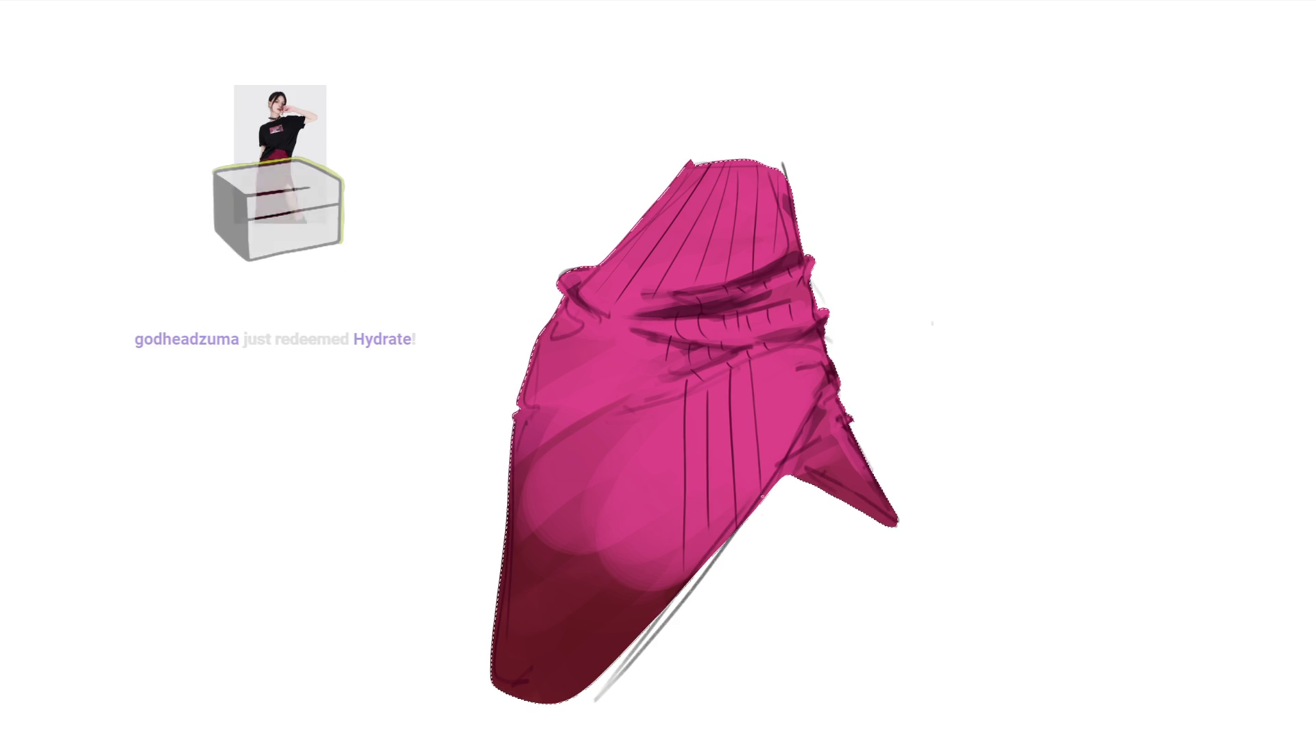
pyautogui.moveTo(794, 354); pyautogui.dragTo(787, 413)
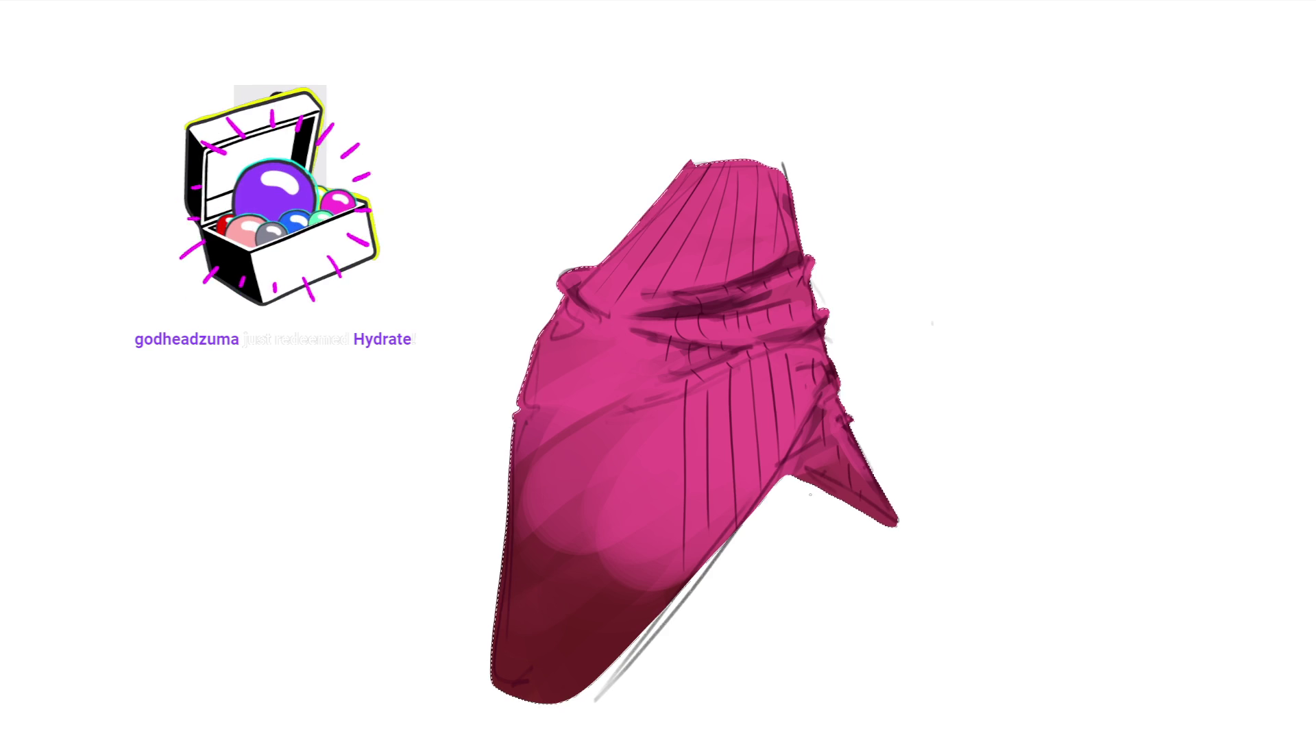
pyautogui.moveTo(658, 345); pyautogui.dragTo(655, 374)
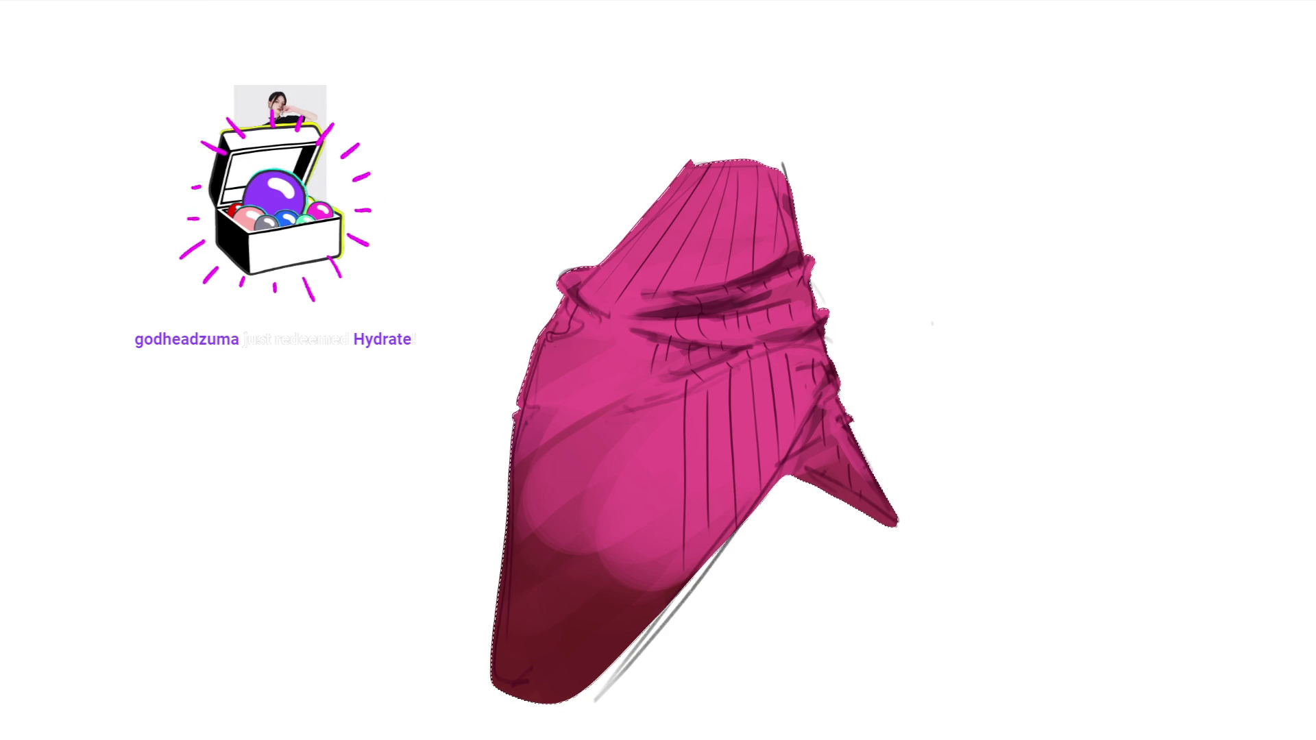
pyautogui.moveTo(557, 395); pyautogui.dragTo(546, 460)
pyautogui.moveTo(595, 341)
pyautogui.mouseDown()
pyautogui.moveTo(576, 447)
pyautogui.moveTo(610, 406)
pyautogui.moveTo(577, 603)
pyautogui.mouseUp()
# Add further pleat lines down the lower skirt, upper-left area and right edge.
pyautogui.moveTo(622, 656); pyautogui.dragTo(599, 681)
pyautogui.moveTo(611, 417)
pyautogui.mouseDown()
pyautogui.moveTo(595, 574)
pyautogui.moveTo(610, 633)
pyautogui.mouseUp()
pyautogui.moveTo(636, 418); pyautogui.dragTo(631, 615)
pyautogui.moveTo(556, 442); pyautogui.dragTo(545, 593)
pyautogui.moveTo(625, 321); pyautogui.dragTo(619, 368)
pyautogui.moveTo(637, 233); pyautogui.dragTo(614, 306)
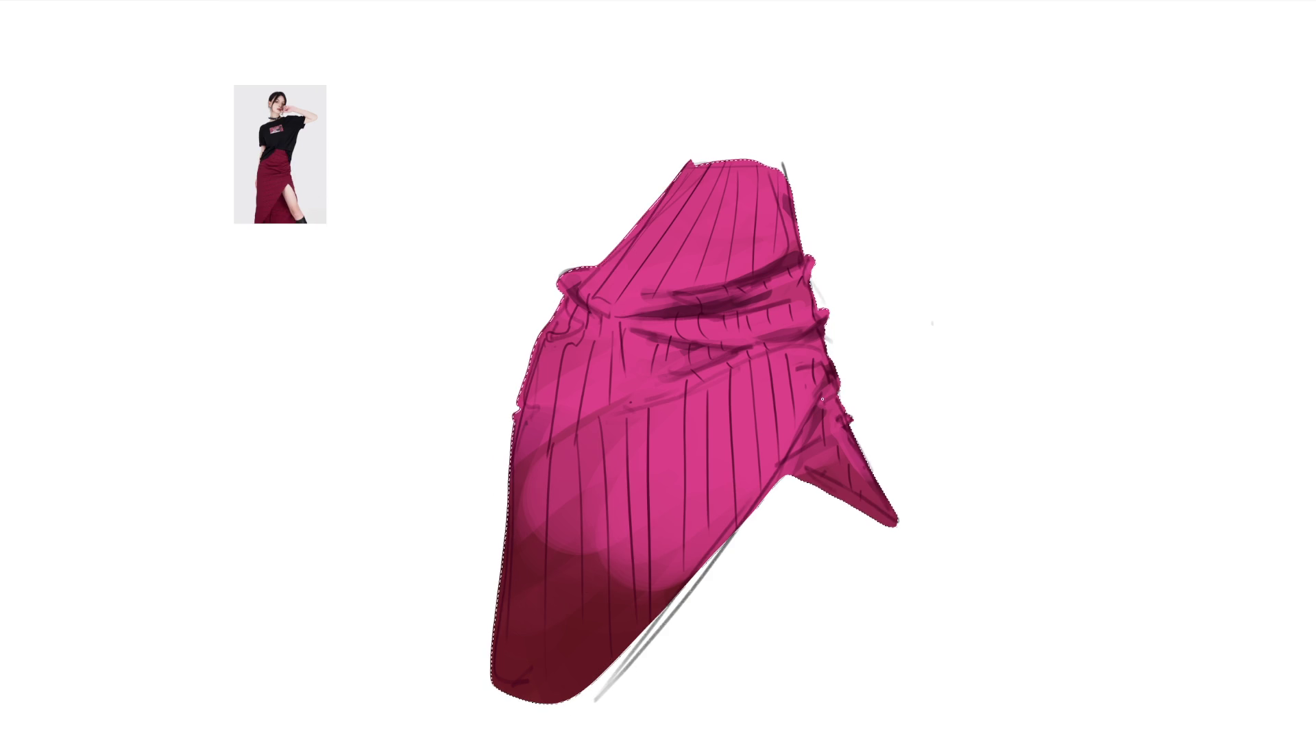
pyautogui.moveTo(838, 428)
pyautogui.mouseDown()
pyautogui.moveTo(856, 467)
pyautogui.moveTo(820, 461)
pyautogui.mouseUp()
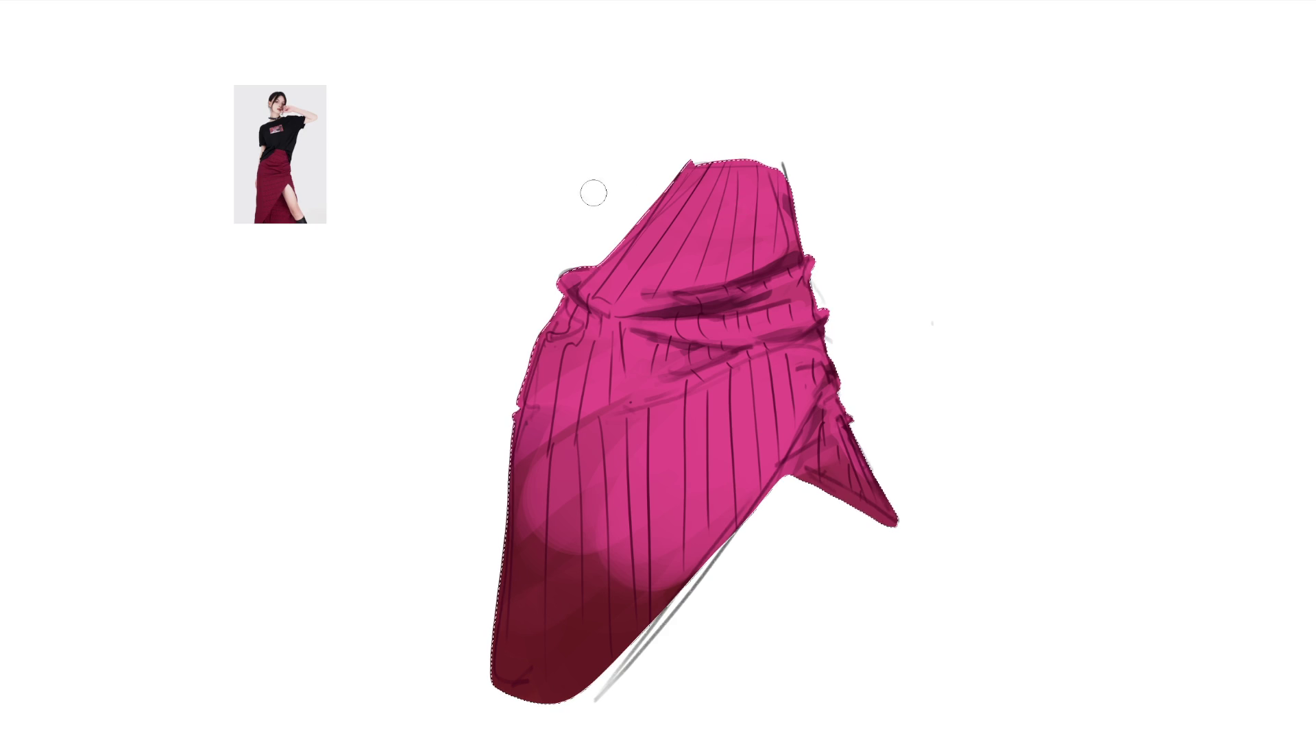
# Shade darker magenta bands across the skirt's top and middle folds.
pyautogui.moveTo(628, 193); pyautogui.dragTo(823, 188)
pyautogui.moveTo(593, 216); pyautogui.dragTo(921, 211)
pyautogui.moveTo(567, 235); pyautogui.dragTo(940, 199)
pyautogui.moveTo(508, 271); pyautogui.dragTo(882, 220)
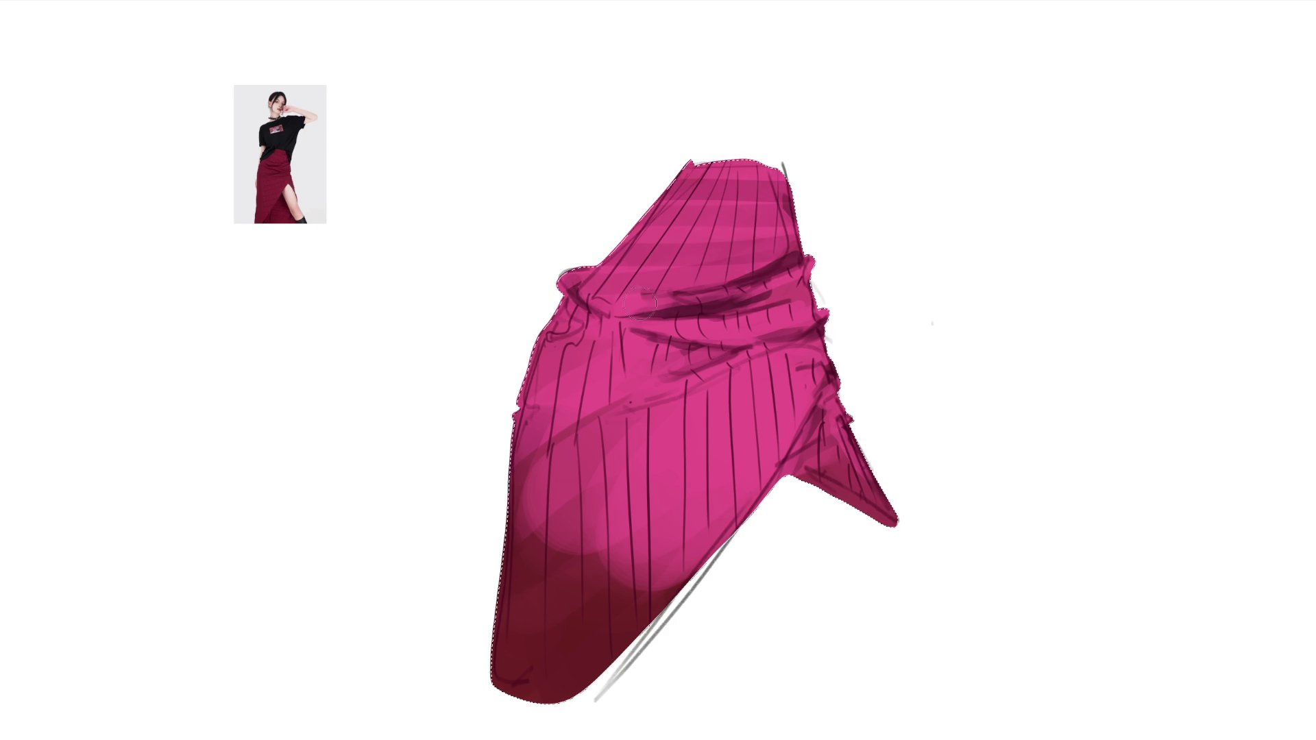
pyautogui.moveTo(490, 339); pyautogui.dragTo(874, 296)
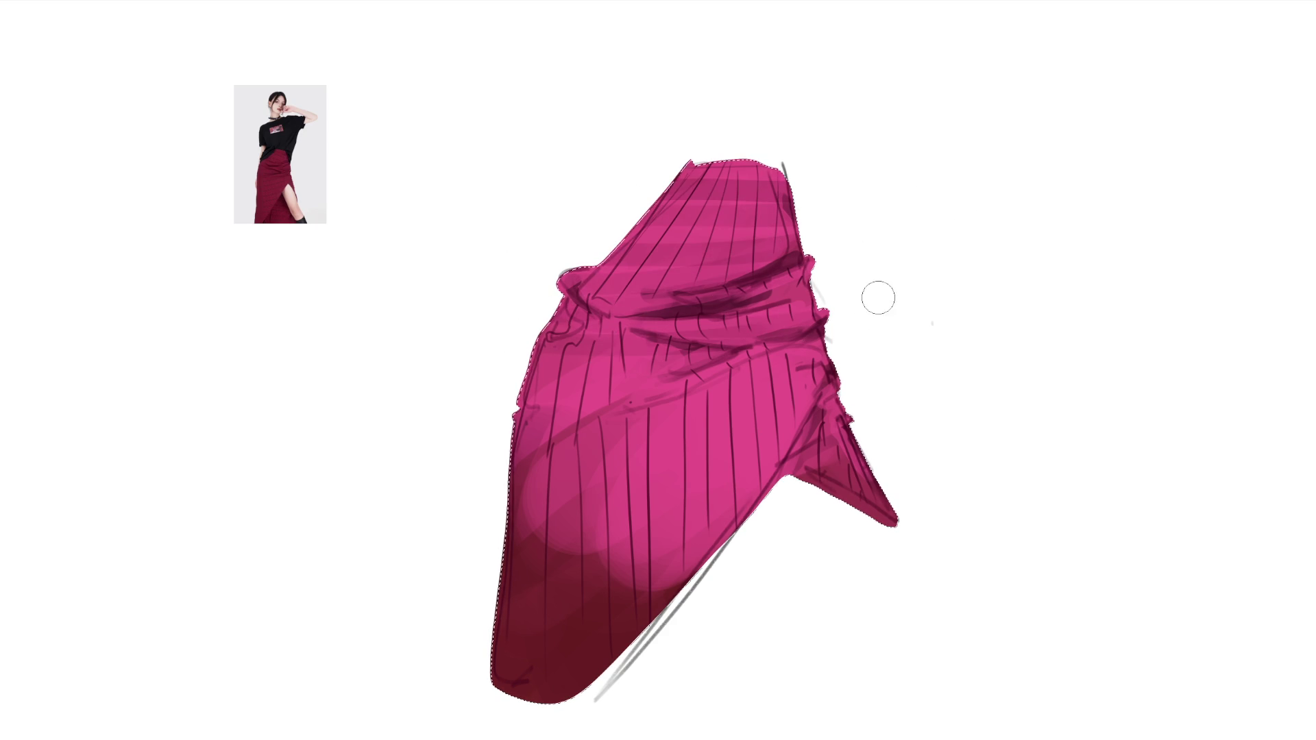
pyautogui.moveTo(476, 391); pyautogui.dragTo(950, 302)
# Continue the darker horizontal bands across the skirt's middle and lower section.
pyautogui.moveTo(479, 430); pyautogui.dragTo(919, 351)
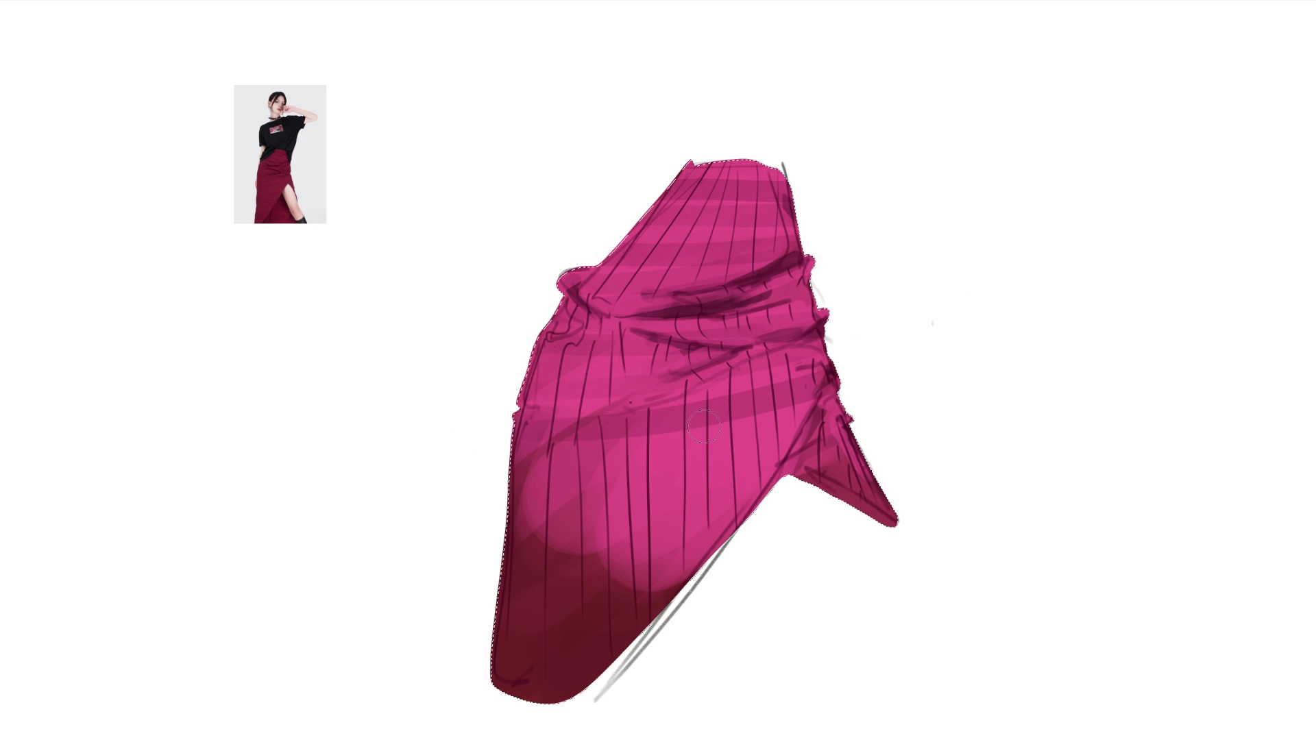
pyautogui.moveTo(464, 473); pyautogui.dragTo(812, 432)
pyautogui.moveTo(446, 503); pyautogui.dragTo(916, 447)
pyautogui.moveTo(458, 531); pyautogui.dragTo(726, 542)
pyautogui.moveTo(441, 572); pyautogui.dragTo(1244, 644)
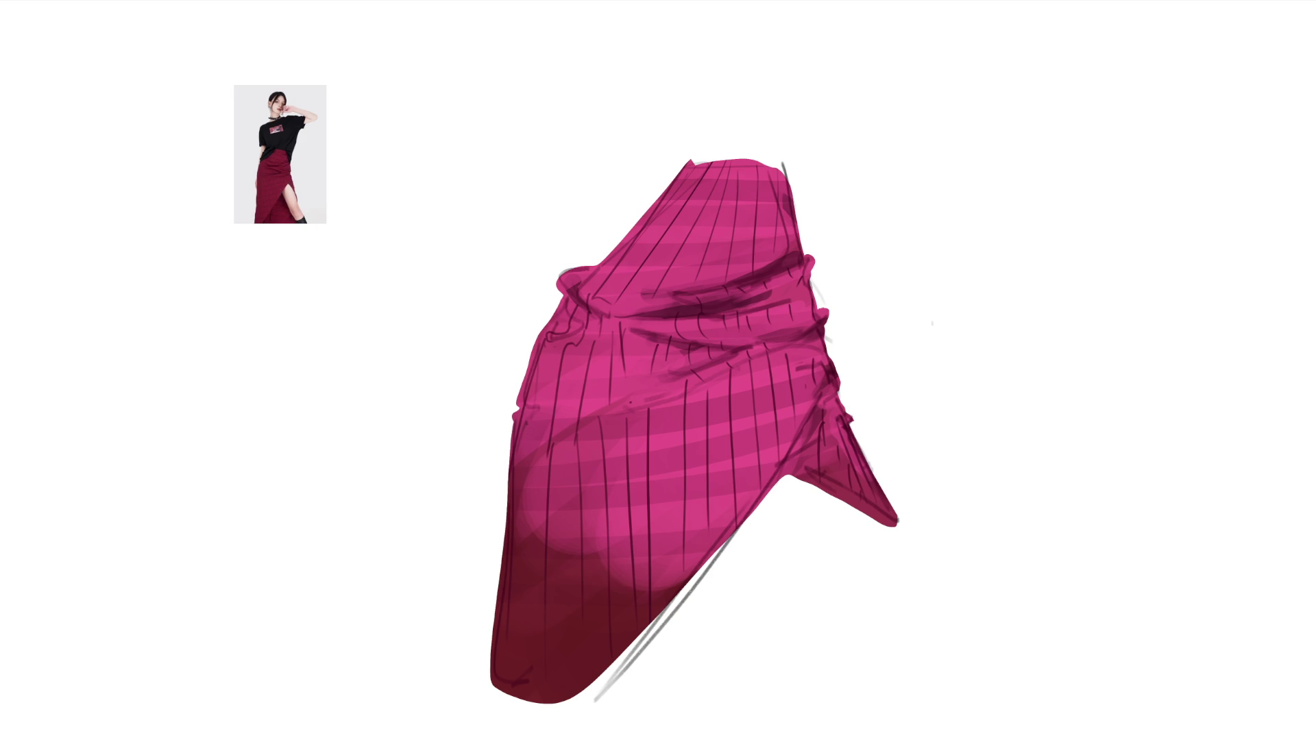
# Transform the whole skirt: move it left, corner-scale it smaller under the reference photo, and apply.
pyautogui.click(869, 305)
pyautogui.hotkey('ctrl', 'd')
pyautogui.hotkey('ctrl', 't')
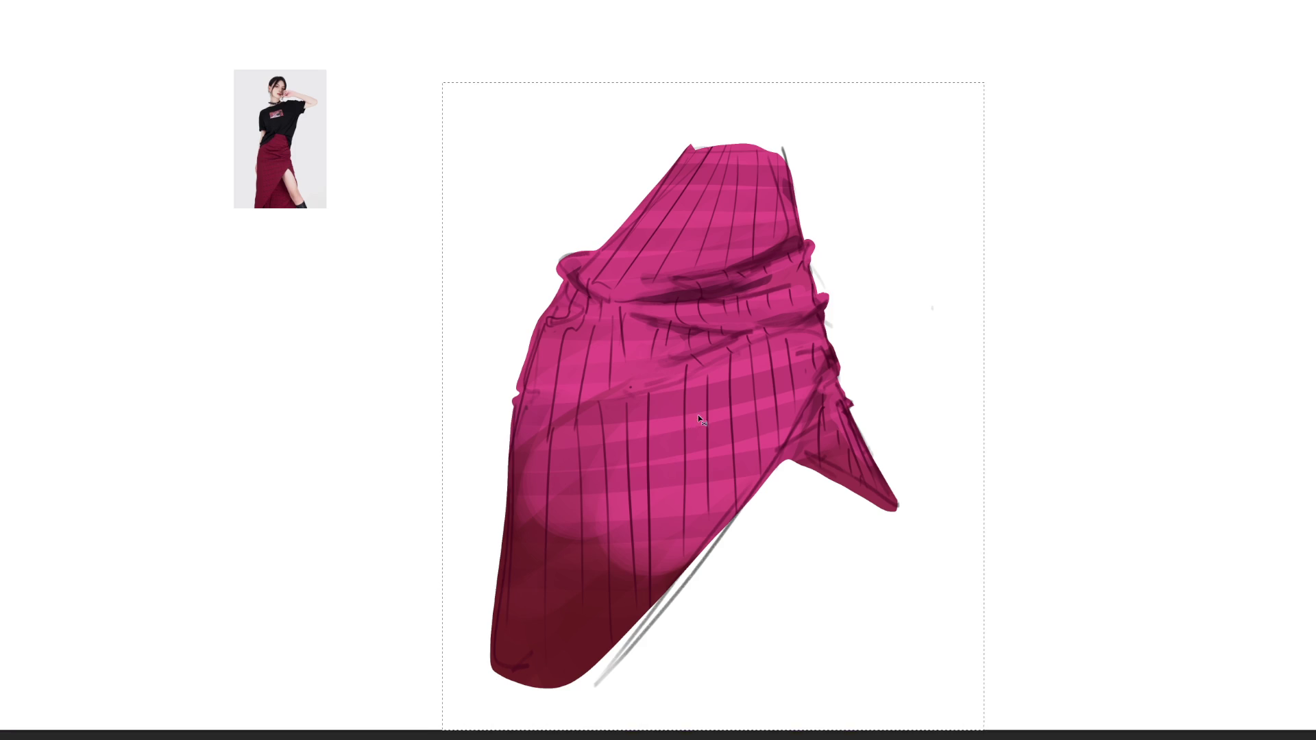
pyautogui.moveTo(699, 409); pyautogui.dragTo(432, 414)
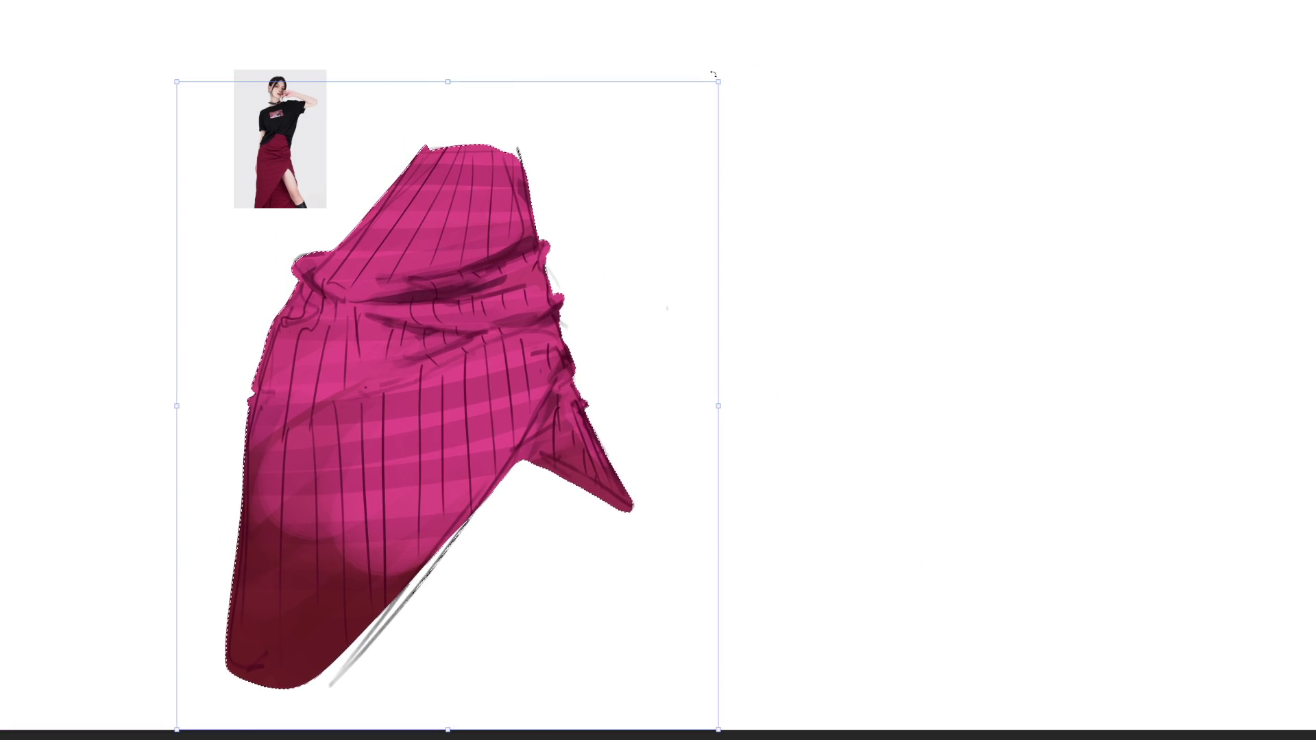
pyautogui.moveTo(681, 121); pyautogui.dragTo(549, 285)
pyautogui.moveTo(431, 494); pyautogui.dragTo(344, 417)
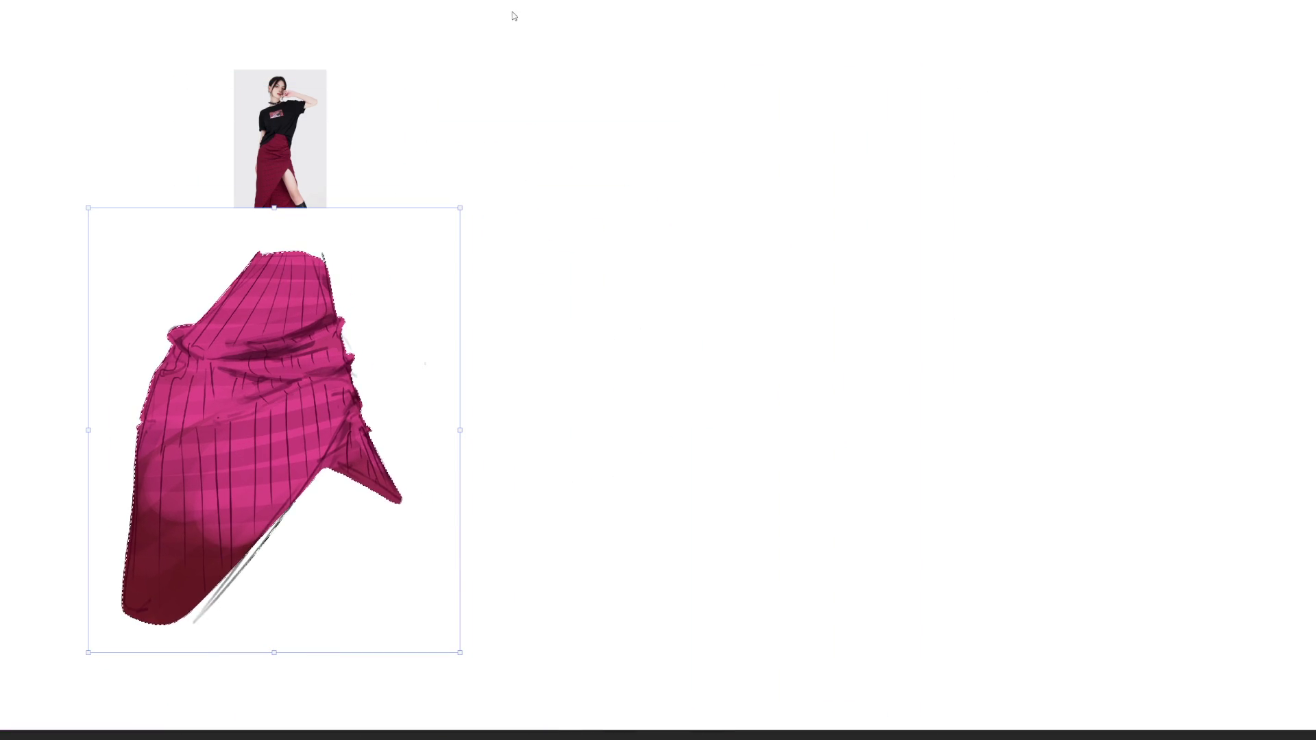
pyautogui.press('Return')
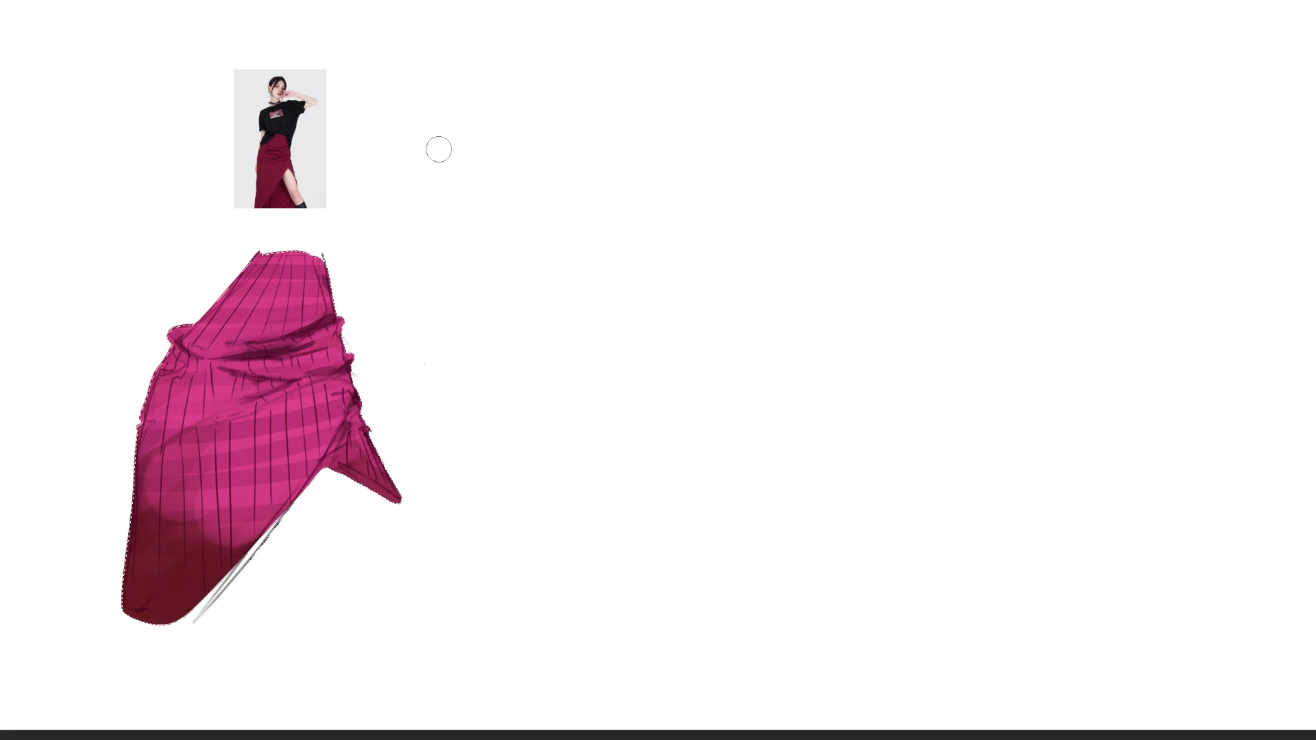
# With a larger brush darken the skirt, undo the purple pass and repaint it a deeper crimson.
pyautogui.press(']')
pyautogui.press(']')
pyautogui.press(']')
pyautogui.press(']')
pyautogui.press(']')
pyautogui.press(']')
pyautogui.moveTo(397, 706)
pyautogui.mouseDown()
pyautogui.moveTo(79, 222)
pyautogui.moveTo(802, 586)
pyautogui.mouseUp()
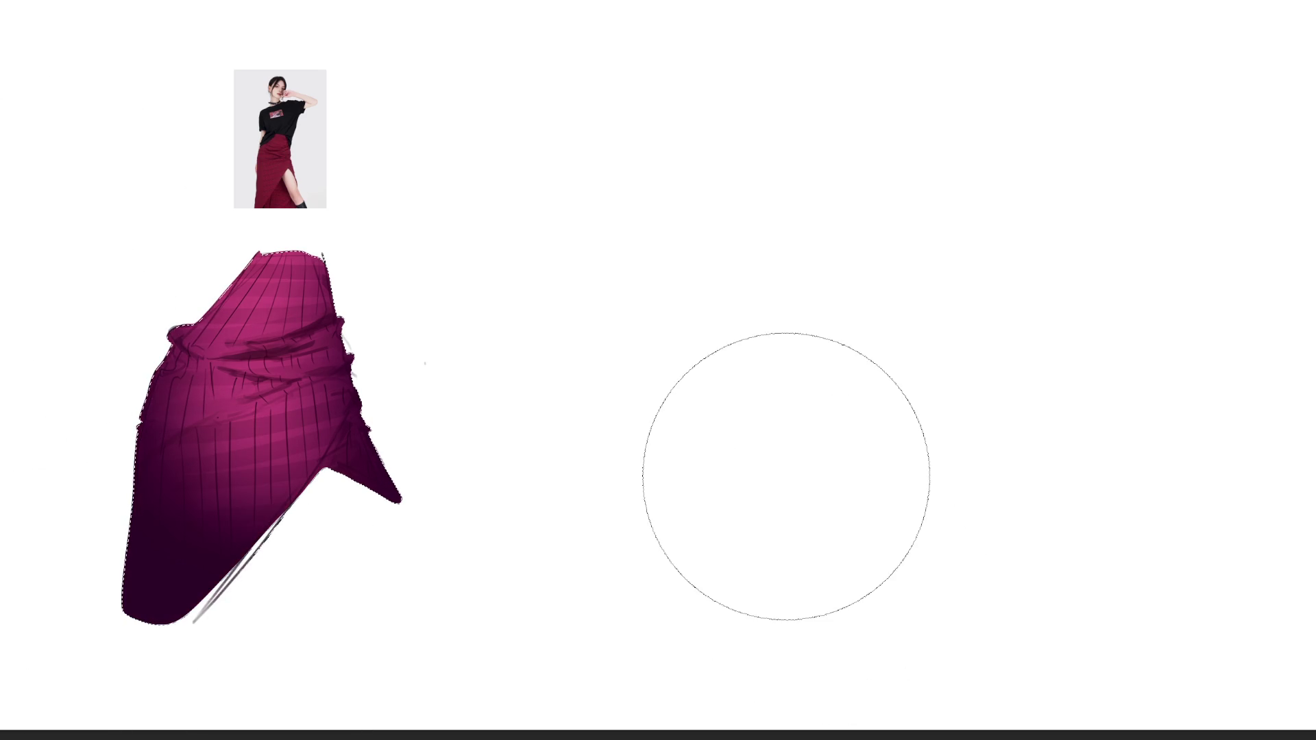
pyautogui.hotkey('ctrl', 'z')
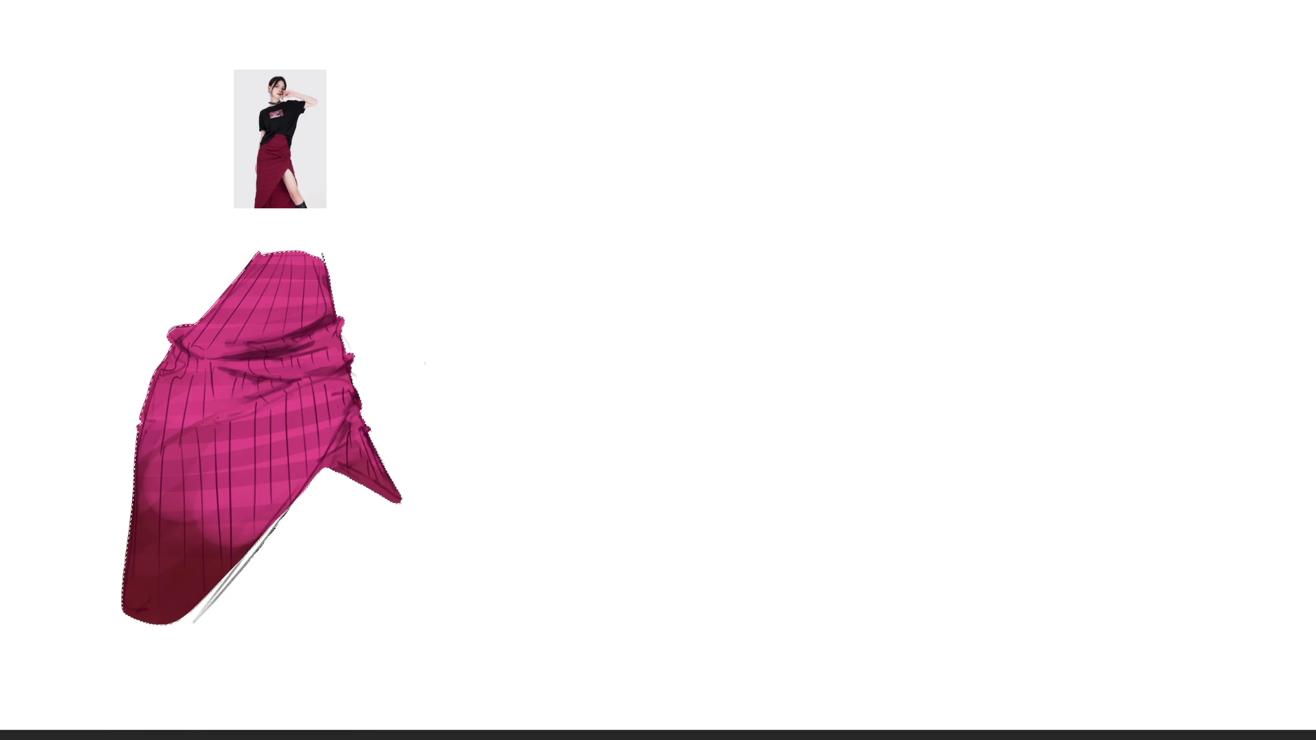
pyautogui.moveTo(442, 432); pyautogui.dragTo(451, 142)
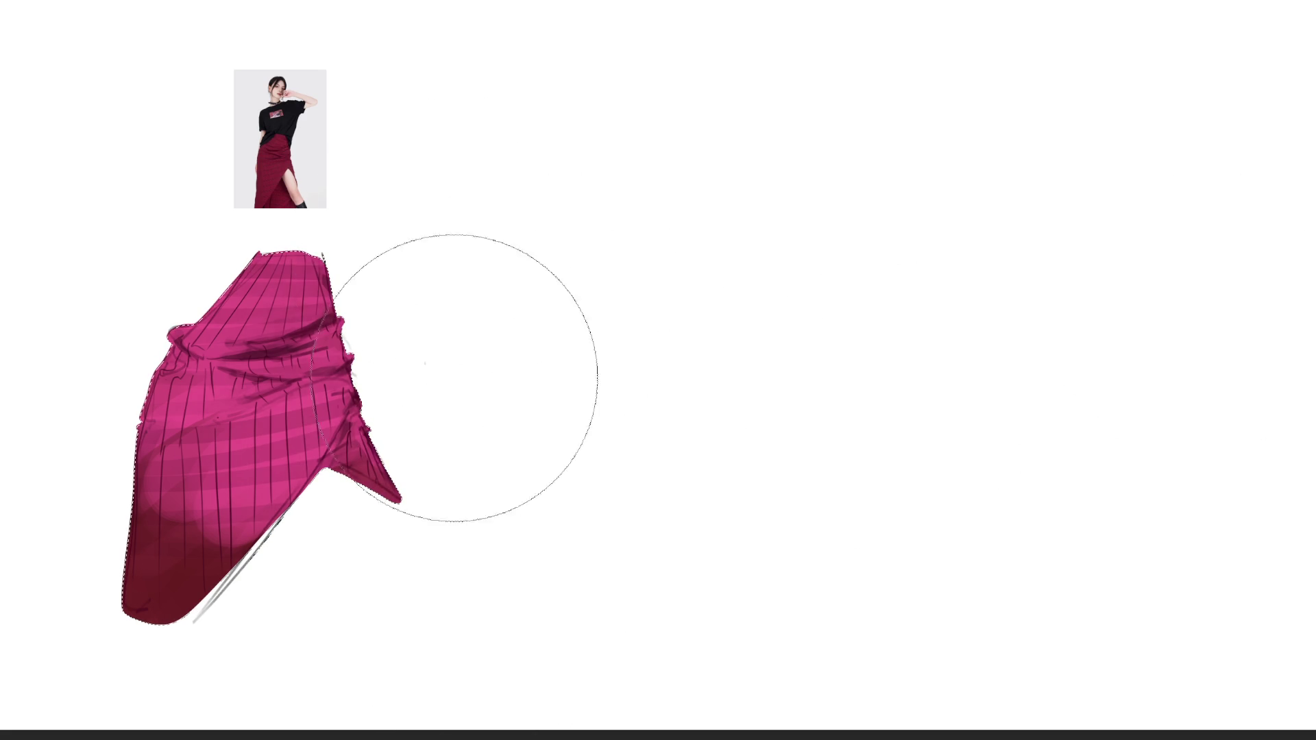
pyautogui.moveTo(279, 440); pyautogui.dragTo(217, 401)
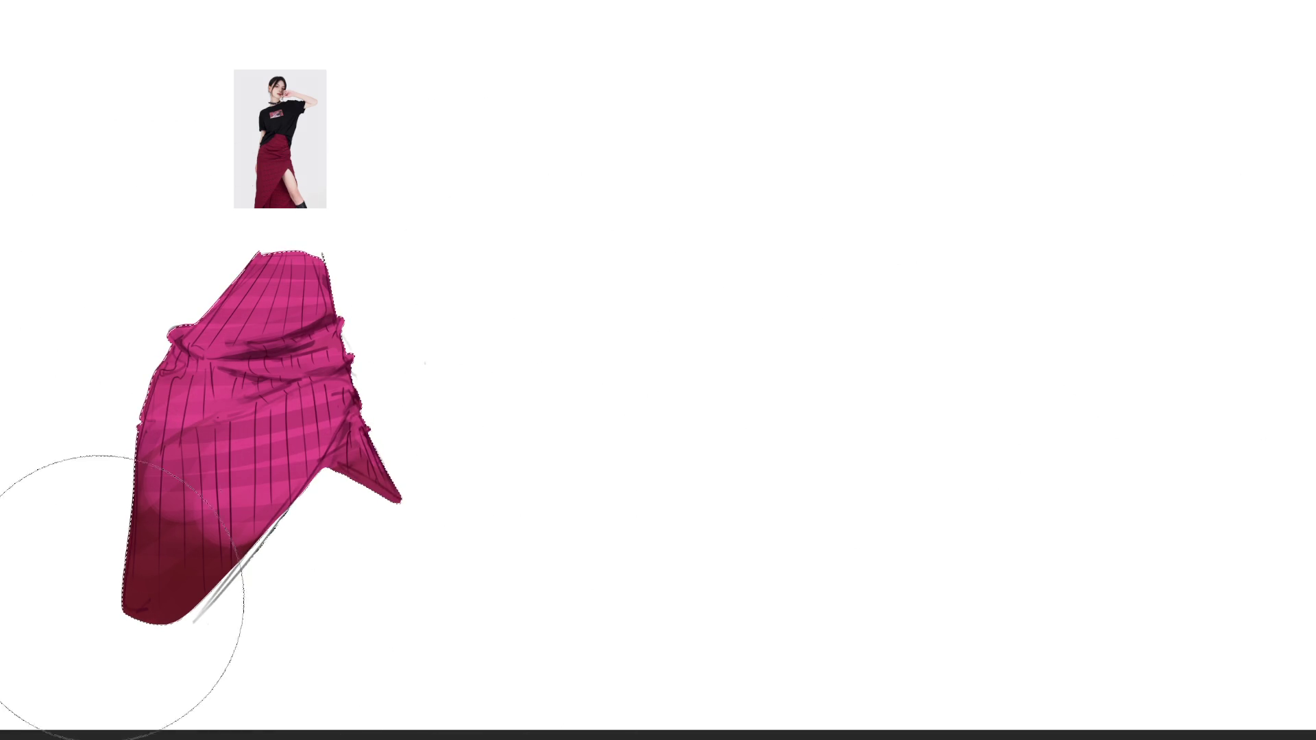
pyautogui.moveTo(131, 601); pyautogui.dragTo(299, 88)
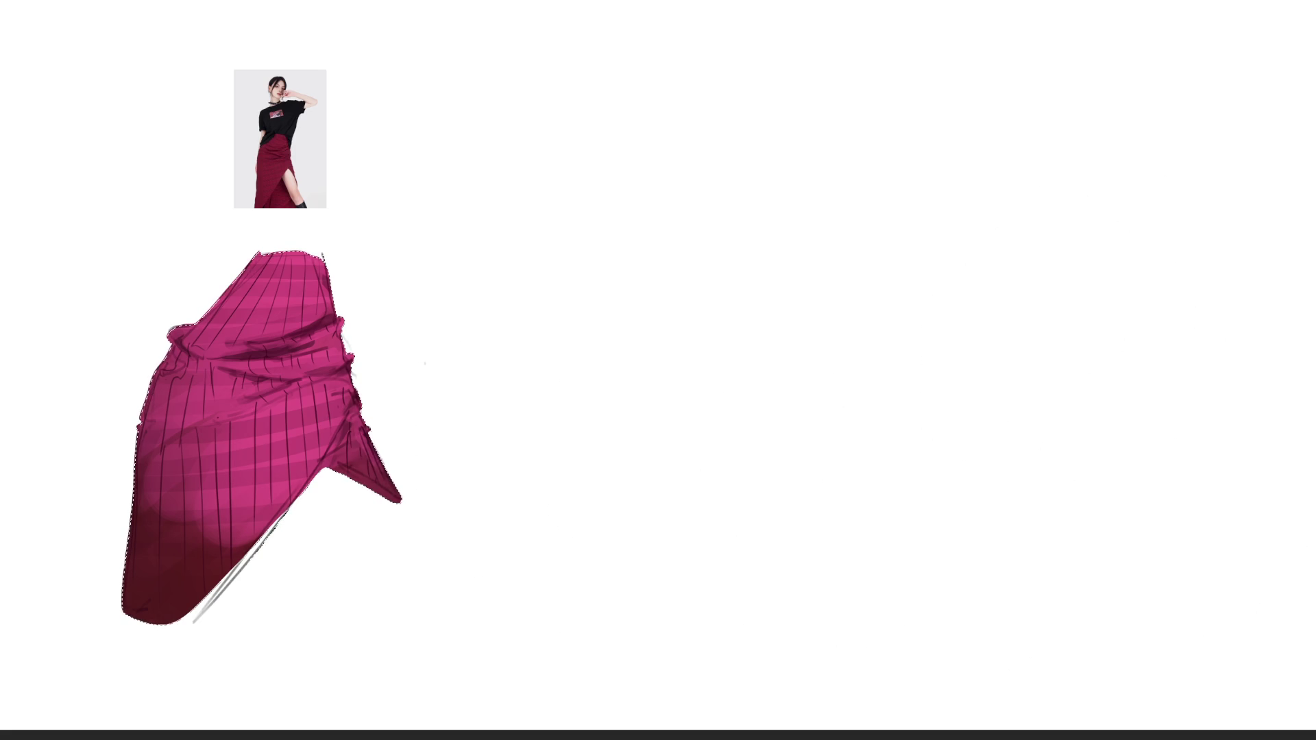
# Lasso an arm shape, fill it dark brown and lay pinkish skin tone over the mid and upper arm.
pyautogui.hotkey('ctrl', 'd')
pyautogui.moveTo(677, 58)
pyautogui.mouseDown()
pyautogui.moveTo(914, 481)
pyautogui.moveTo(683, 65)
pyautogui.mouseUp()
pyautogui.moveTo(705, 109)
pyautogui.mouseDown()
pyautogui.moveTo(744, 279)
pyautogui.moveTo(852, 212)
pyautogui.mouseUp()
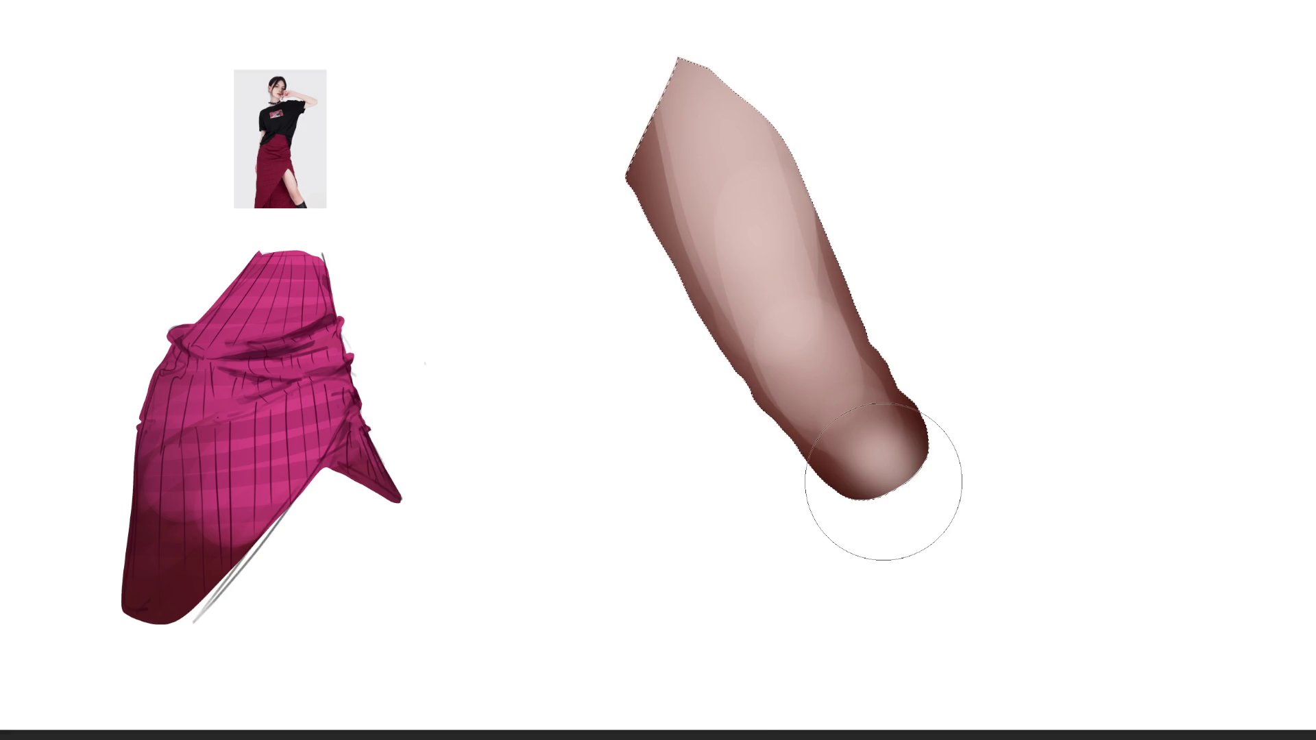
pyautogui.moveTo(817, 552); pyautogui.dragTo(954, 152)
pyautogui.moveTo(875, 399); pyautogui.dragTo(696, 20)
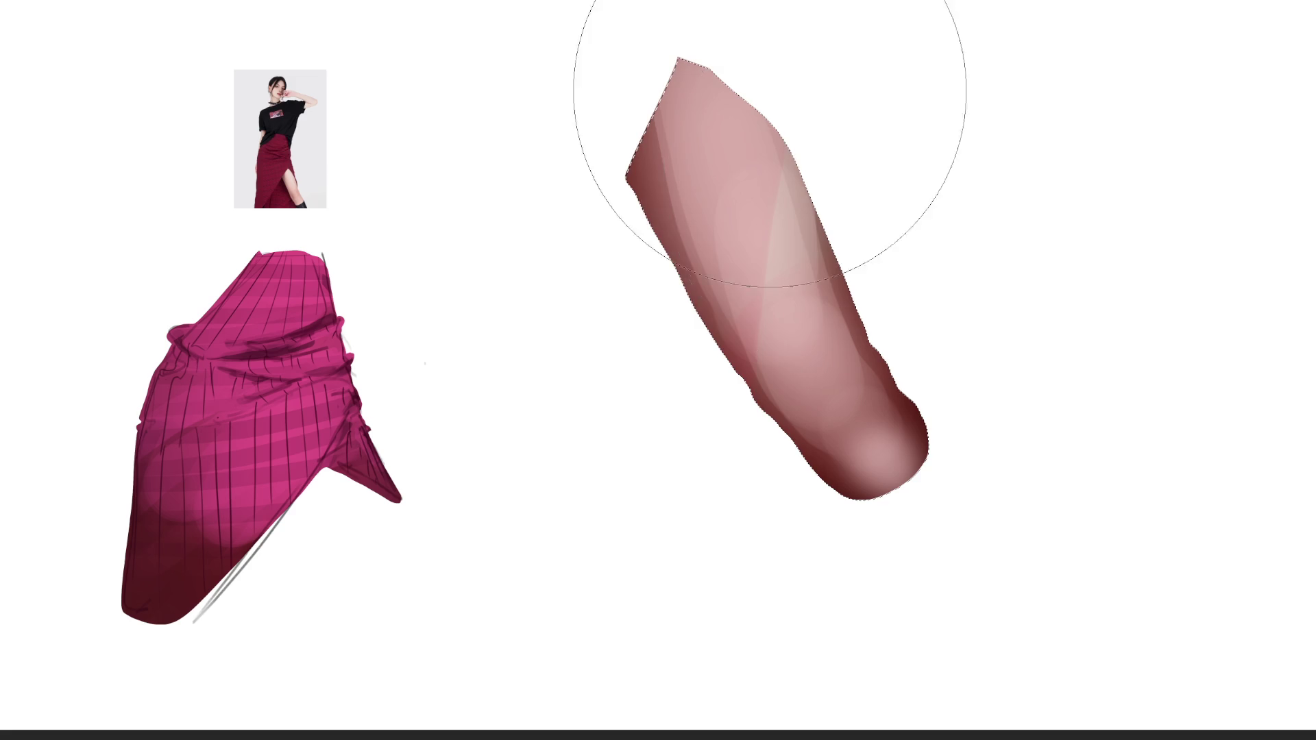
# Lighten the upper arm to even pink-beige and blend the dark forearm tip with a smaller brush.
pyautogui.moveTo(792, 103); pyautogui.dragTo(793, 690)
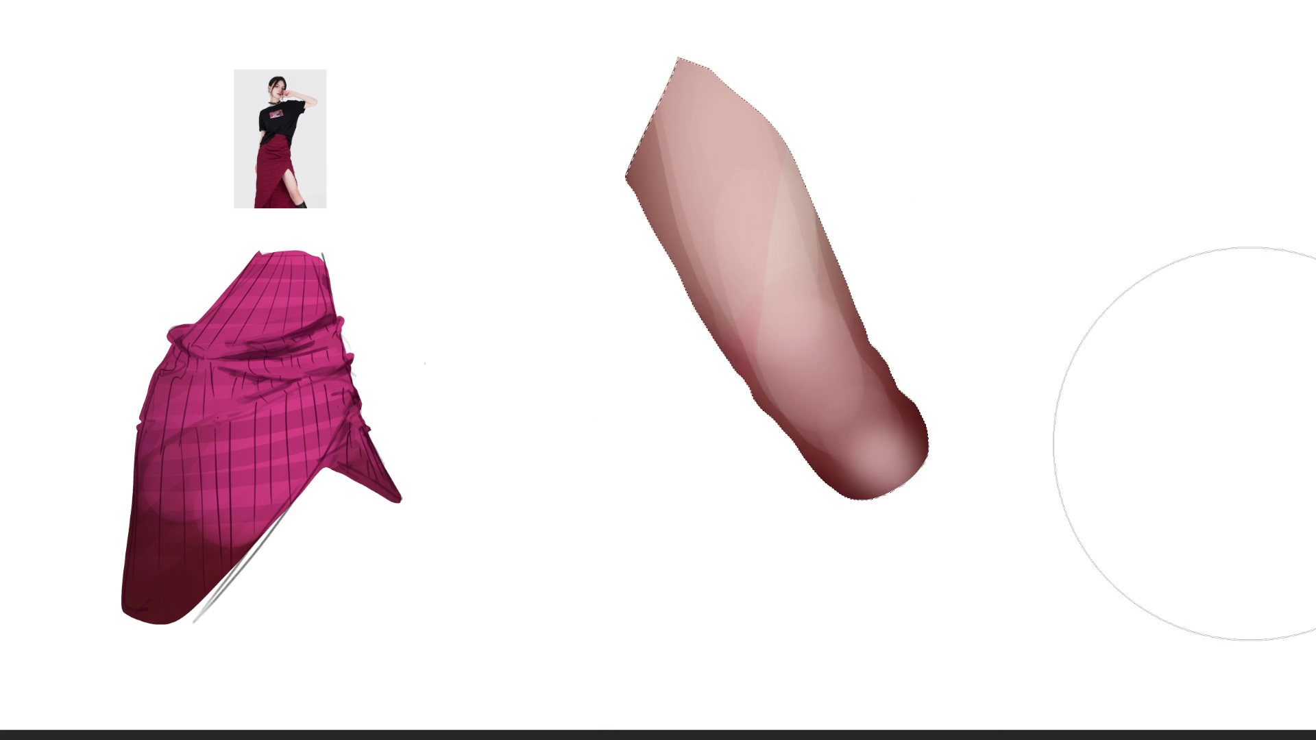
pyautogui.moveTo(723, 52)
pyautogui.mouseDown()
pyautogui.moveTo(798, 320)
pyautogui.moveTo(803, 676)
pyautogui.mouseUp()
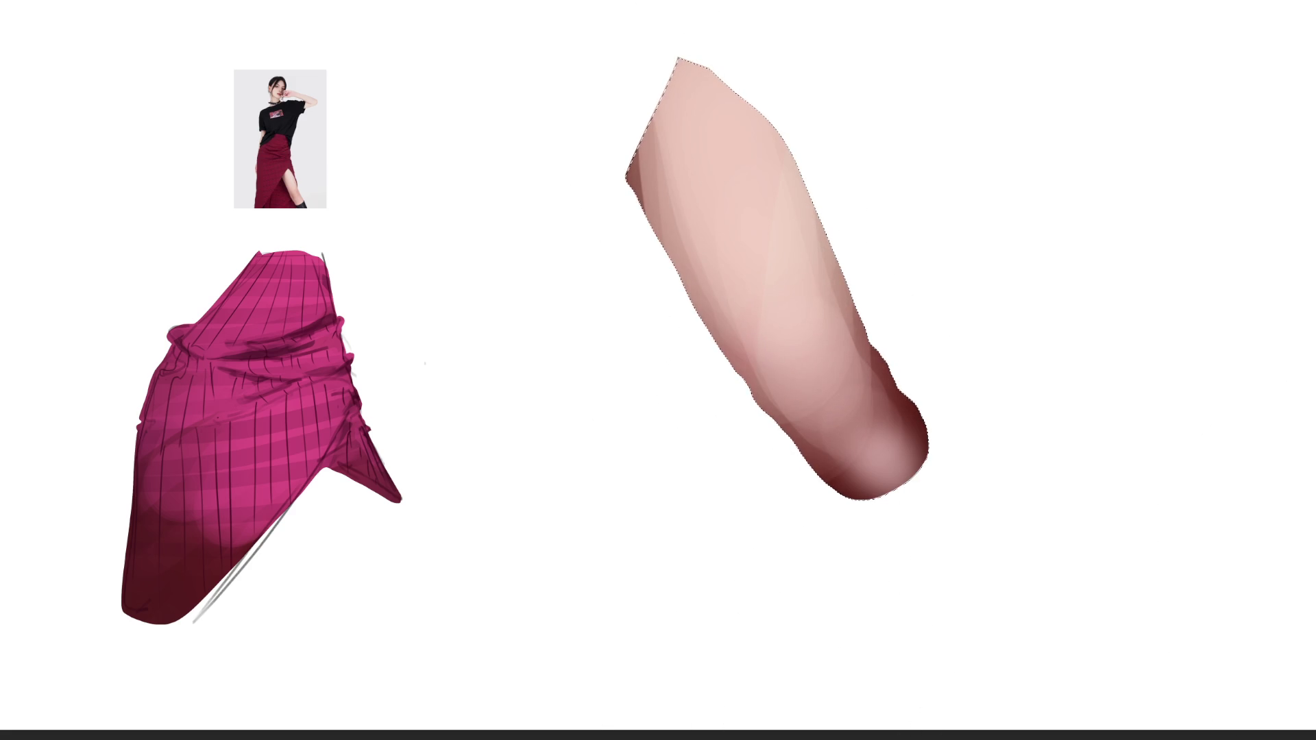
pyautogui.press('[')
pyautogui.press('[')
pyautogui.press('[')
pyautogui.moveTo(897, 409)
pyautogui.mouseDown()
pyautogui.moveTo(908, 473)
pyautogui.moveTo(854, 484)
pyautogui.mouseUp()
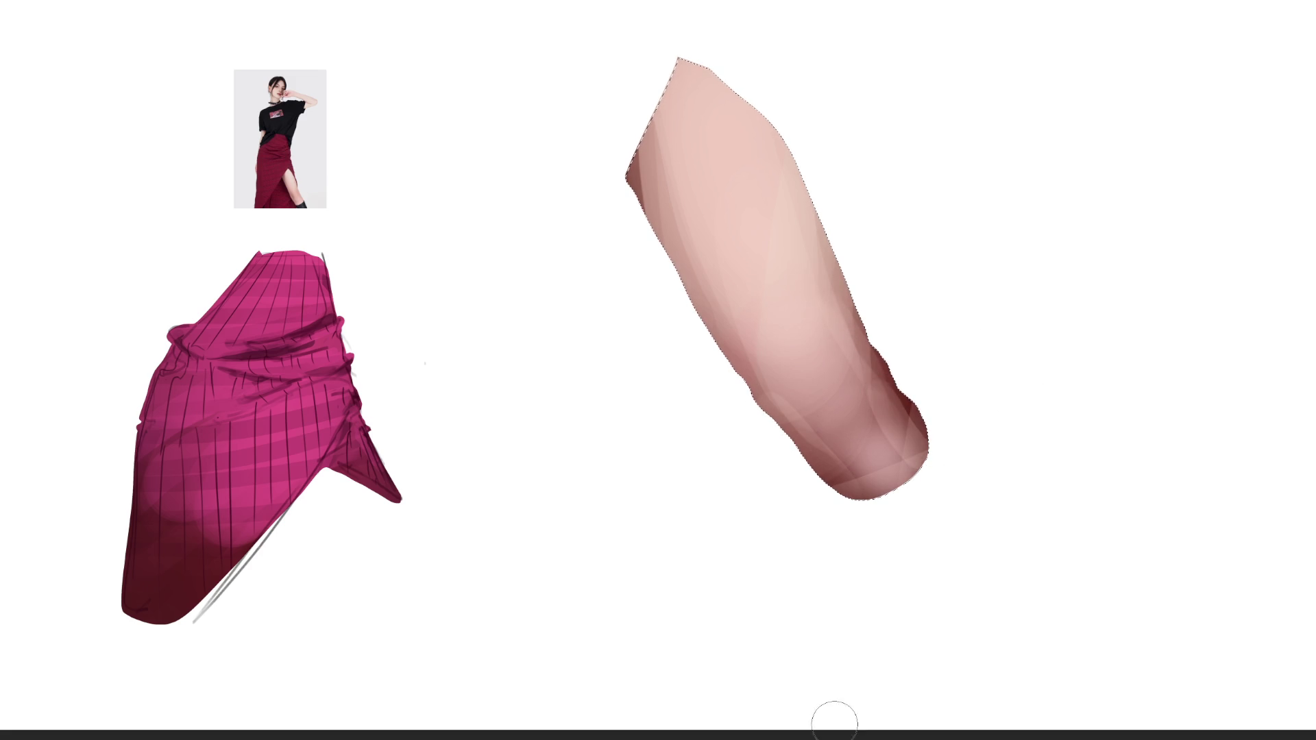
pyautogui.press(']')
pyautogui.press(']')
pyautogui.press(']')
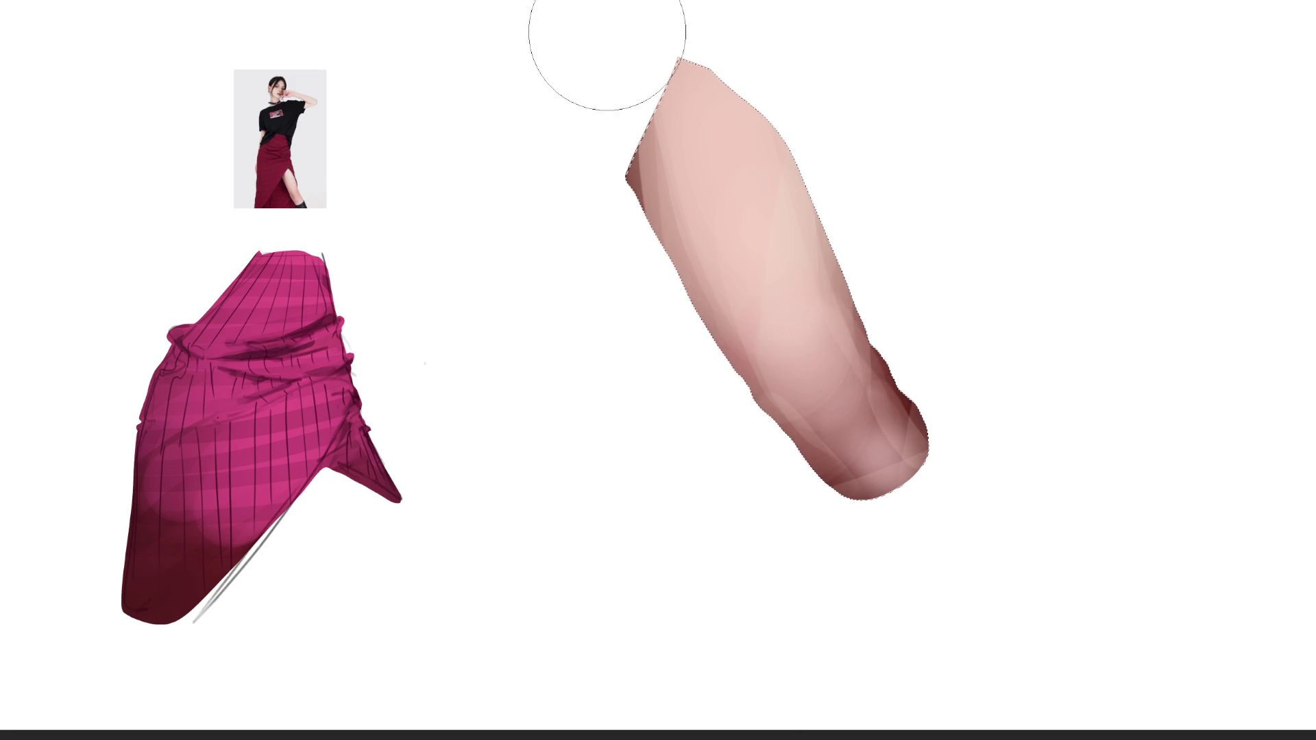
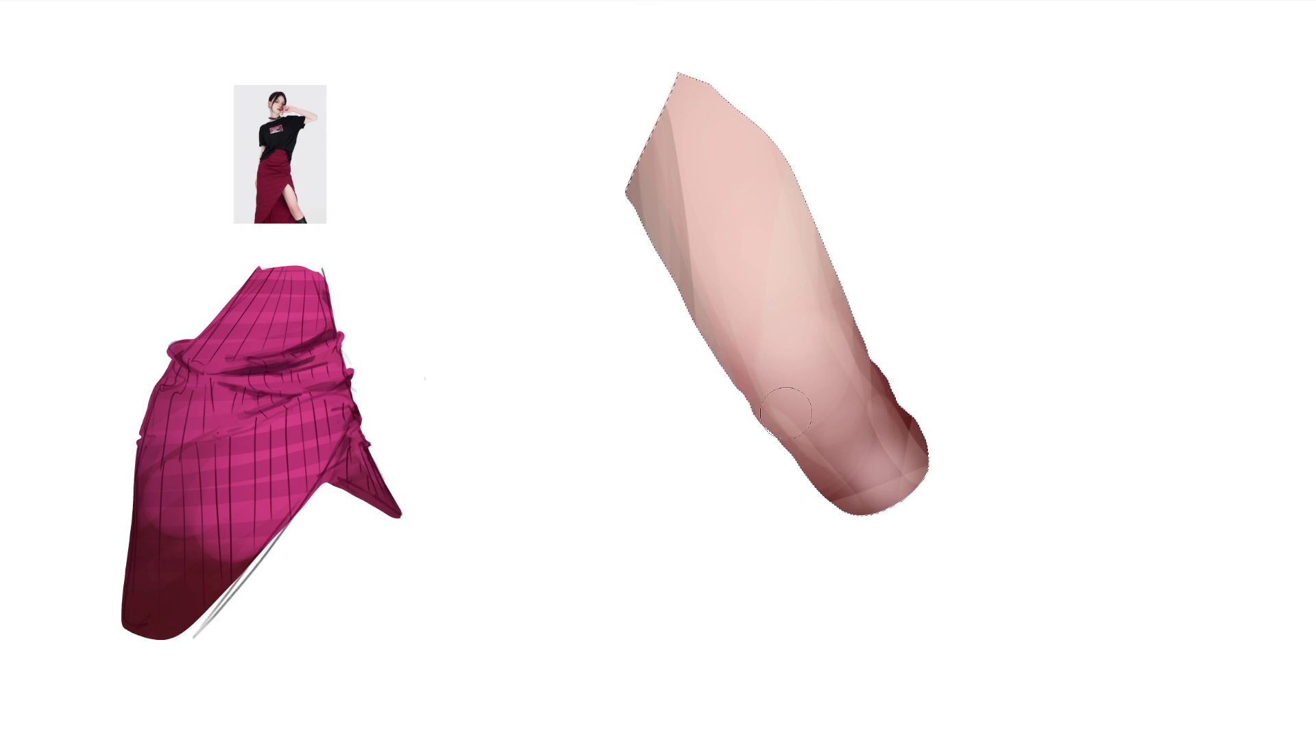
# Darken the arm's lower-left edge and blend lighter strokes into its right edge and lower tip.
pyautogui.moveTo(761, 406); pyautogui.dragTo(843, 495)
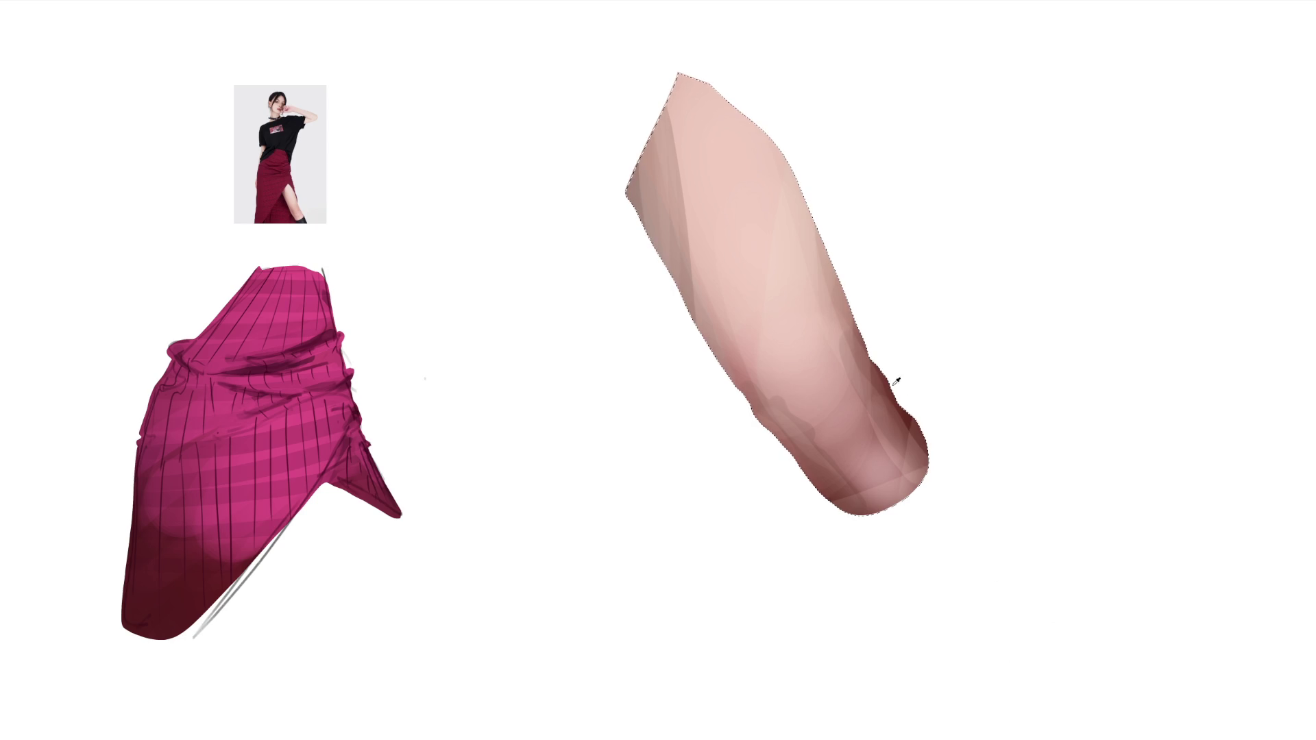
pyautogui.moveTo(866, 376); pyautogui.dragTo(917, 470)
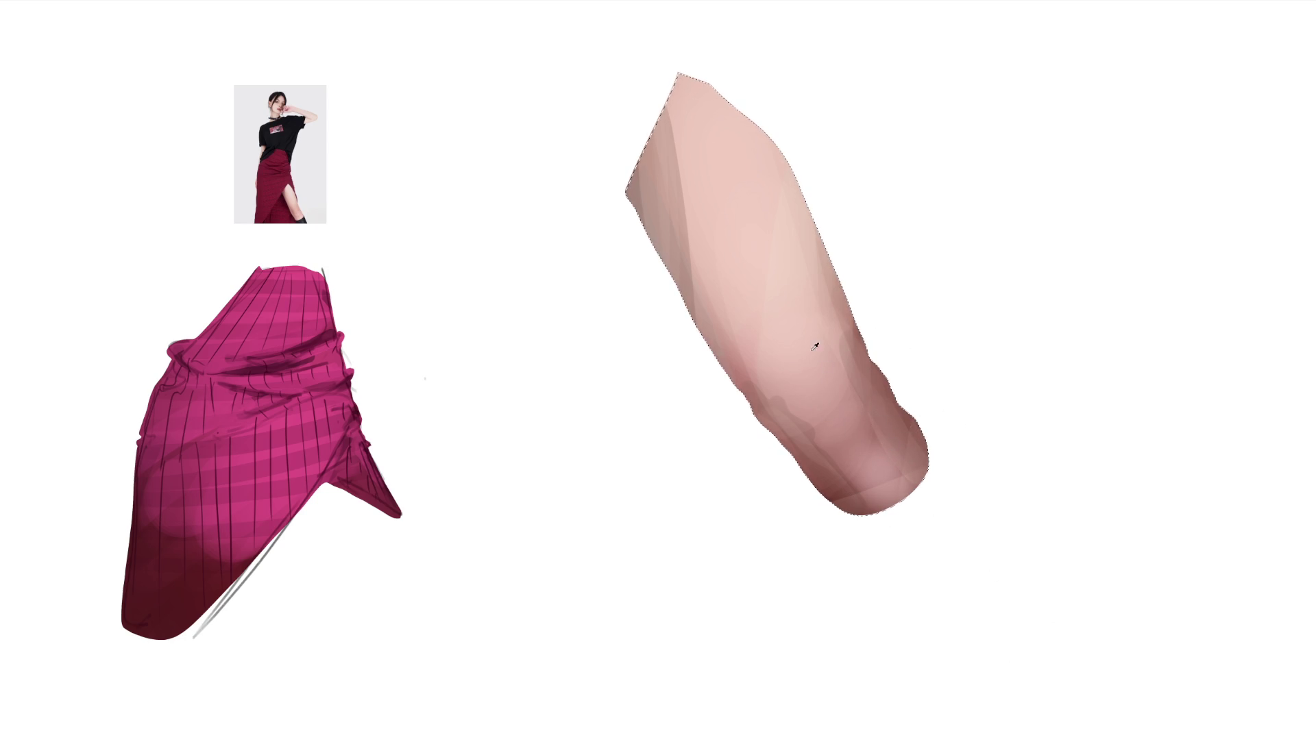
pyautogui.moveTo(814, 445); pyautogui.dragTo(856, 418)
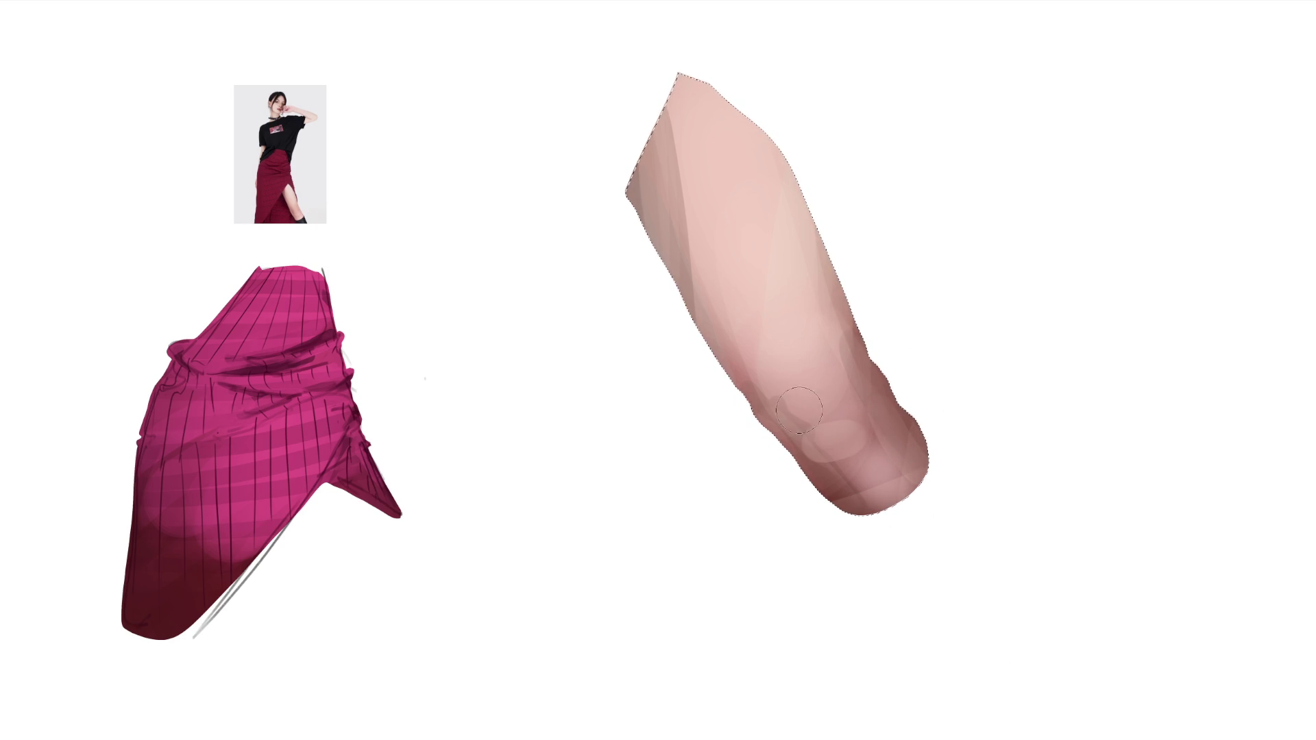
pyautogui.moveTo(820, 366); pyautogui.dragTo(809, 399)
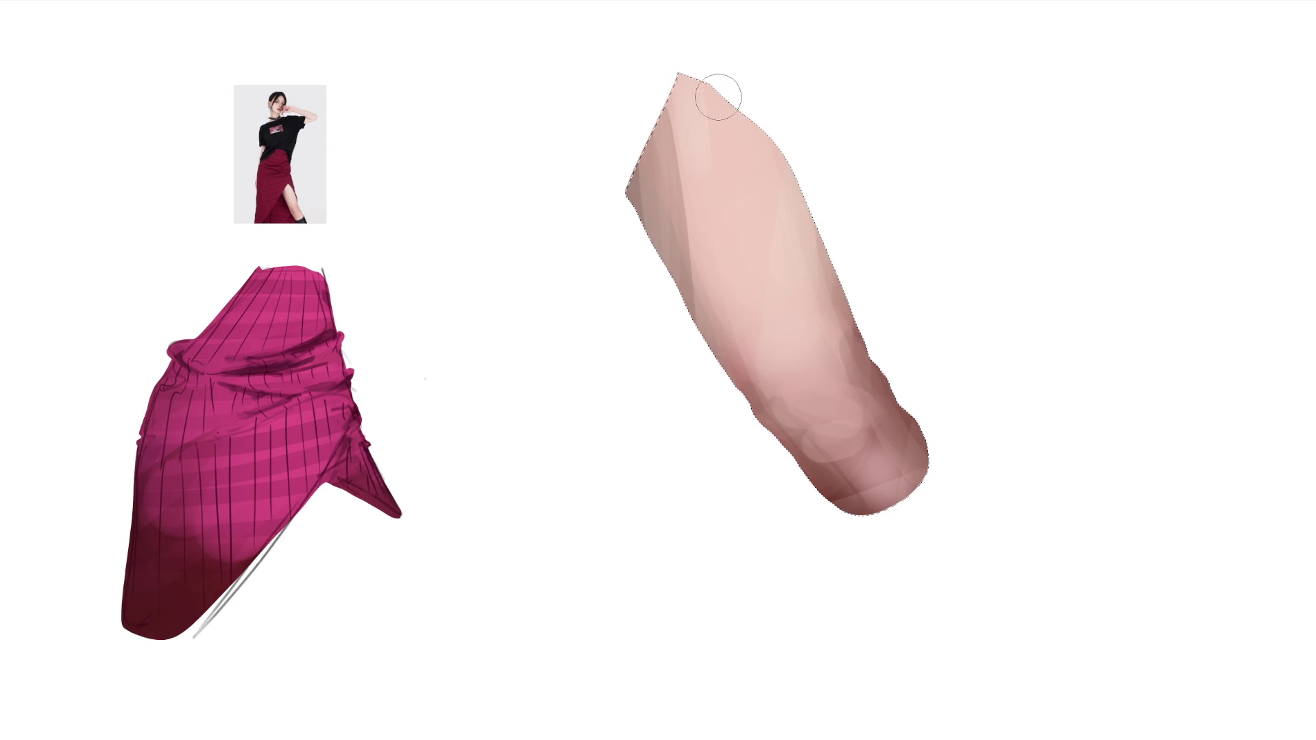
# Lighten the arm's upper part and blend the light streak at its top tip with a larger brush.
pyautogui.moveTo(789, 148); pyautogui.dragTo(725, 220)
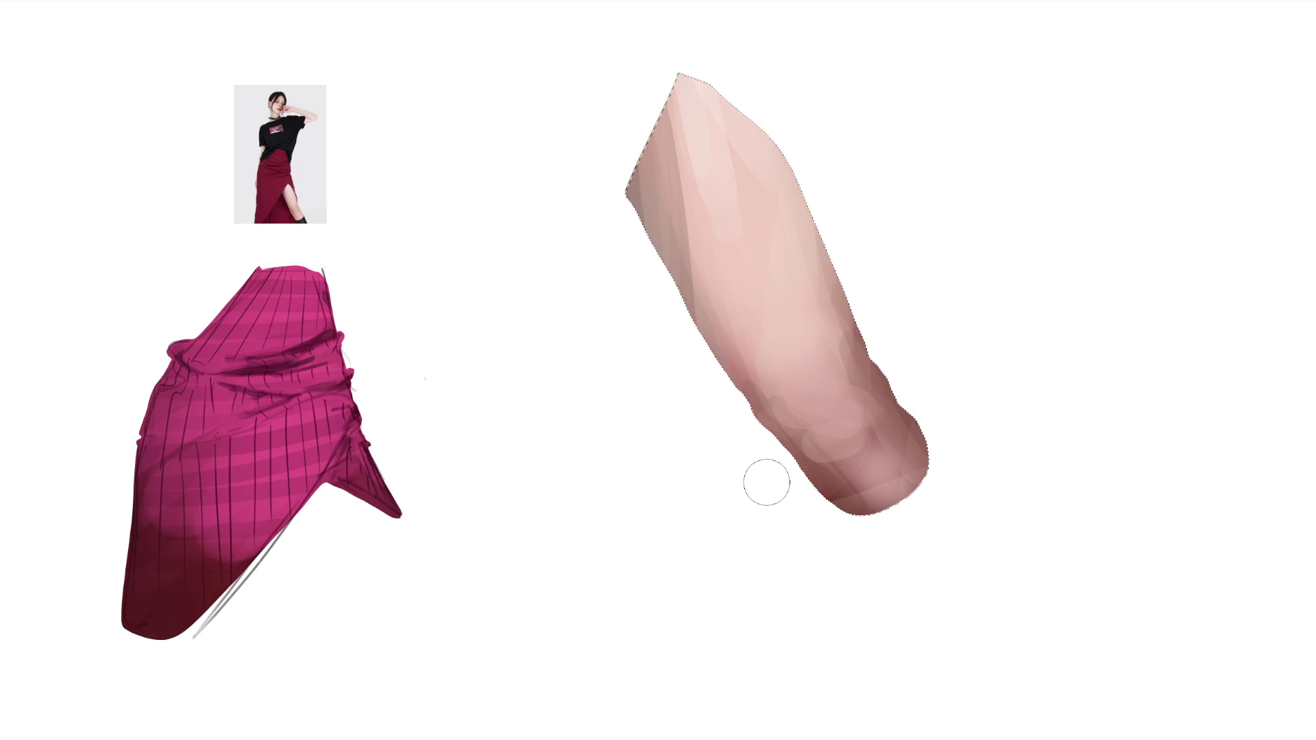
pyautogui.press(']')
pyautogui.press(']')
pyautogui.press(']')
pyautogui.moveTo(720, 154); pyautogui.dragTo(696, 100)
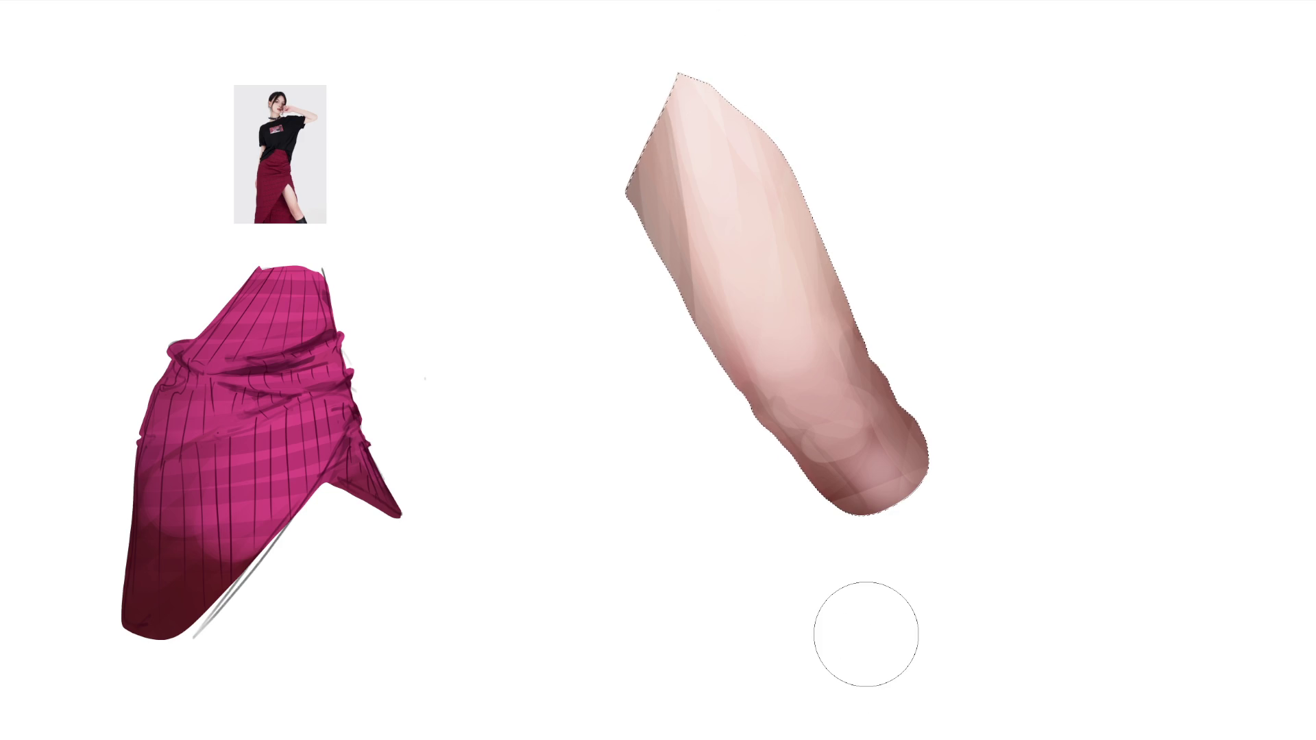
pyautogui.press('[')
pyautogui.press('[')
pyautogui.press('[')
pyautogui.press('[')
pyautogui.press('[')
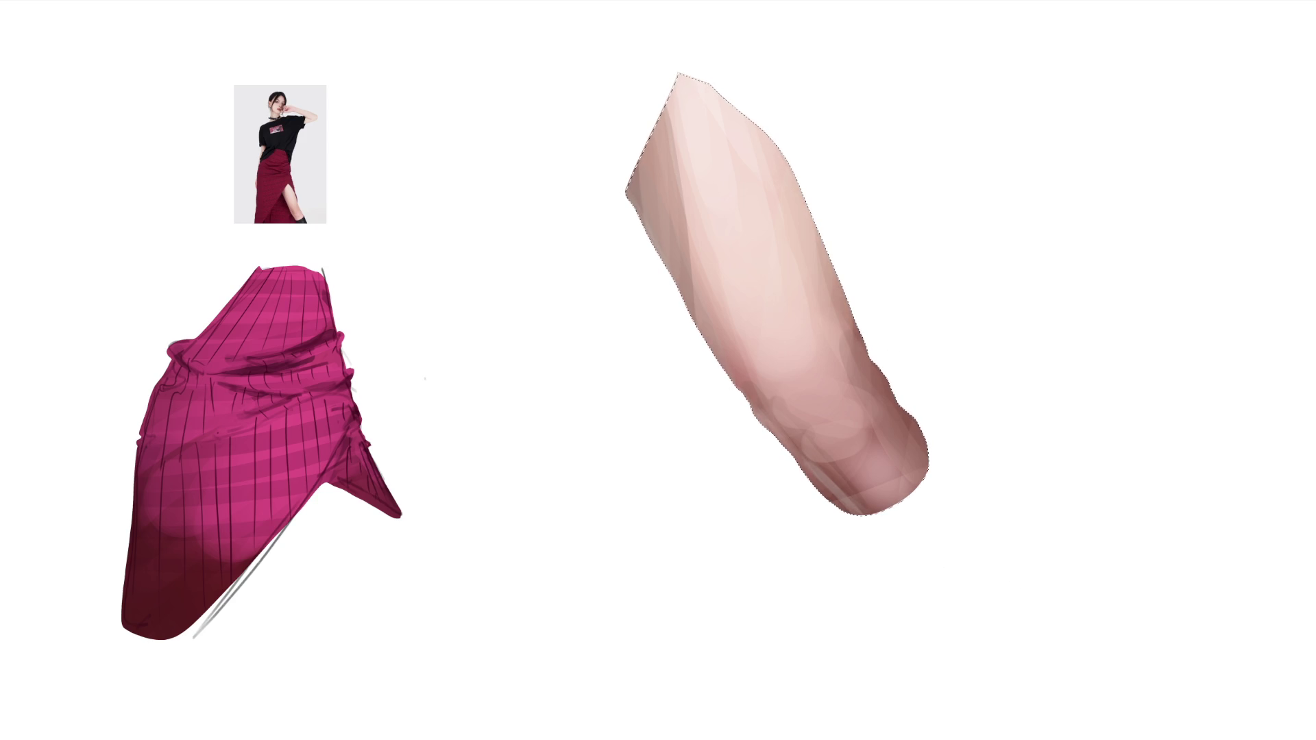
# Adjust the brush size and tuck in the finger's right edge and knuckle contour.
pyautogui.press(']')
pyautogui.press(']')
pyautogui.press(']')
pyautogui.press('[')
pyautogui.press('[')
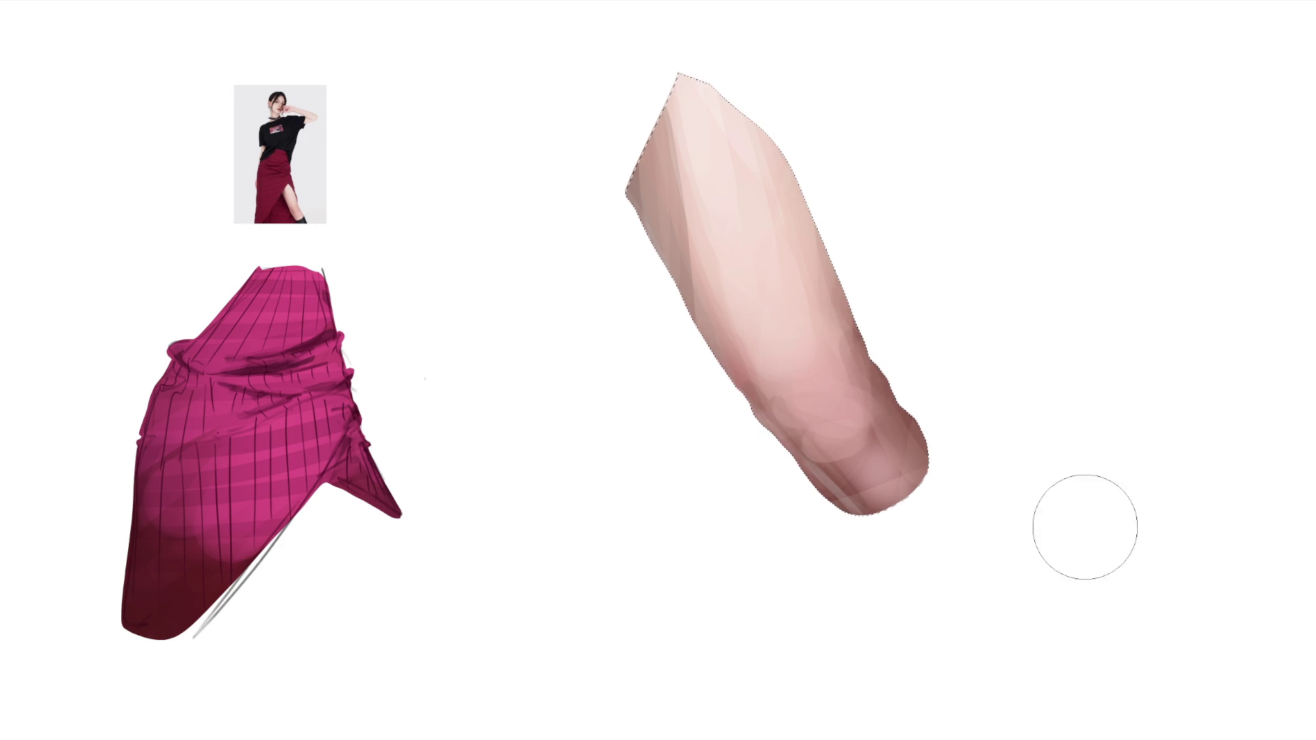
pyautogui.press('[')
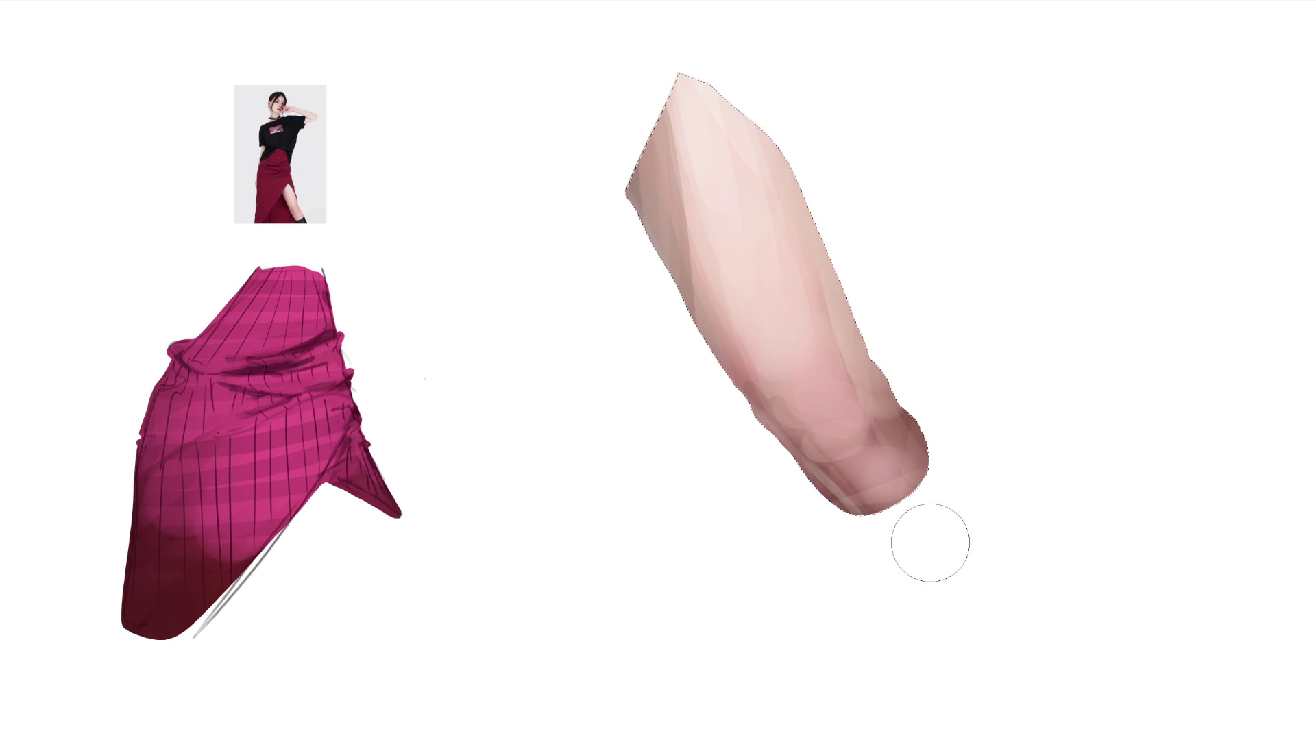
pyautogui.moveTo(781, 91); pyautogui.dragTo(854, 350)
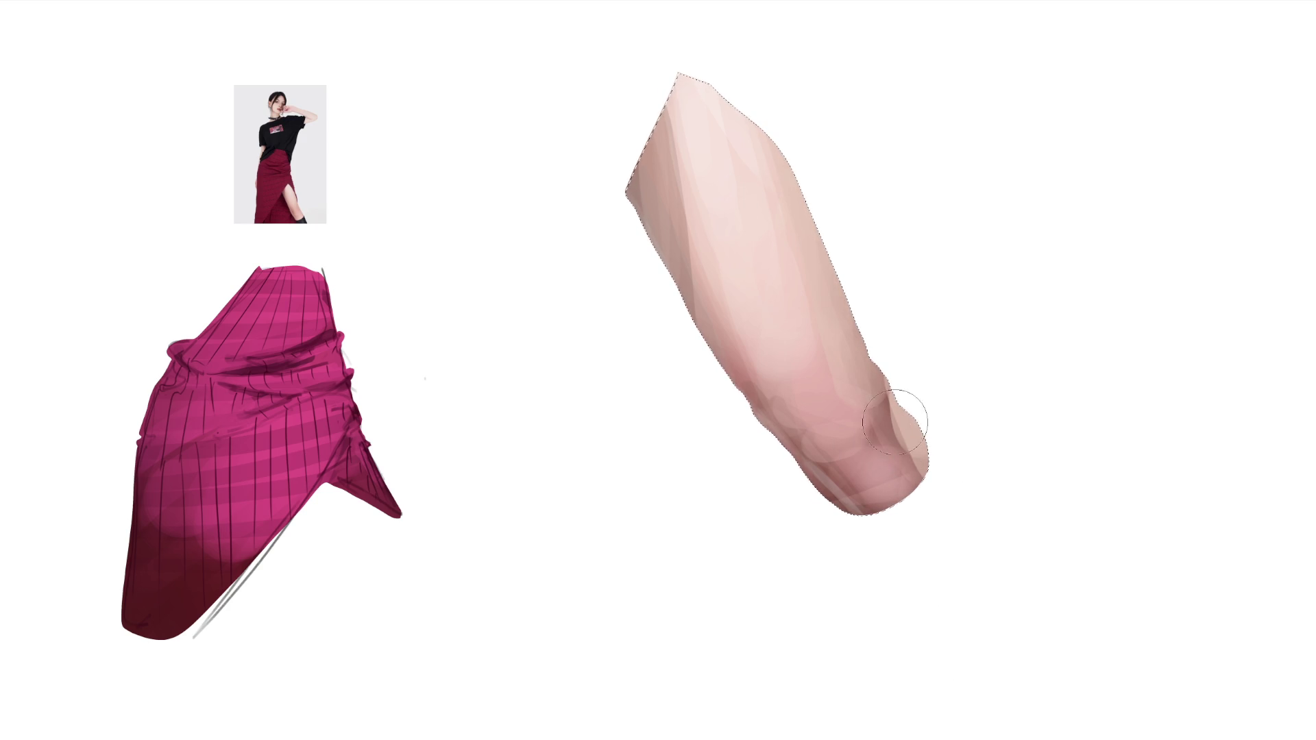
# Paint a light pink fingernail on the fingertip, darkening its upper part and dabbing around it.
pyautogui.moveTo(856, 440); pyautogui.dragTo(870, 415)
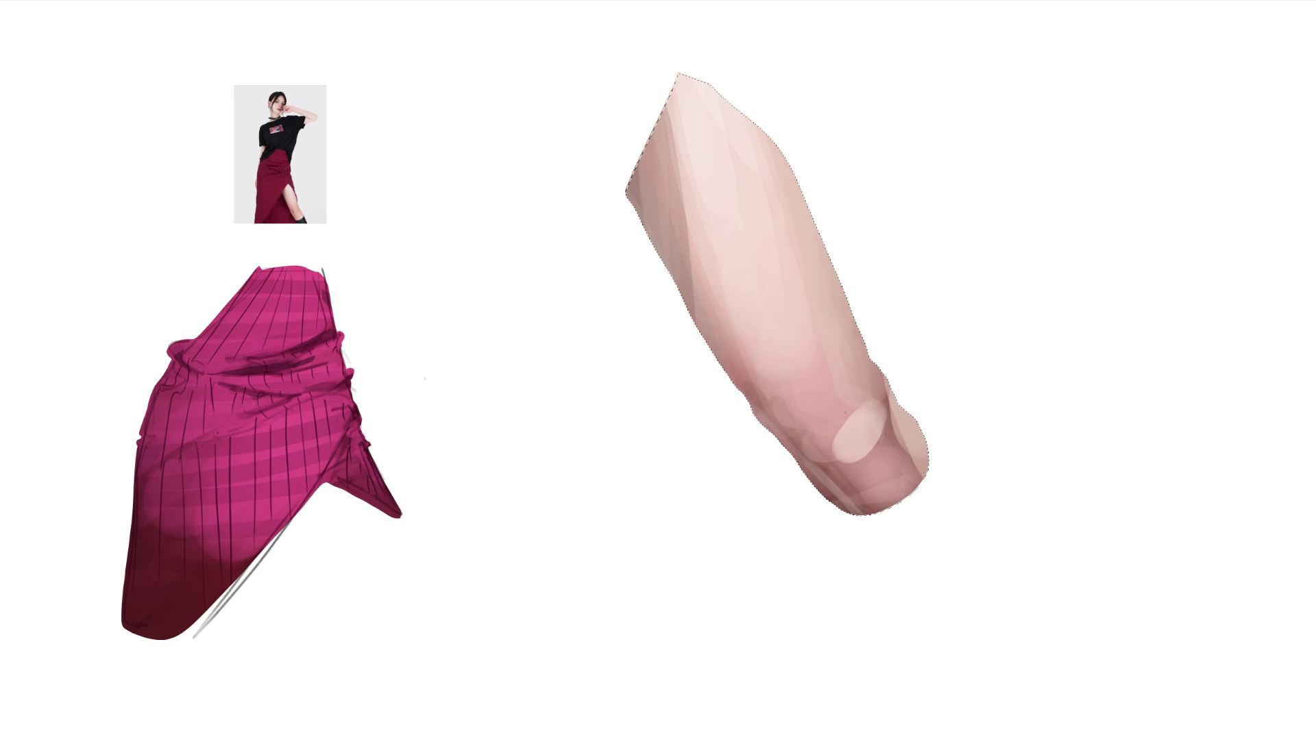
pyautogui.moveTo(846, 407); pyautogui.dragTo(869, 394)
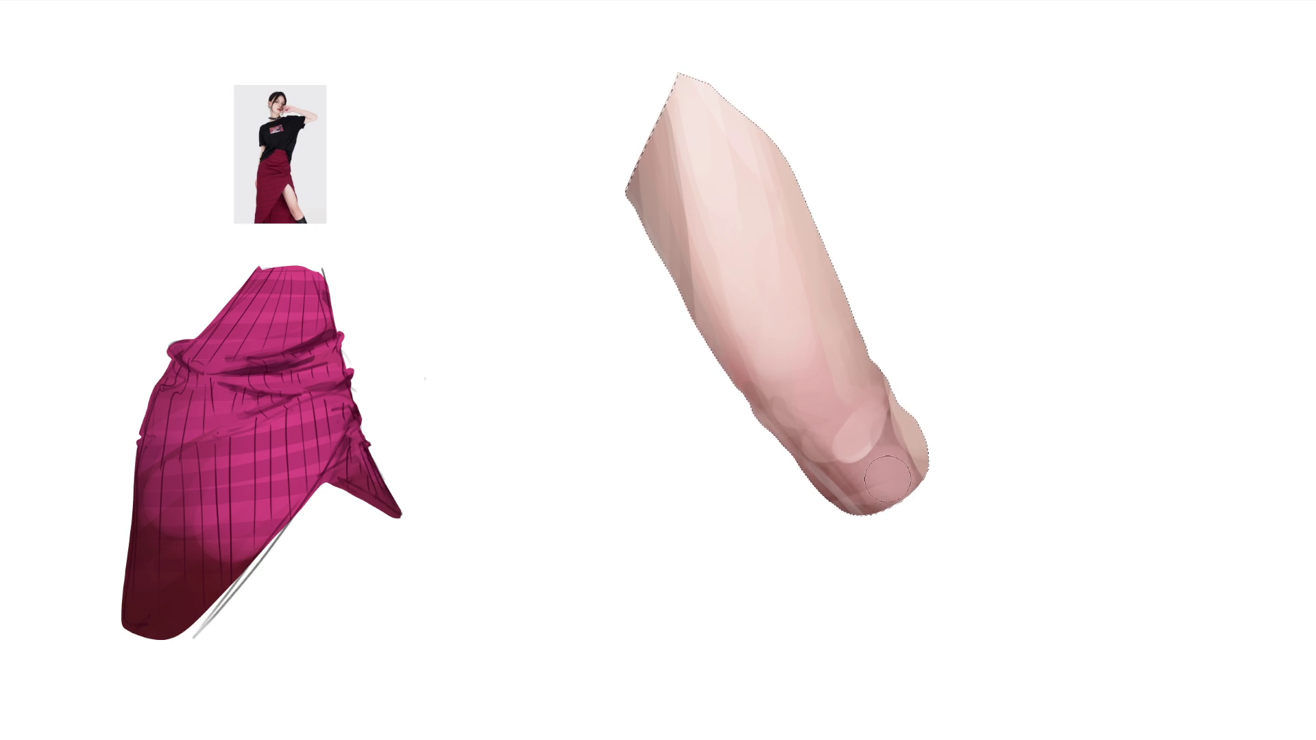
pyautogui.moveTo(864, 451)
pyautogui.mouseDown()
pyautogui.moveTo(852, 475)
pyautogui.moveTo(905, 468)
pyautogui.mouseUp()
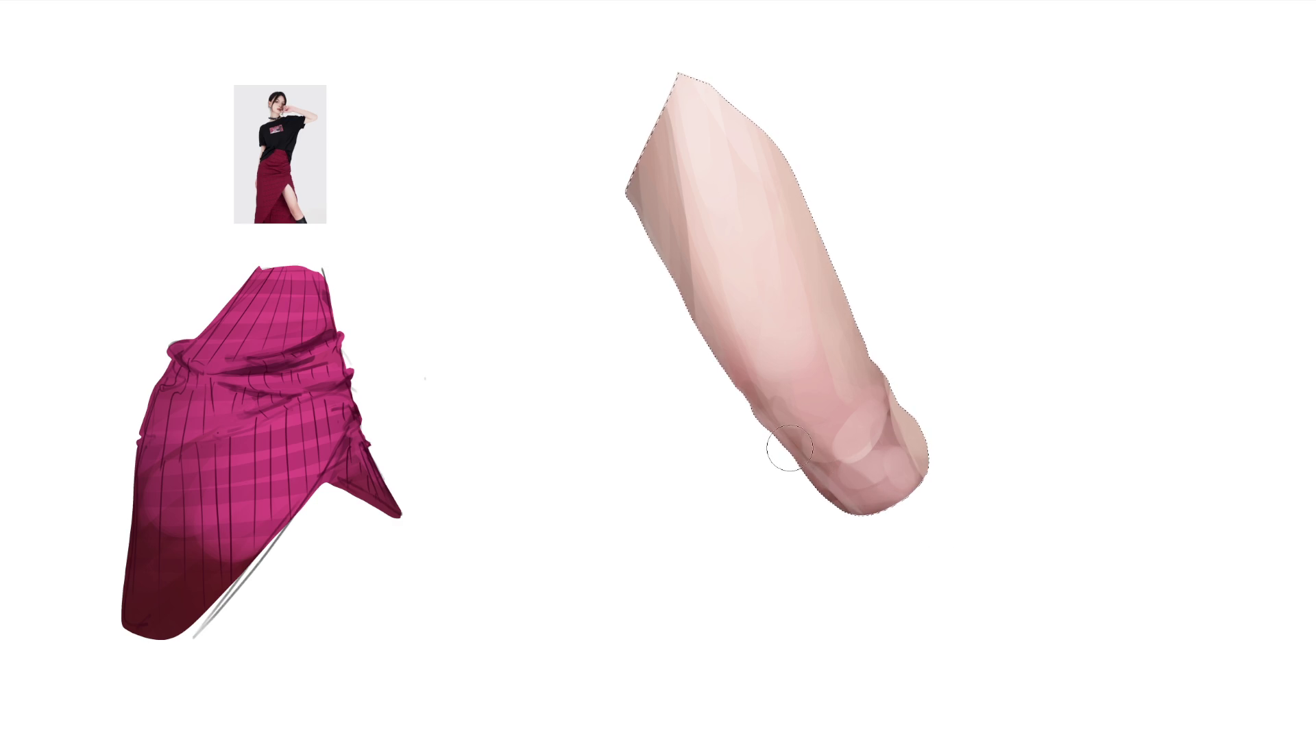
# Sample nearby skin tones and touch up the knuckle's right edge and forearm shading.
pyautogui.keyDown('alt'); pyautogui.click(767, 397); pyautogui.keyUp('alt')
pyautogui.keyDown('alt'); pyautogui.click(813, 374); pyautogui.keyUp('alt')
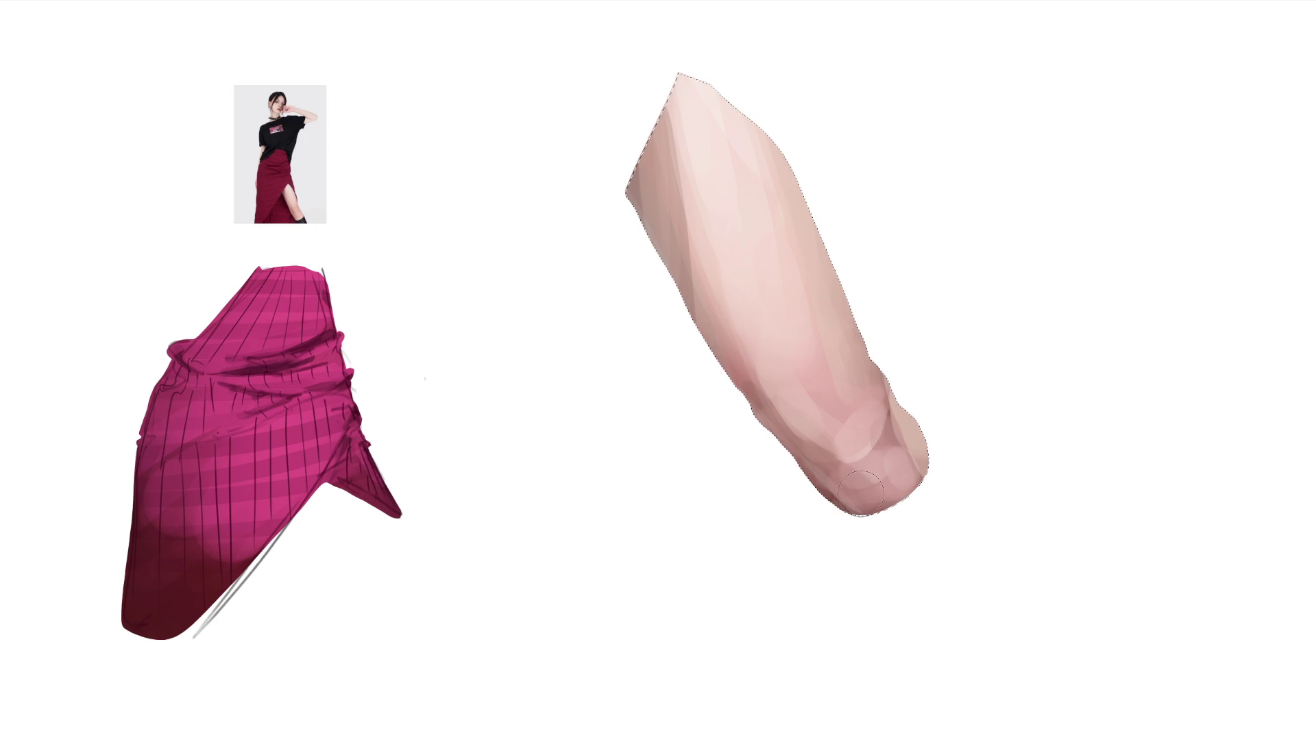
pyautogui.moveTo(902, 390); pyautogui.dragTo(858, 414)
pyautogui.keyDown('alt'); pyautogui.click(807, 358); pyautogui.keyUp('alt')
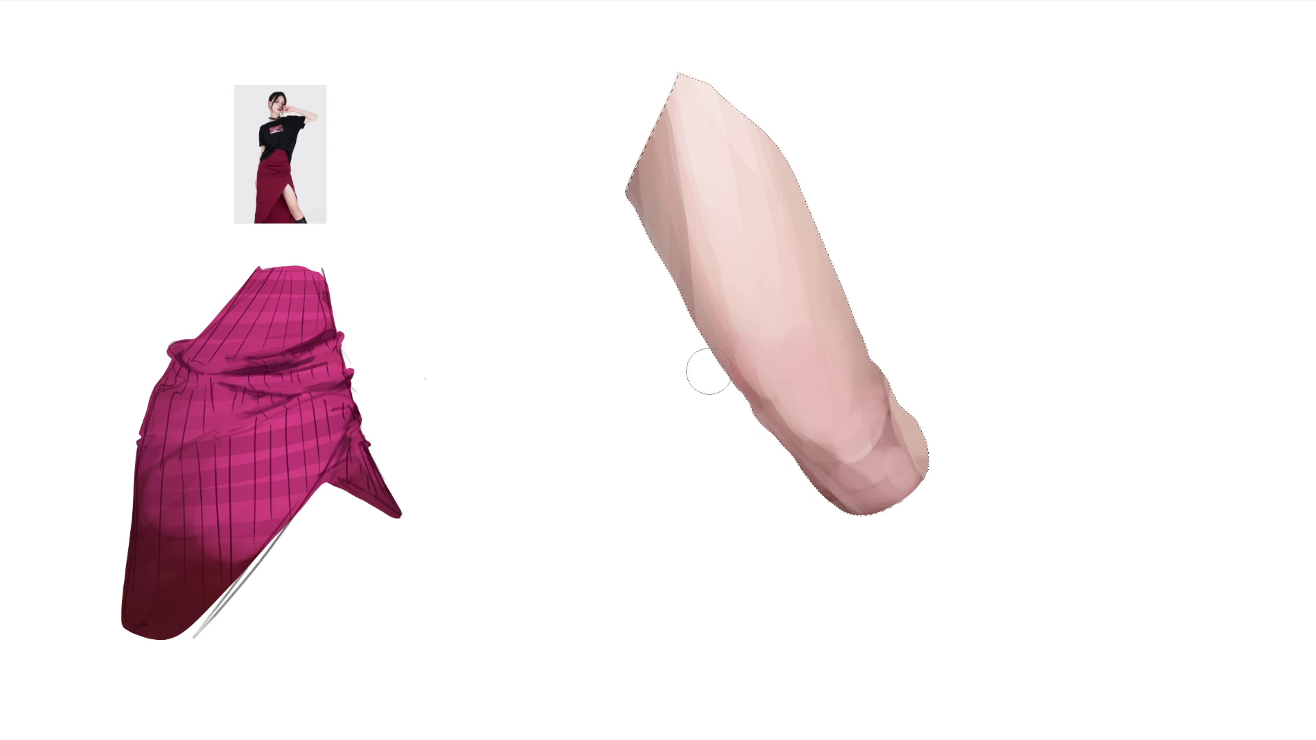
pyautogui.keyDown('alt'); pyautogui.click(716, 303); pyautogui.keyUp('alt')
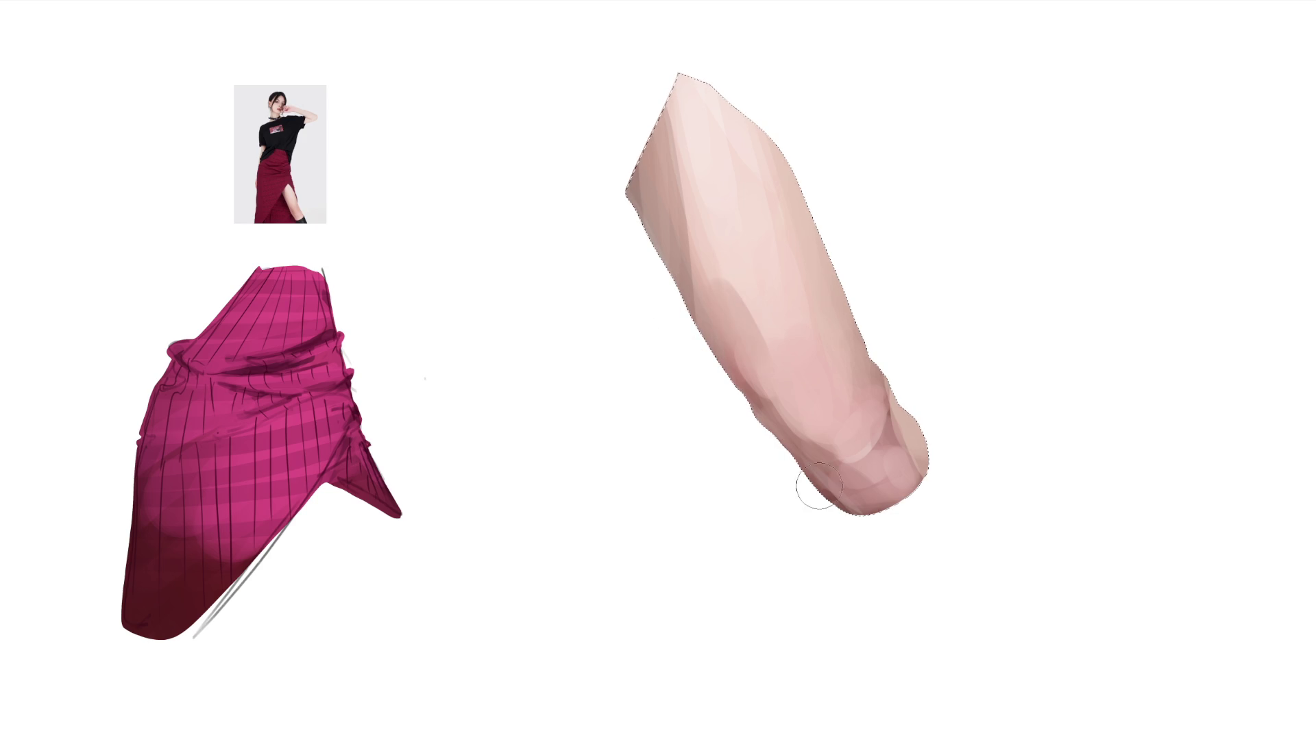
pyautogui.moveTo(706, 209); pyautogui.dragTo(733, 340)
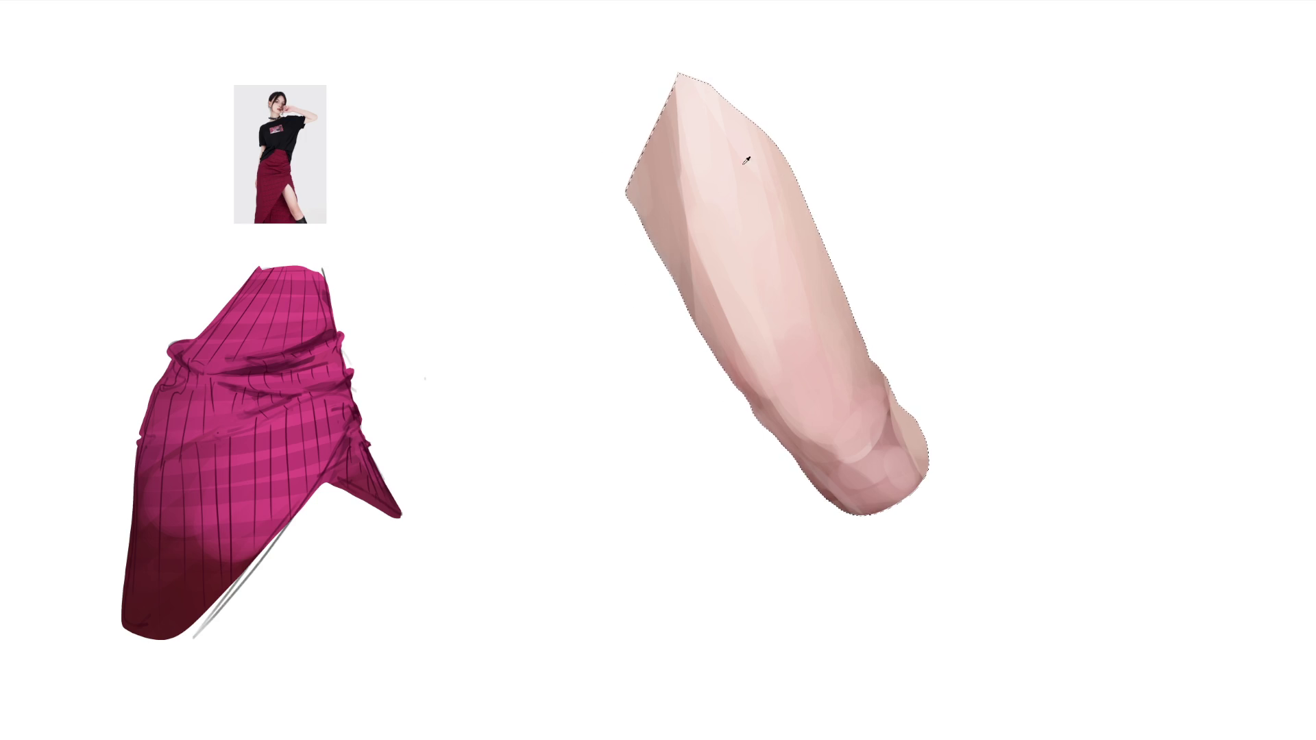
# Try then undo a light forearm-edge stroke, and shade the forearm's left side and lower half darker.
pyautogui.moveTo(650, 174); pyautogui.dragTo(688, 300)
pyautogui.moveTo(648, 98); pyautogui.dragTo(682, 247)
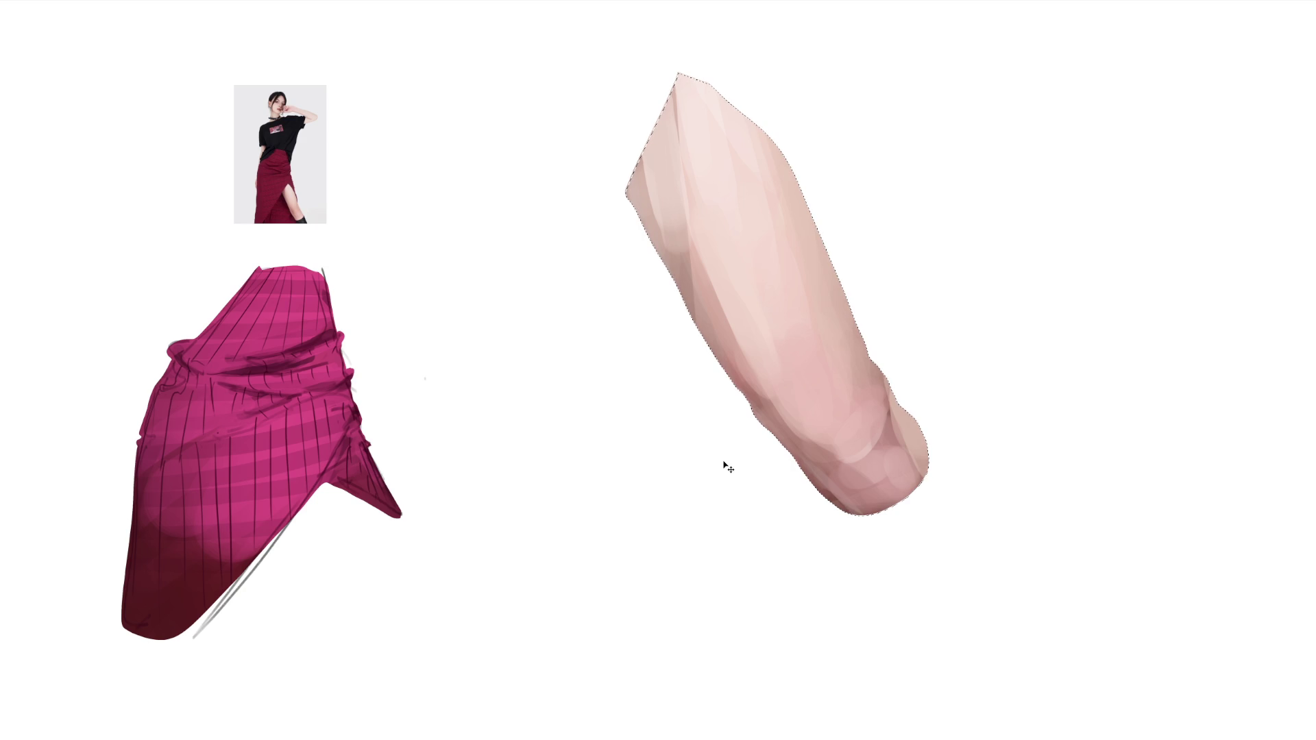
pyautogui.hotkey('ctrl', 'z')
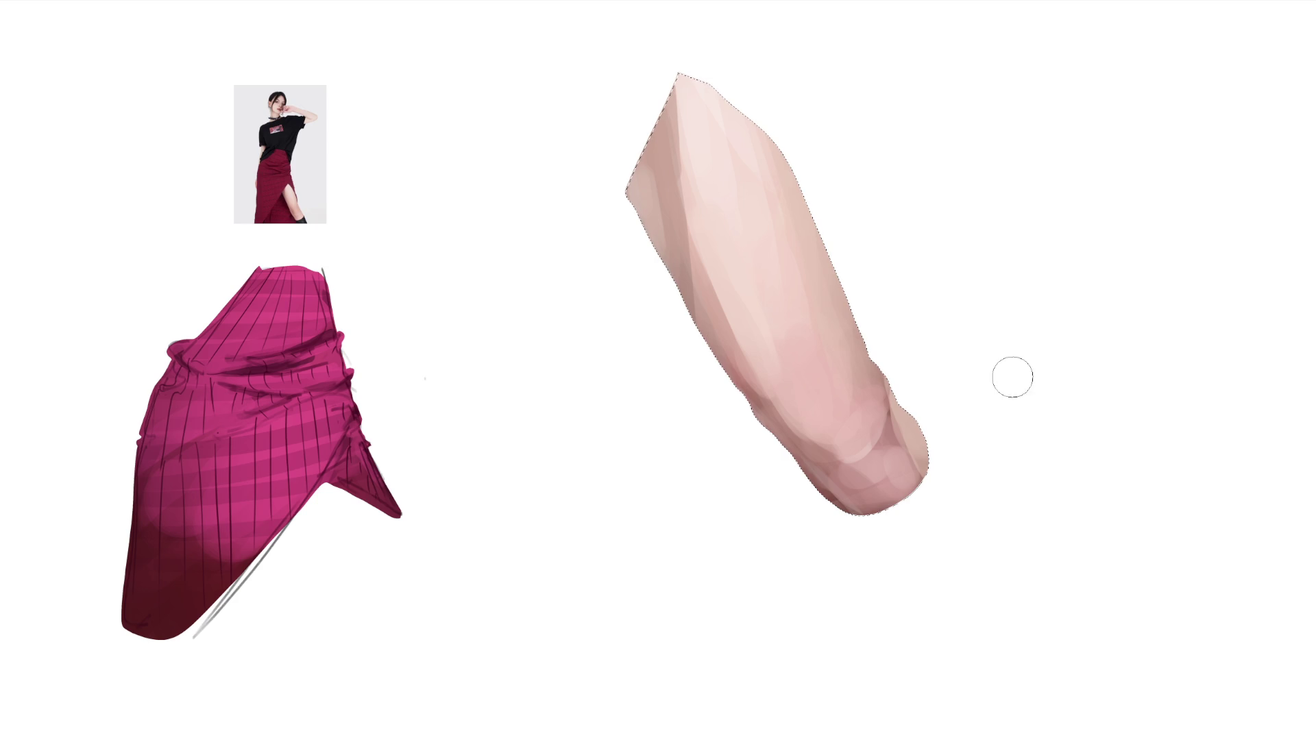
pyautogui.moveTo(572, 182); pyautogui.dragTo(911, 719)
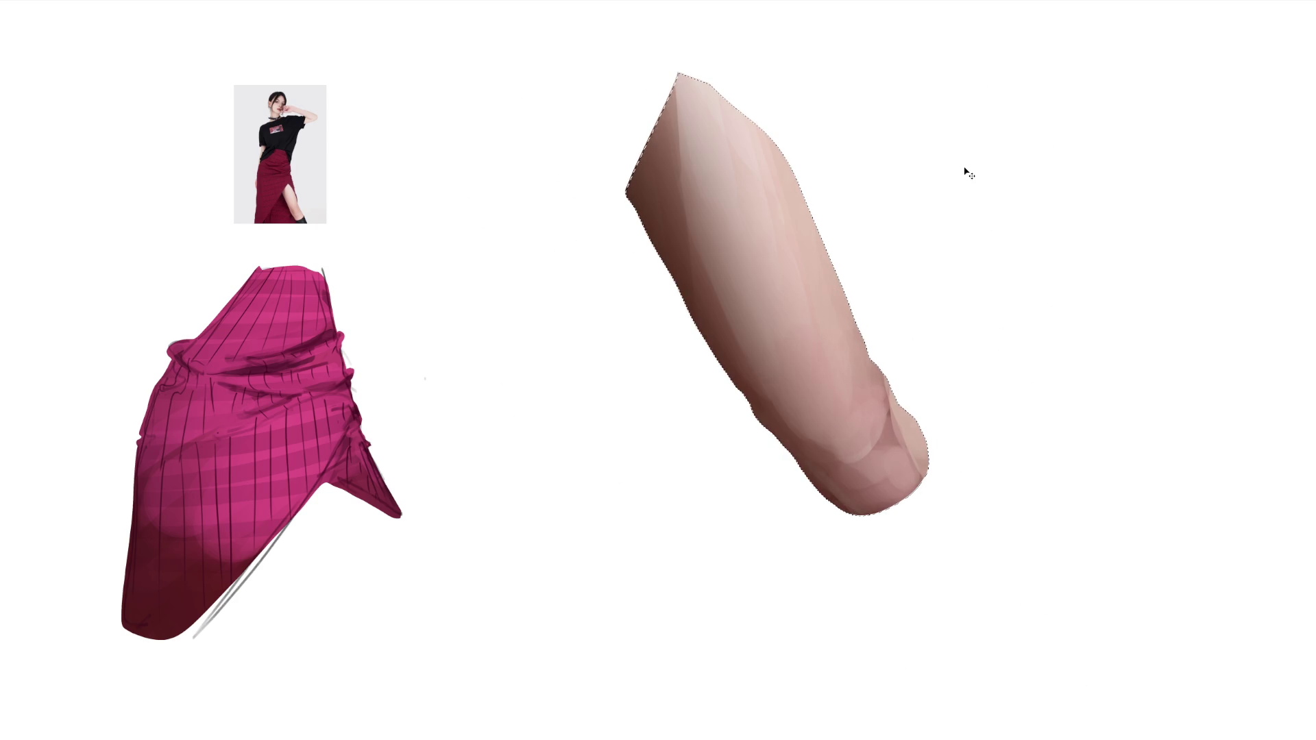
# Undo the dark shading and smooth the whole arm into a lighter, slightly pinker even tone.
pyautogui.hotkey('ctrl', 'z')
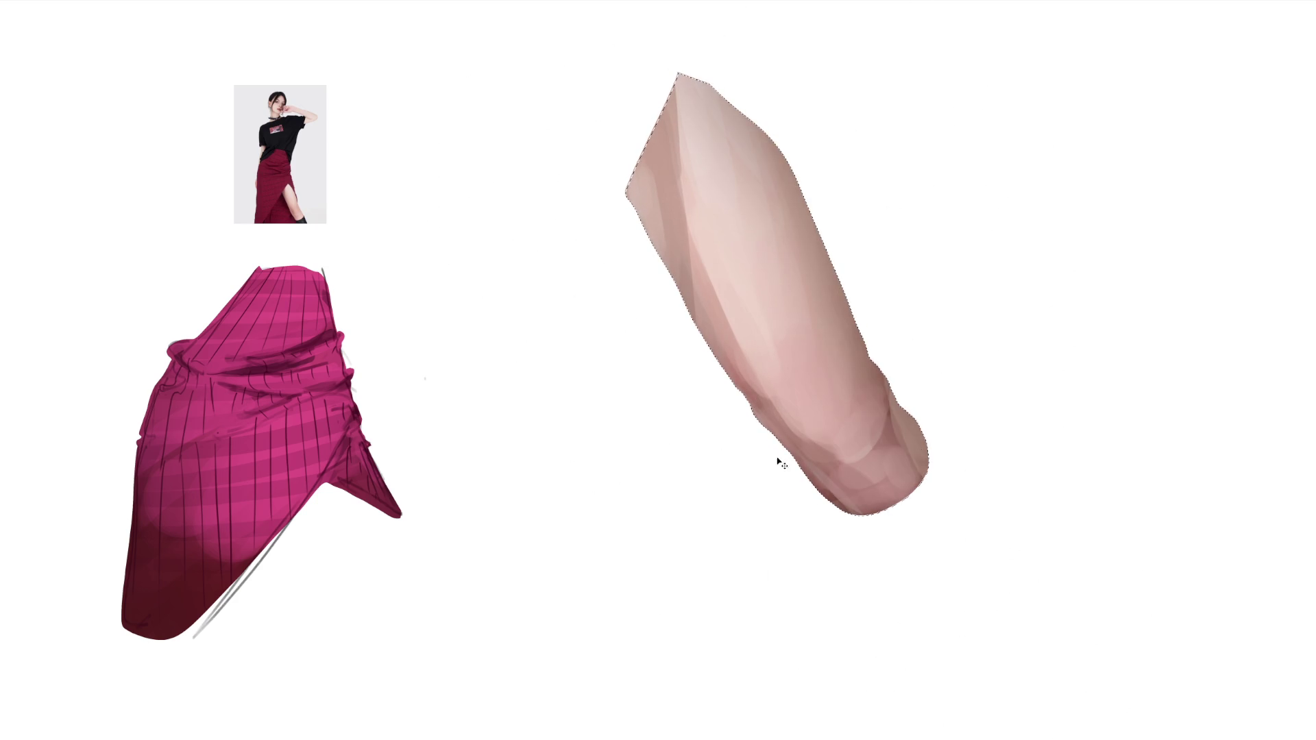
pyautogui.moveTo(843, 113); pyautogui.dragTo(1045, 576)
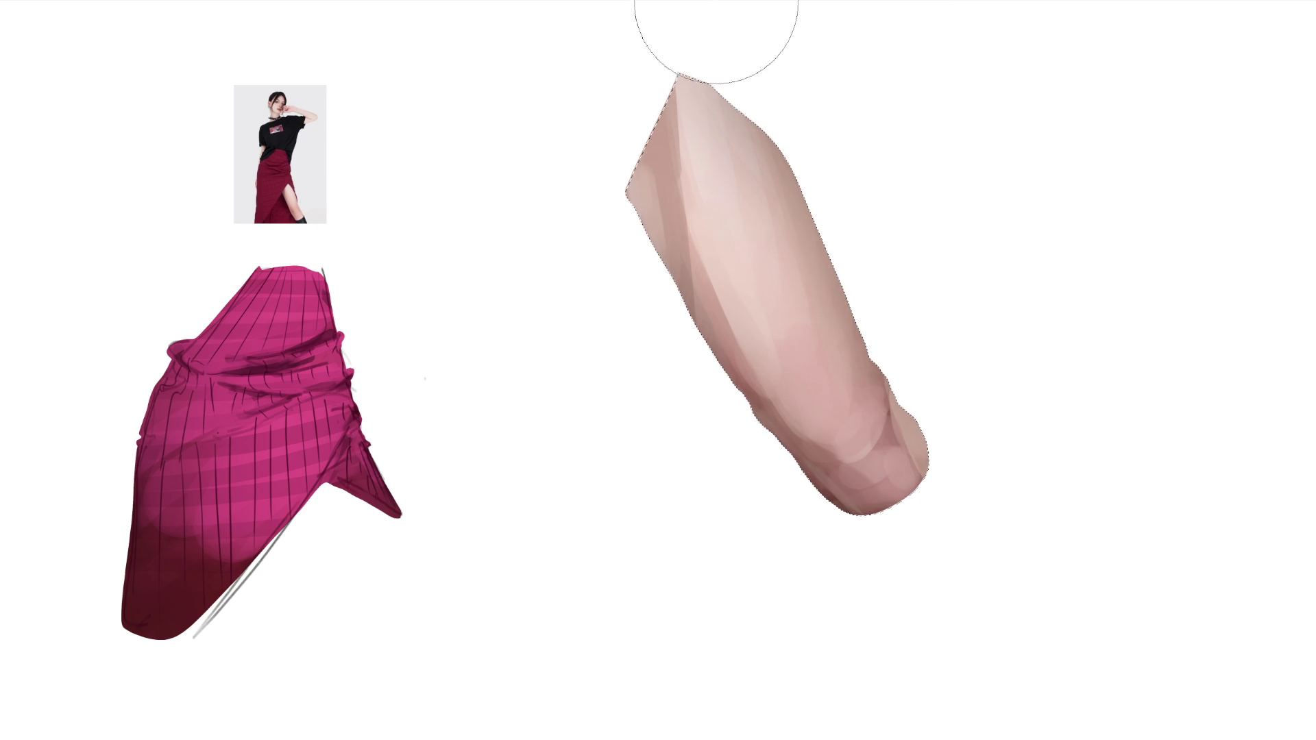
pyautogui.moveTo(714, 11); pyautogui.dragTo(858, 656)
pyautogui.press('[')
pyautogui.press('[')
pyautogui.press('[')
pyautogui.press('[')
pyautogui.press('[')
pyautogui.press('[')
pyautogui.moveTo(808, 337); pyautogui.dragTo(843, 425)
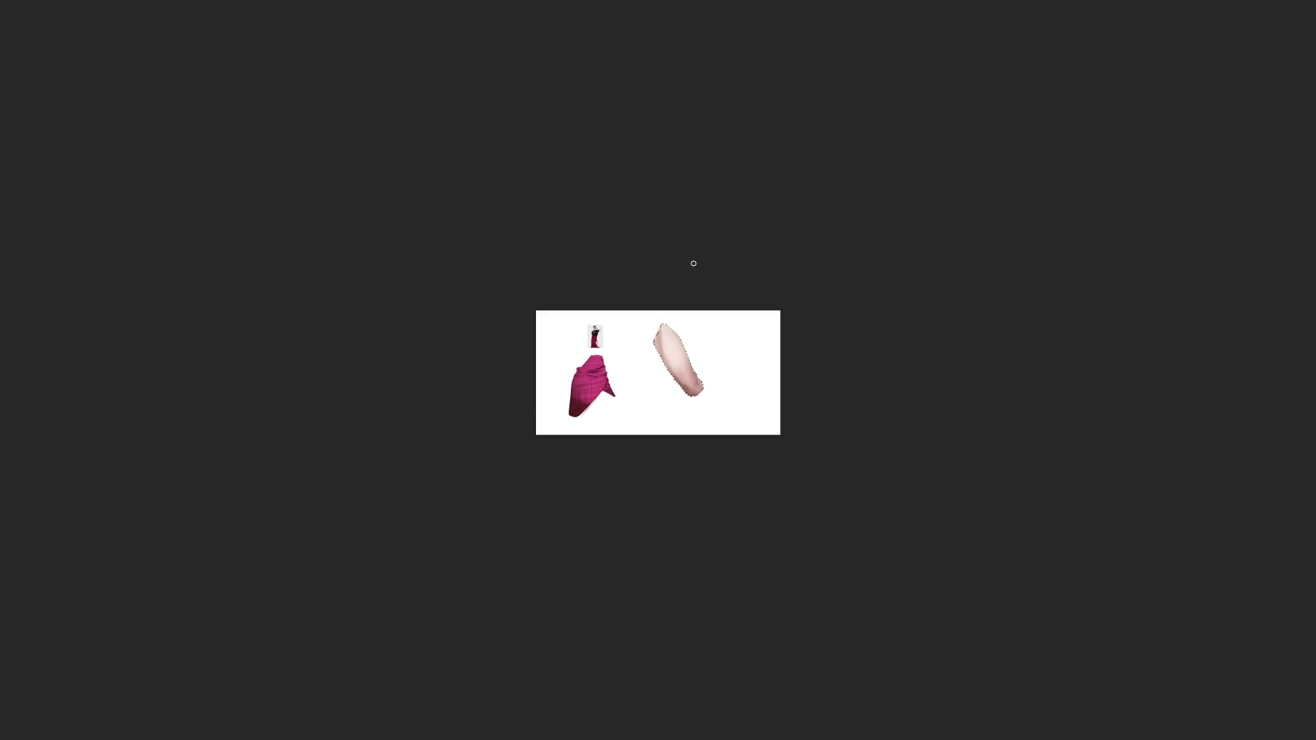
# Try grey and dark brown Alt+Backspace fills of the arm selection, undoing and redoing them.
pyautogui.hotkey('alt', 'BackSpace')
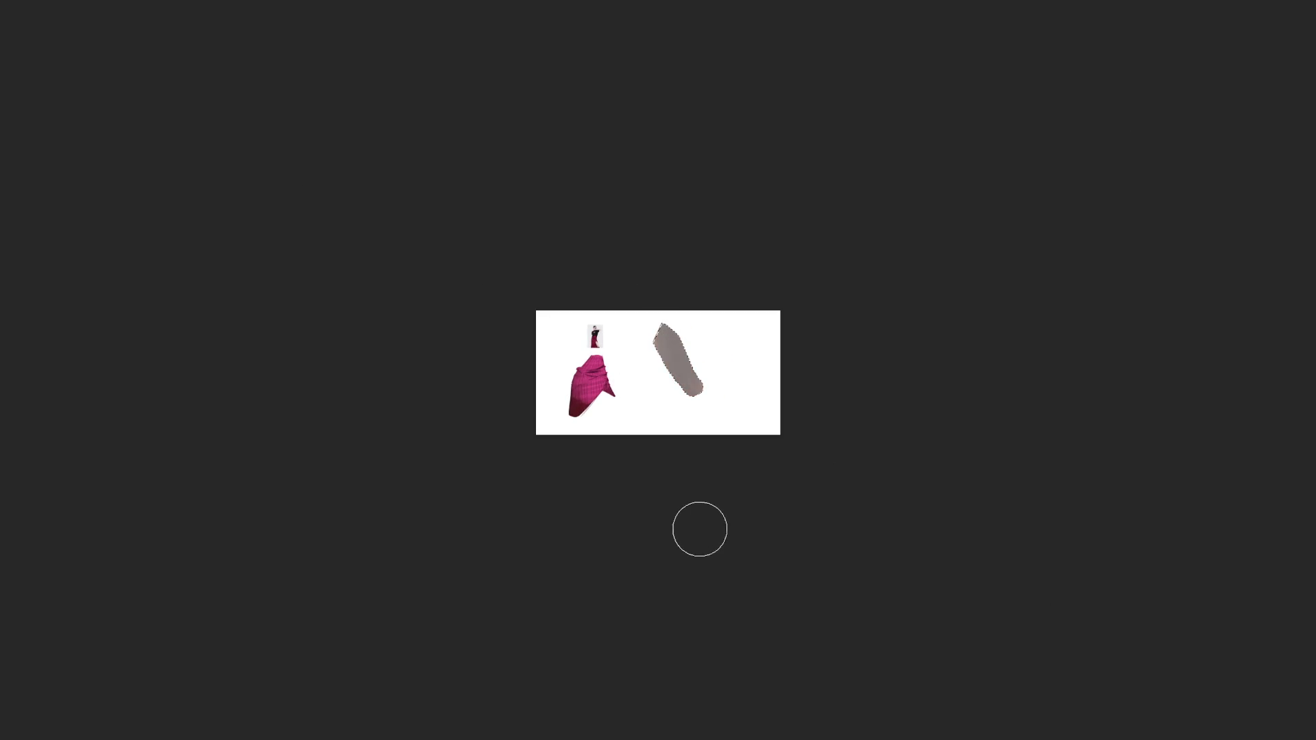
pyautogui.hotkey('ctrl', 'z')
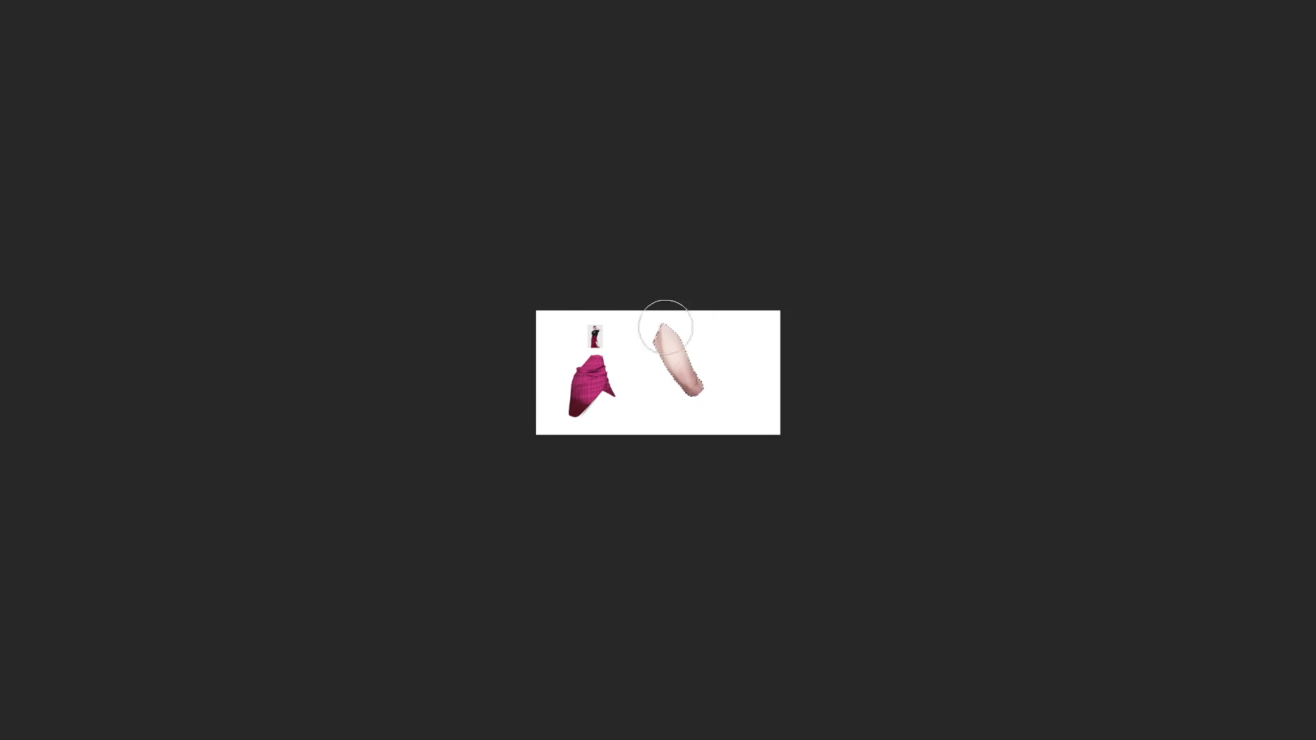
pyautogui.hotkey('alt', 'BackSpace')
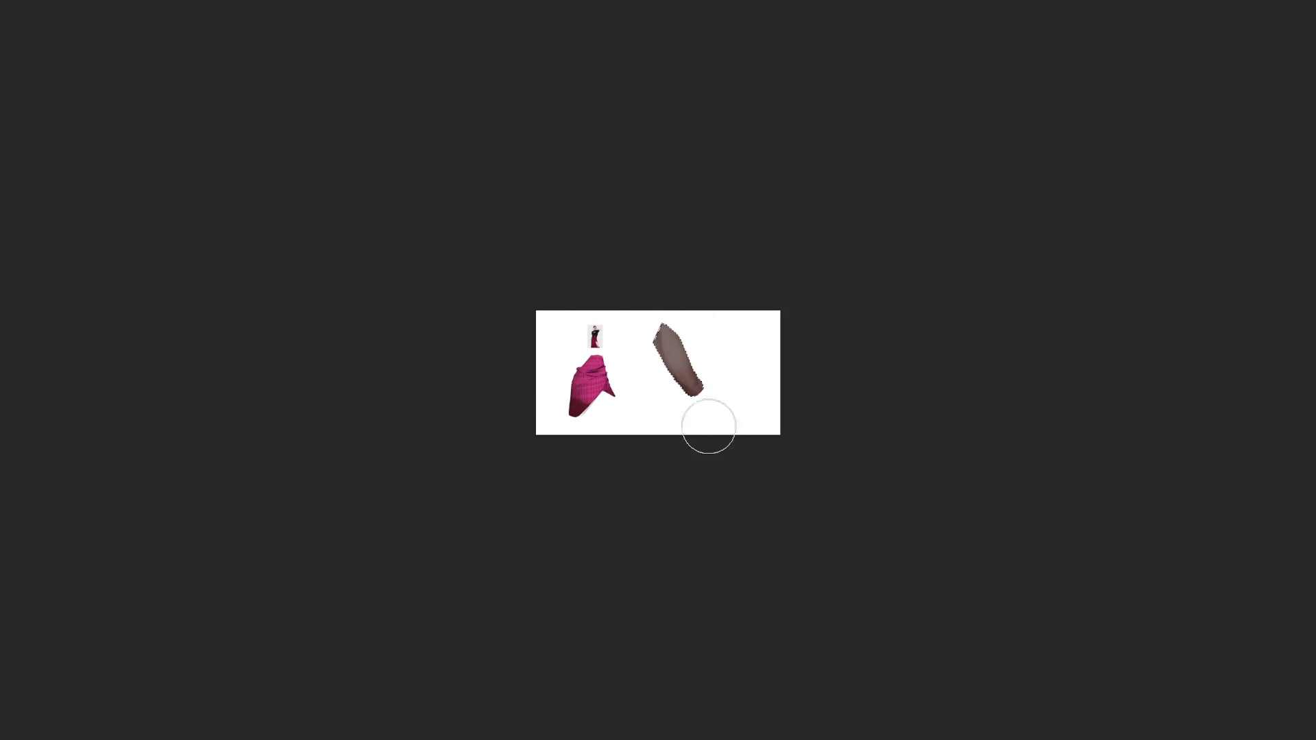
pyautogui.hotkey('ctrl', 'z')
pyautogui.hotkey('ctrl', 'z')
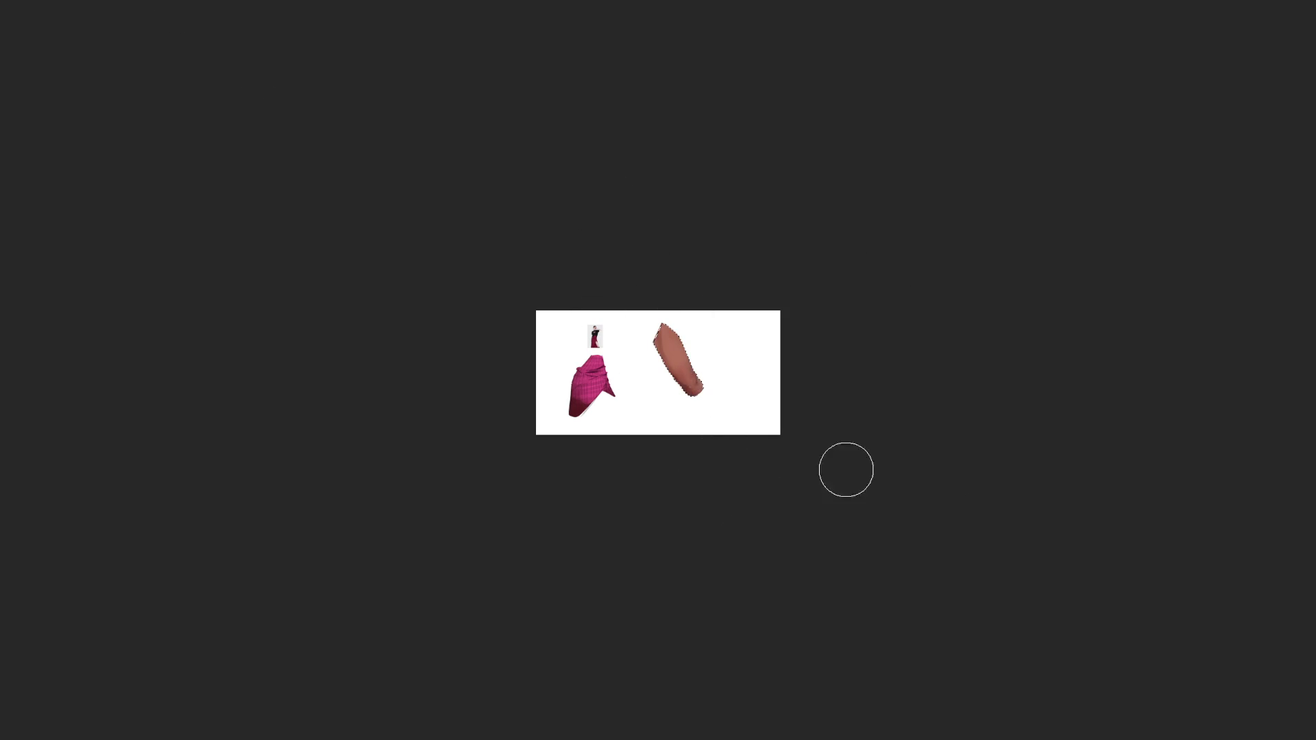
pyautogui.hotkey('ctrl', 'z')
pyautogui.hotkey('ctrl', 'z')
pyautogui.hotkey('alt', 'BackSpace')
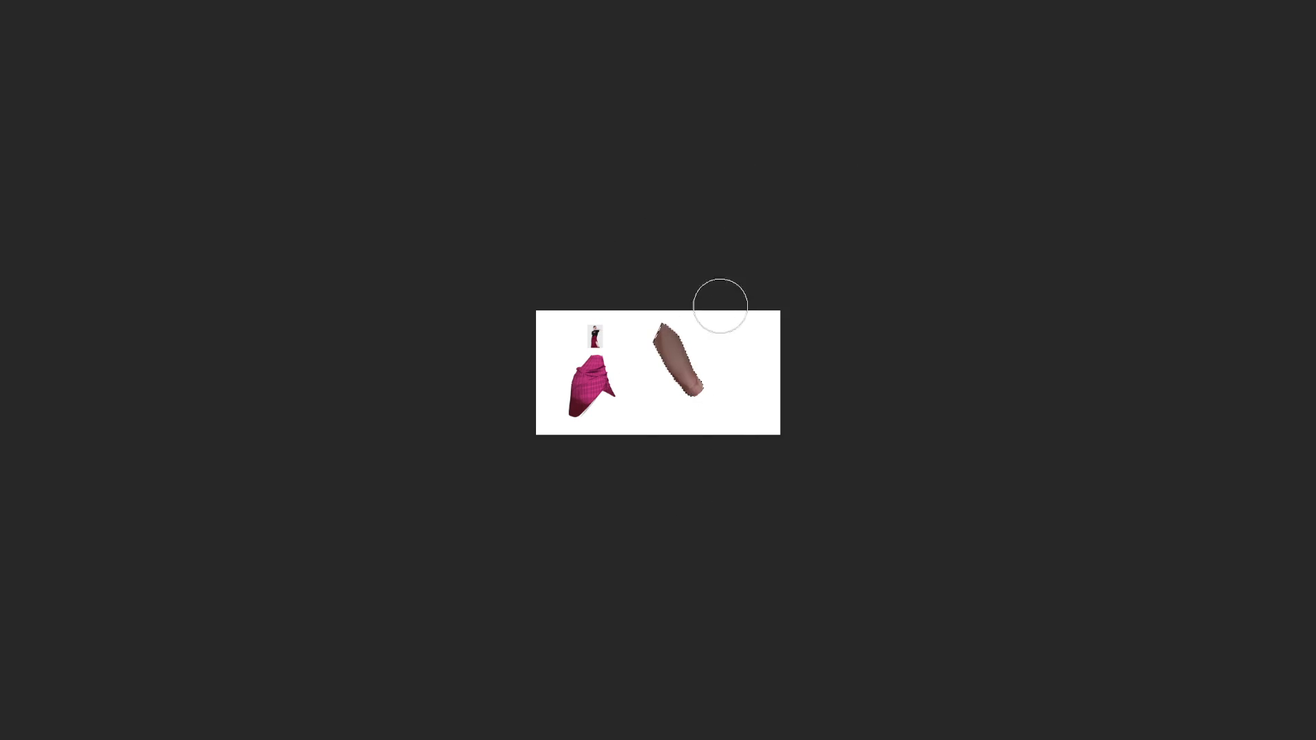
pyautogui.hotkey('ctrl', 'z')
pyautogui.hotkey('ctrl', 'z')
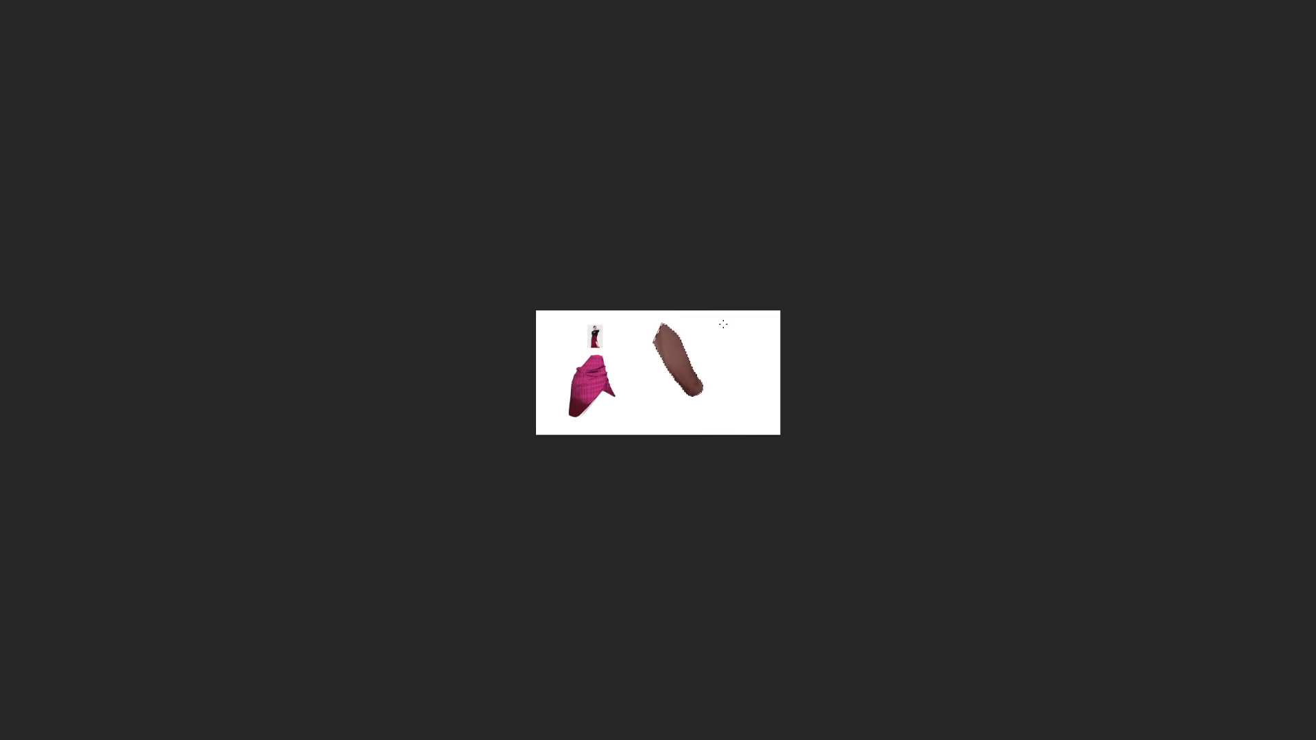
# Fill the arm selection with a light skin tone, leaving darker brown at its lower end.
pyautogui.moveTo(675, 327); pyautogui.dragTo(664, 334)
pyautogui.press(']')
pyautogui.hotkey('alt', 'BackSpace')
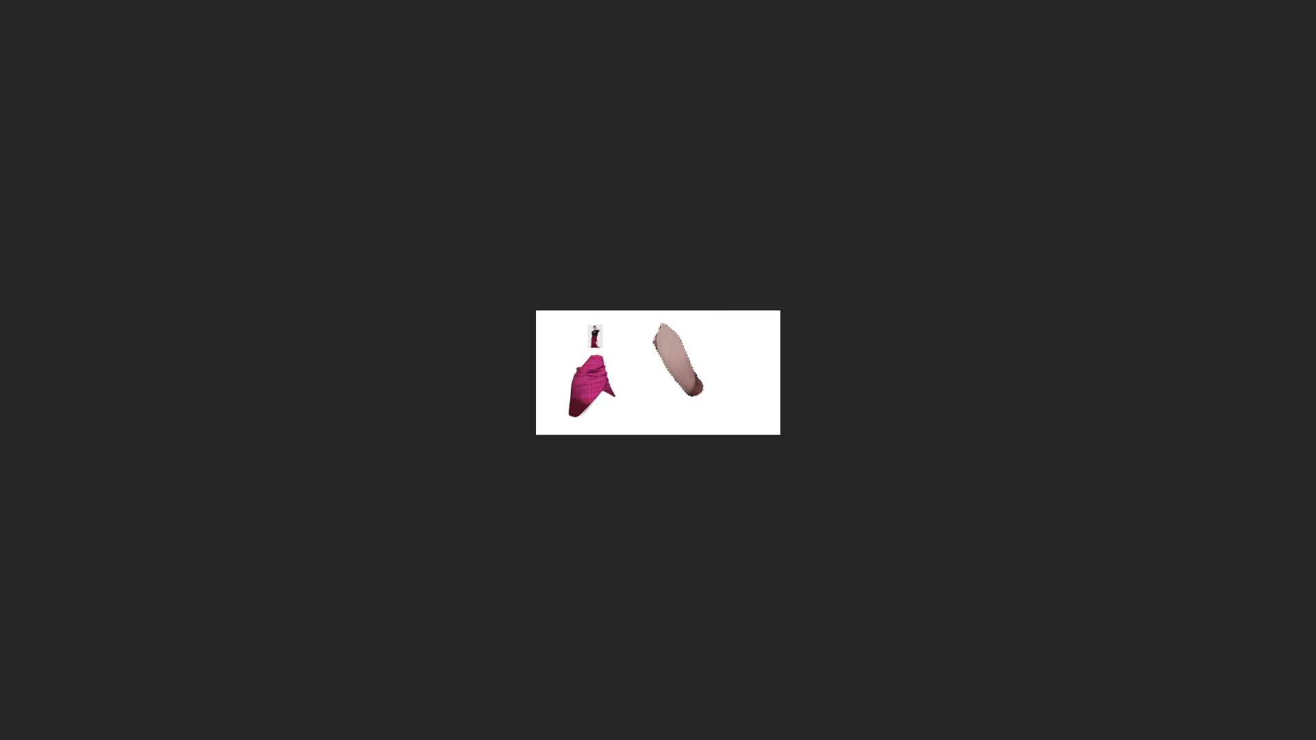
# Lighten and blend the arm's upper-left edge into smoother, more even skin tones.
pyautogui.moveTo(659, 305); pyautogui.dragTo(717, 482)
pyautogui.moveTo(672, 318); pyautogui.dragTo(708, 403)
pyautogui.moveTo(662, 322); pyautogui.dragTo(709, 476)
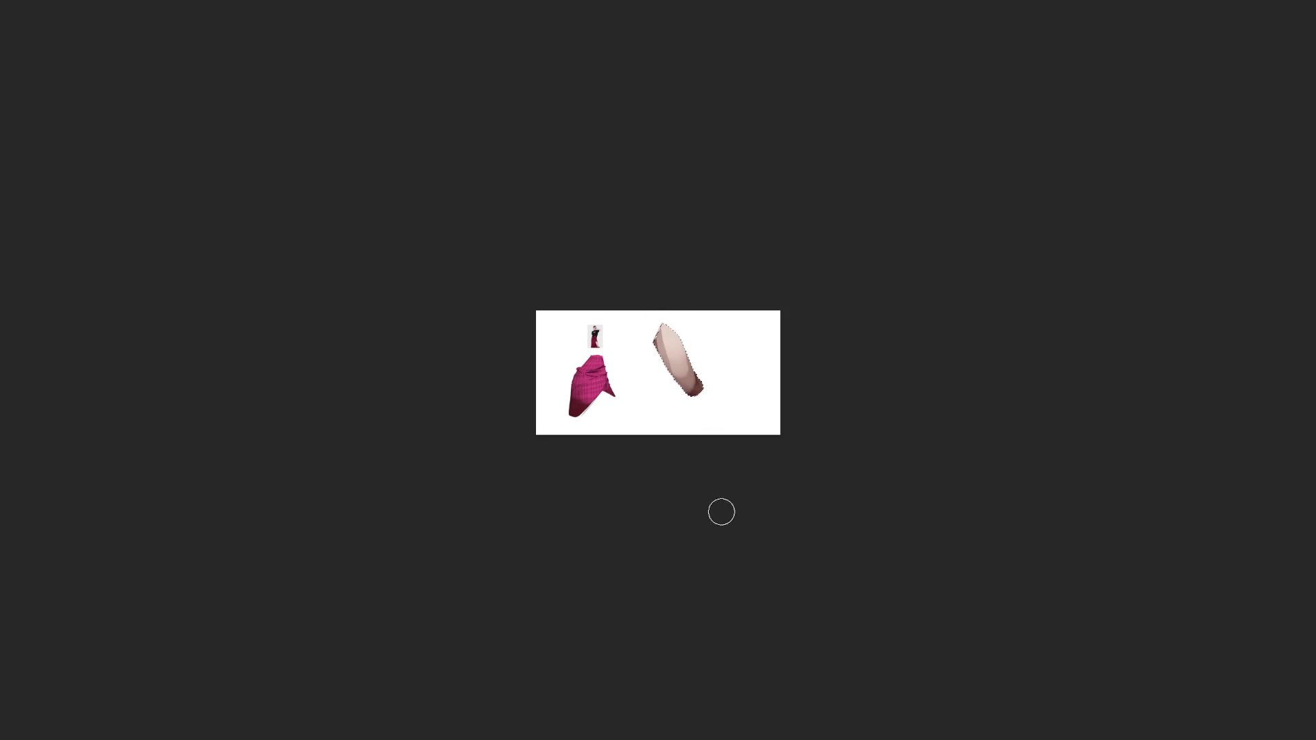
pyautogui.moveTo(668, 300); pyautogui.dragTo(725, 552)
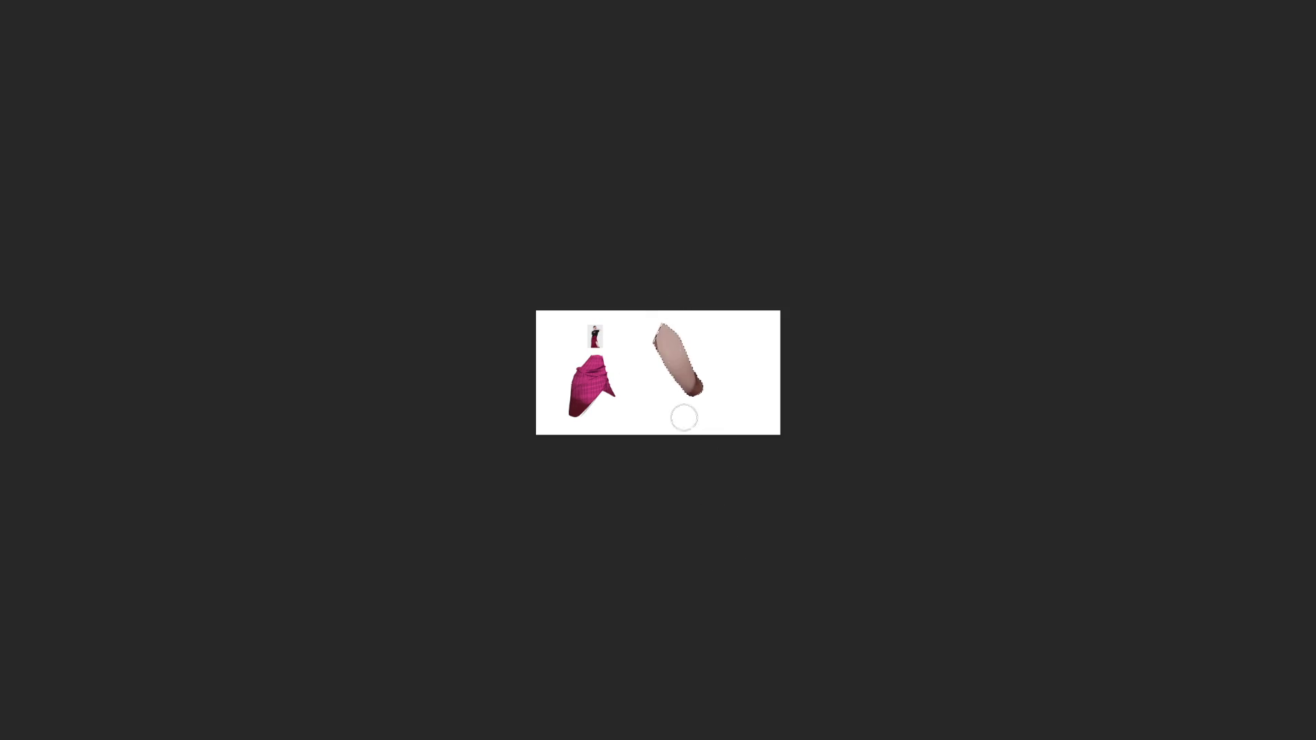
pyautogui.moveTo(669, 309); pyautogui.dragTo(685, 432)
pyautogui.moveTo(667, 305); pyautogui.dragTo(711, 495)
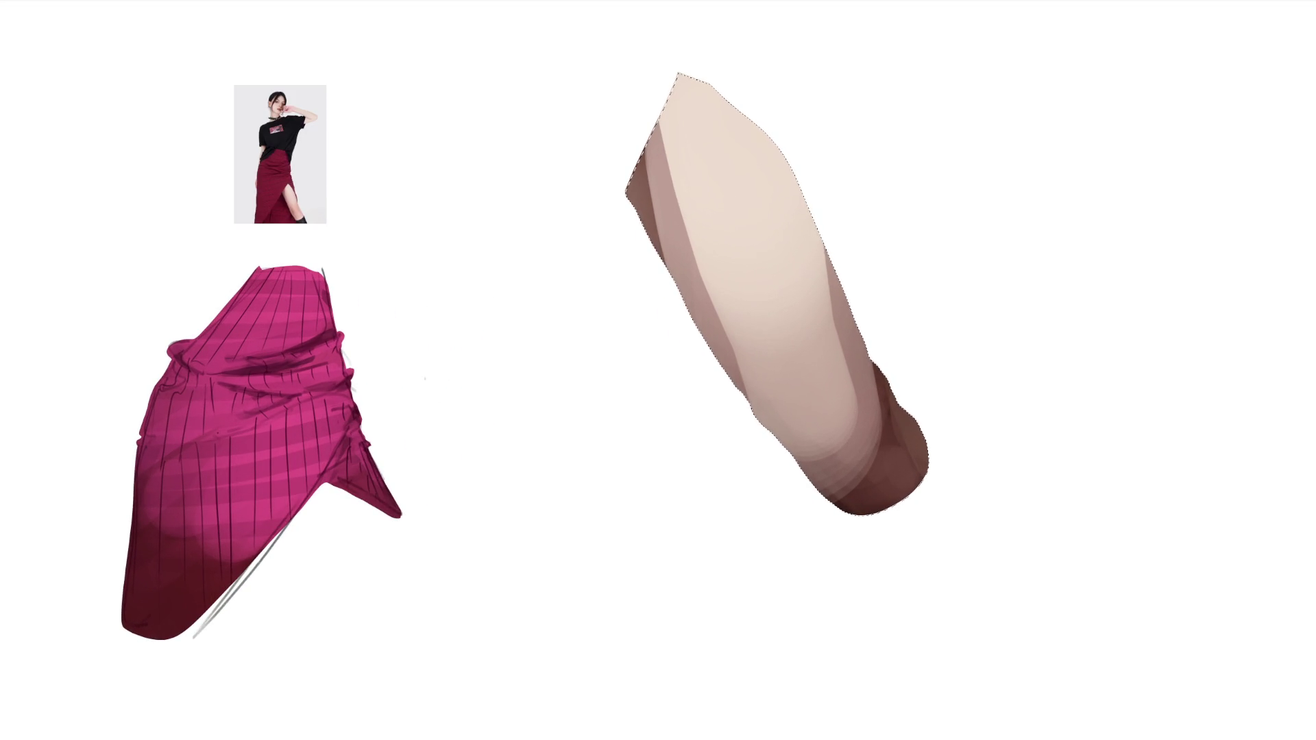
# Lasso and delete the skin-tone arm shape, then return to a tiny brush for sketching.
pyautogui.hotkey('ctrl', 'd')
pyautogui.moveTo(918, 235); pyautogui.dragTo(1048, 442)
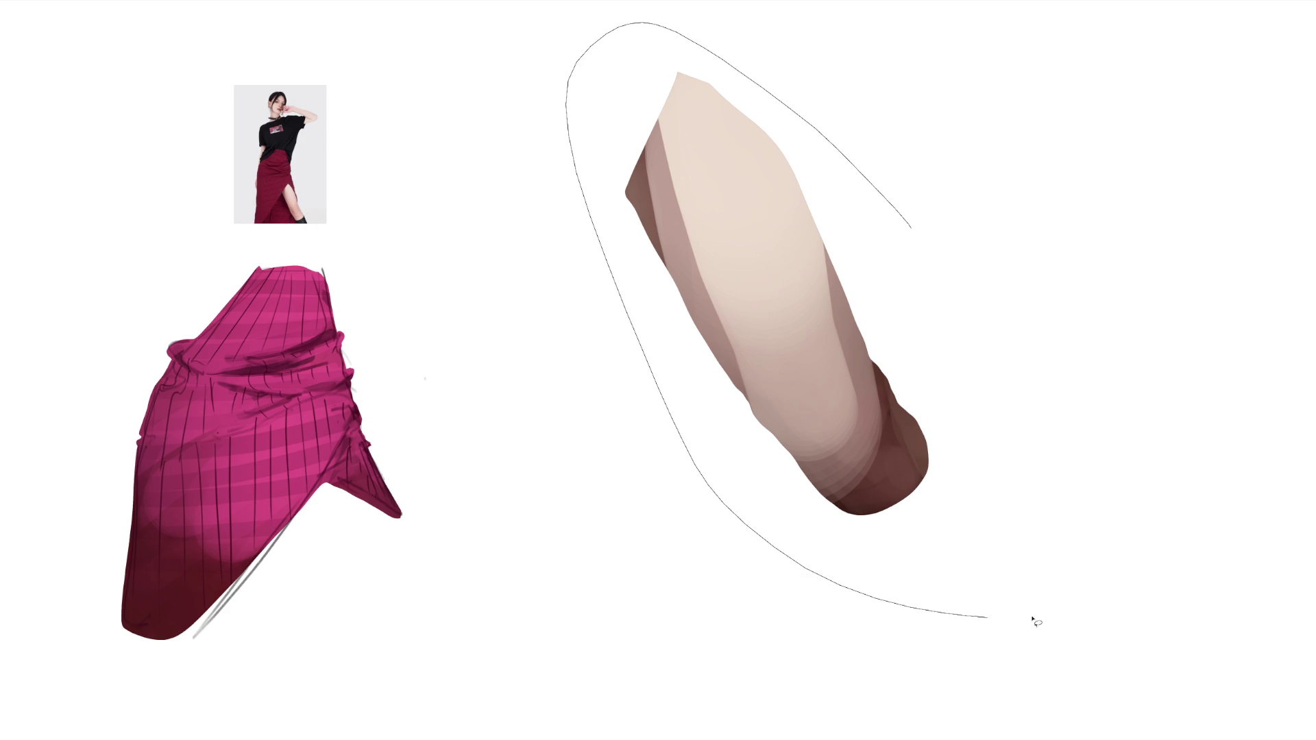
pyautogui.press('Delete')
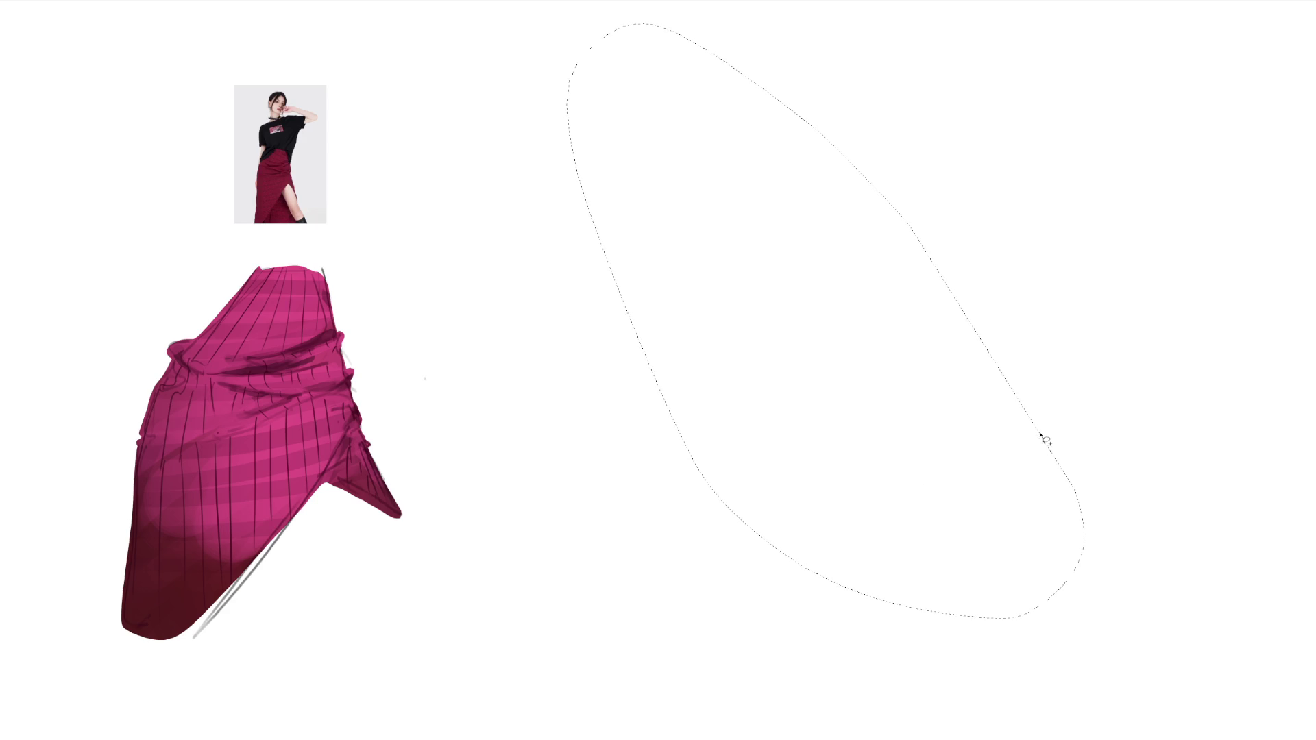
pyautogui.hotkey('ctrl', 'd')
pyautogui.press('b')
pyautogui.press('[')
pyautogui.press('[')
pyautogui.press('[')
# Sketch the leg's top outline, lower-right hook, shoe folds and long left contour in pencil.
pyautogui.moveTo(631, 118)
pyautogui.mouseDown()
pyautogui.moveTo(589, 264)
pyautogui.moveTo(737, 249)
pyautogui.mouseUp()
pyautogui.moveTo(716, 173)
pyautogui.mouseDown()
pyautogui.moveTo(805, 455)
pyautogui.moveTo(821, 420)
pyautogui.moveTo(829, 520)
pyautogui.mouseUp()
pyautogui.moveTo(702, 449)
pyautogui.mouseDown()
pyautogui.moveTo(766, 503)
pyautogui.moveTo(776, 537)
pyautogui.mouseUp()
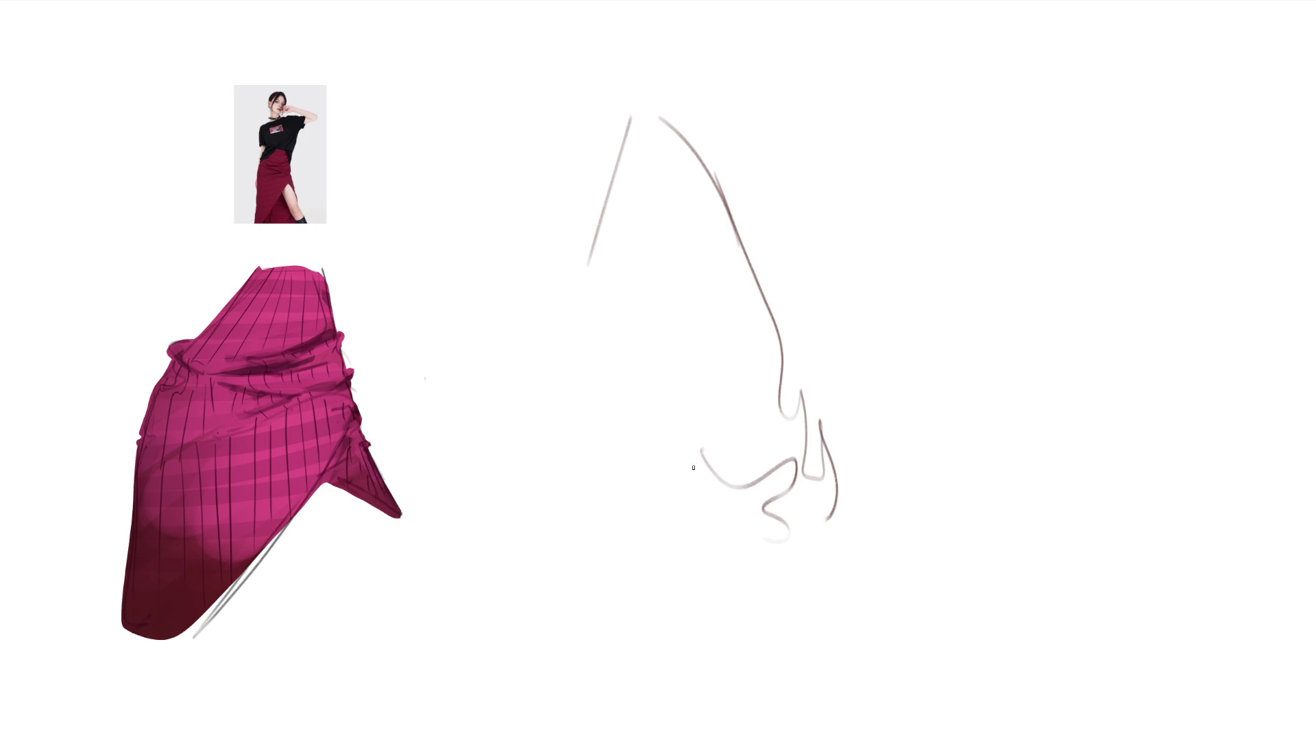
pyautogui.moveTo(573, 262); pyautogui.dragTo(692, 497)
# Finish the shoe's lower, right and bottom contours and lay a broad pink base over the sketch.
pyautogui.moveTo(681, 447); pyautogui.dragTo(758, 590)
pyautogui.moveTo(819, 420); pyautogui.dragTo(875, 584)
pyautogui.moveTo(758, 593); pyautogui.dragTo(872, 579)
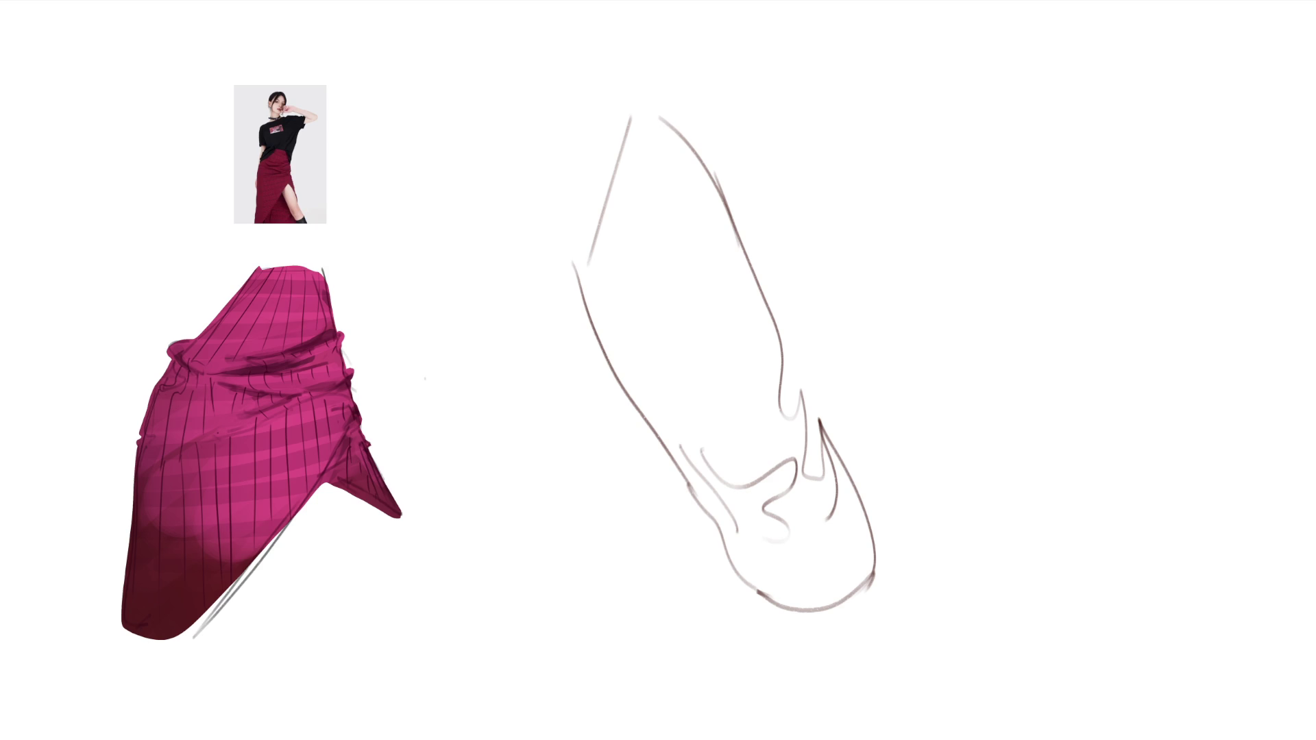
pyautogui.moveTo(602, 126); pyautogui.dragTo(933, 673)
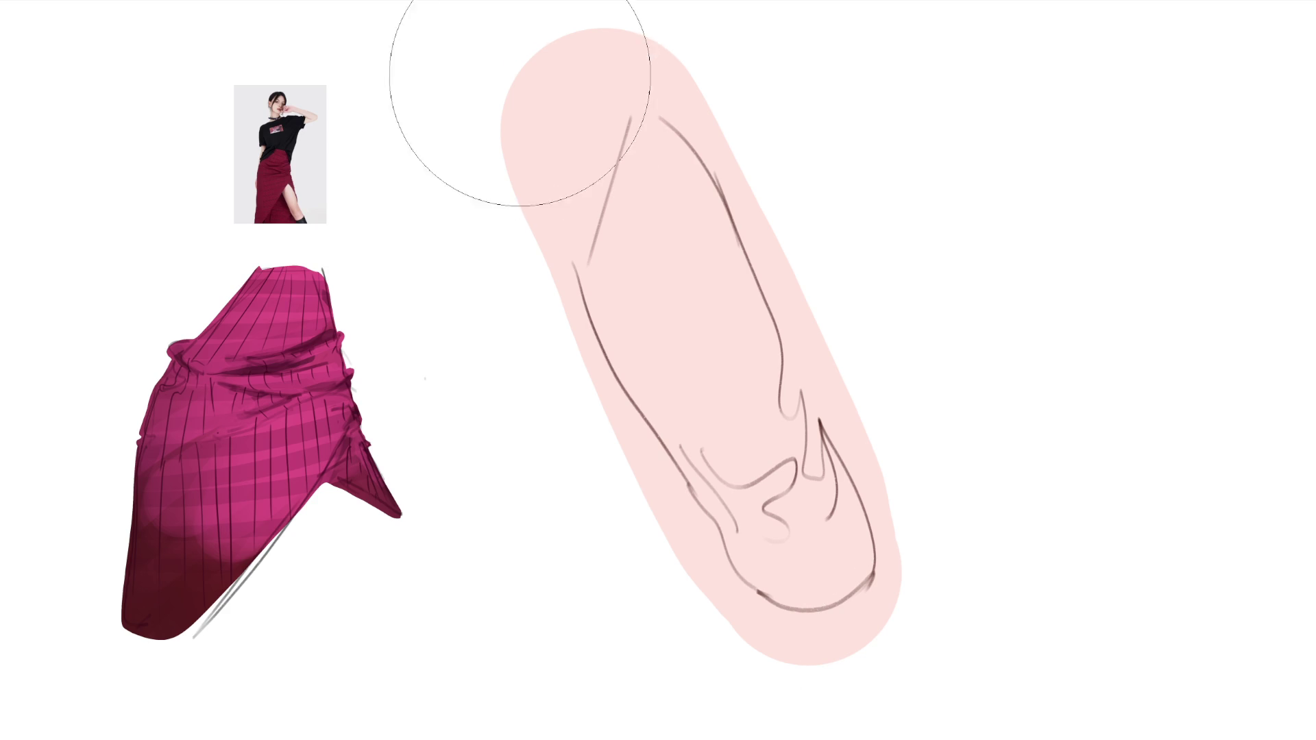
# Erase the pink beyond the leg's outline to a diagonal tip and airbrush darker pink on the lower leg.
pyautogui.press('[')
pyautogui.moveTo(566, 82)
pyautogui.mouseDown()
pyautogui.moveTo(581, 426)
pyautogui.moveTo(799, 676)
pyautogui.mouseUp()
pyautogui.moveTo(694, 35)
pyautogui.mouseDown()
pyautogui.moveTo(823, 271)
pyautogui.moveTo(939, 588)
pyautogui.mouseUp()
pyautogui.moveTo(782, 689); pyautogui.dragTo(1028, 602)
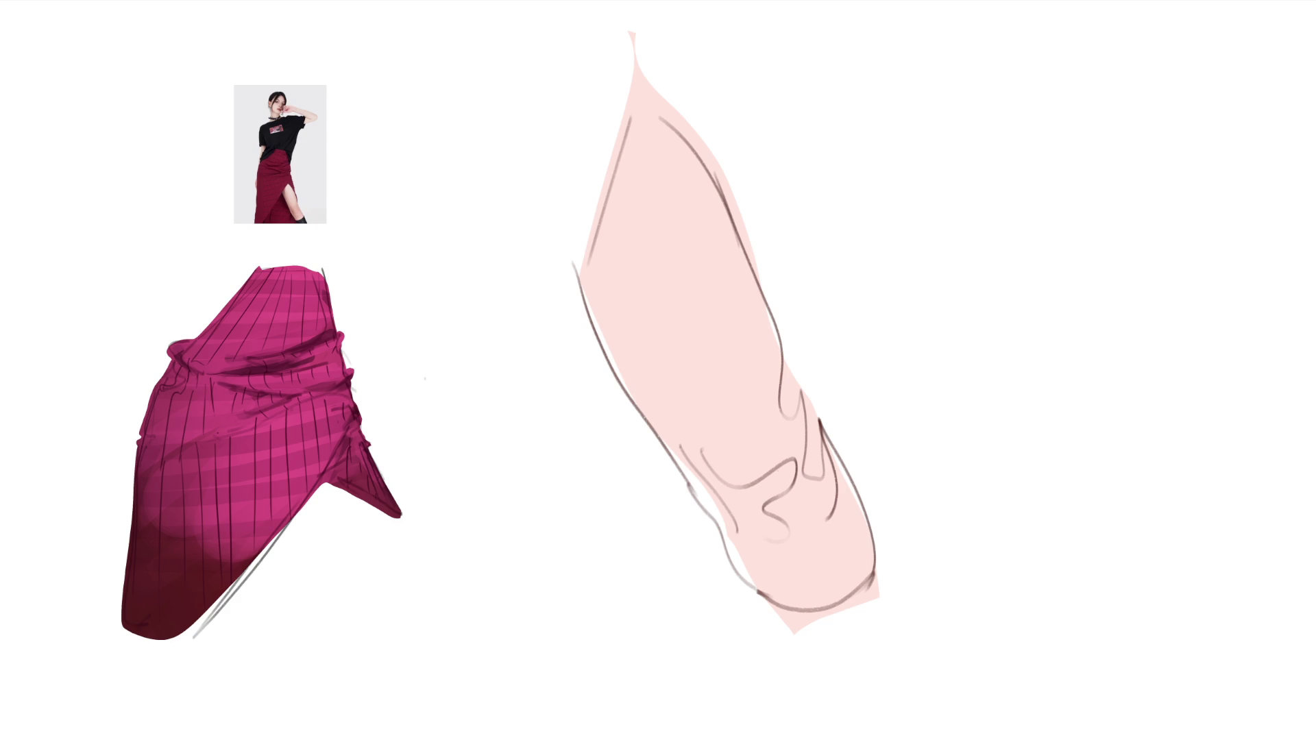
pyautogui.moveTo(793, 528); pyautogui.dragTo(720, 249)
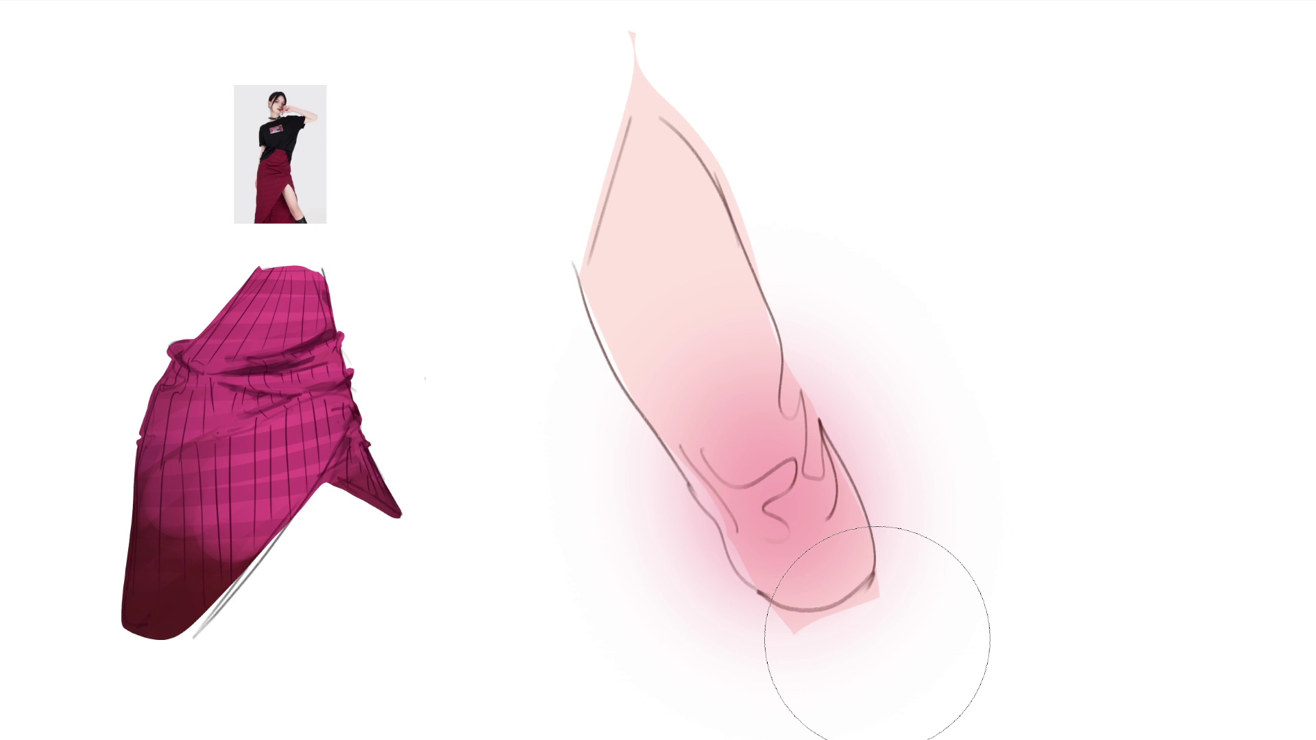
# White out the pink glow along the leg's outer edges and paint a dark brown stroke to its left.
pyautogui.press('[')
pyautogui.press('[')
pyautogui.press('[')
pyautogui.moveTo(845, 331); pyautogui.dragTo(860, 376)
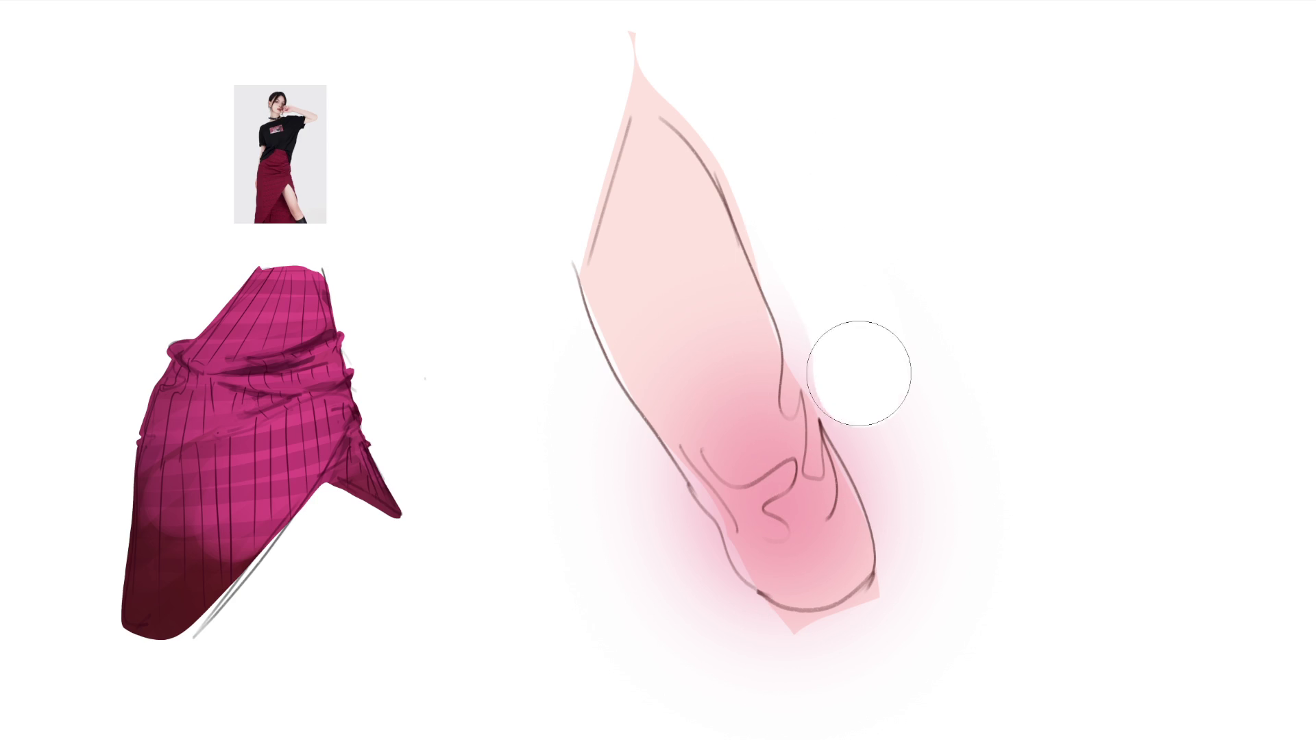
pyautogui.moveTo(816, 285); pyautogui.dragTo(940, 607)
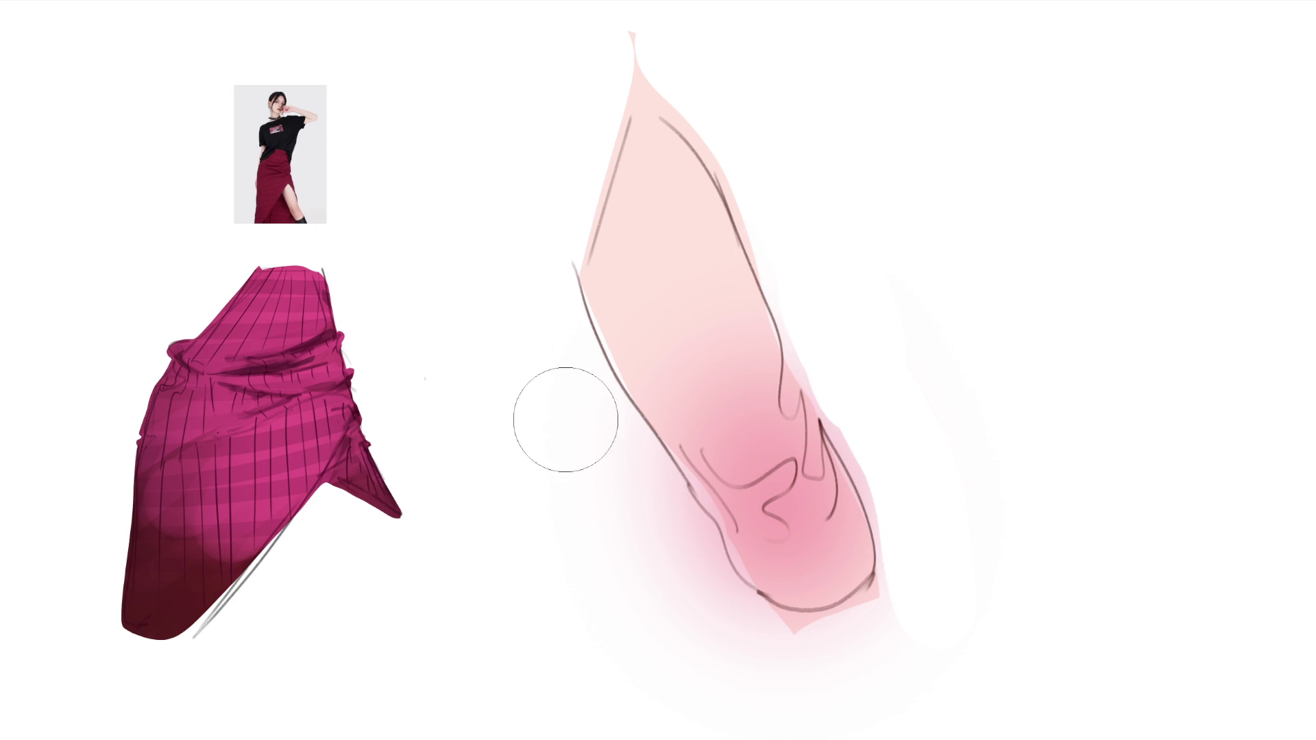
pyautogui.moveTo(573, 429); pyautogui.dragTo(731, 669)
pyautogui.moveTo(853, 338); pyautogui.dragTo(950, 688)
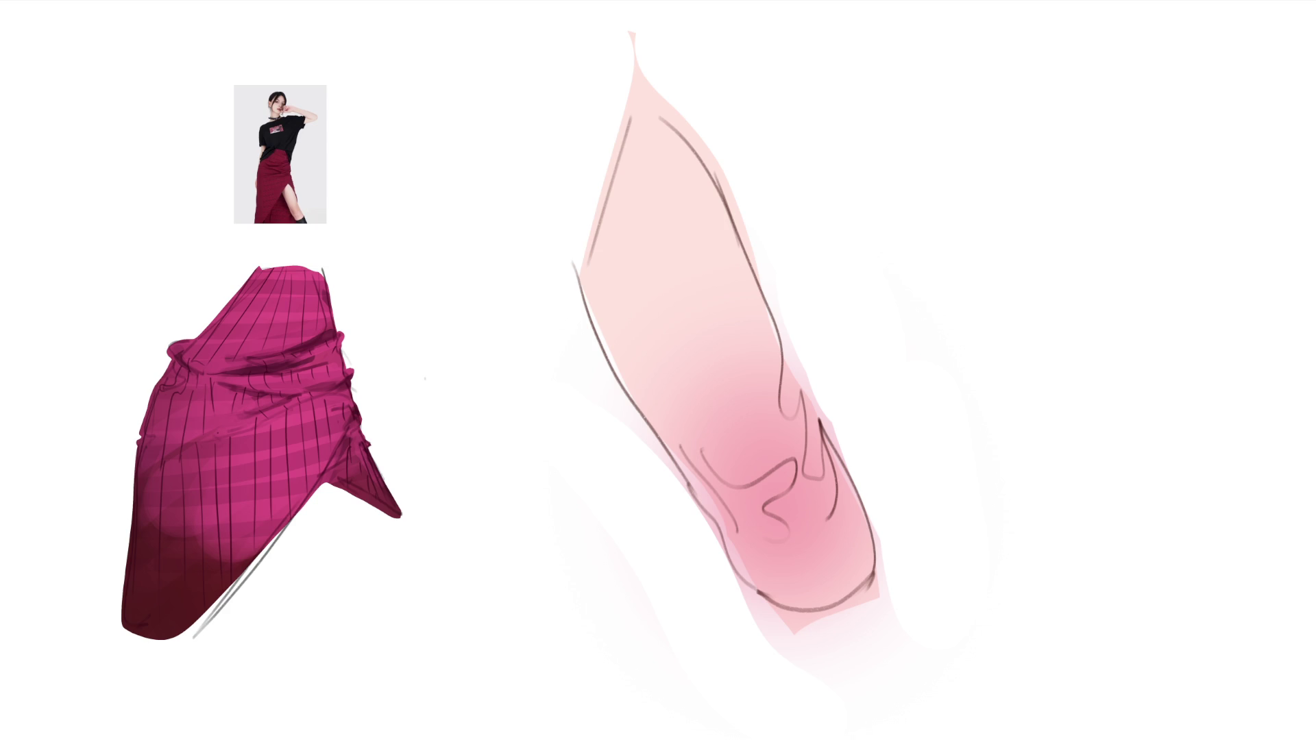
pyautogui.moveTo(570, 84); pyautogui.dragTo(595, 469)
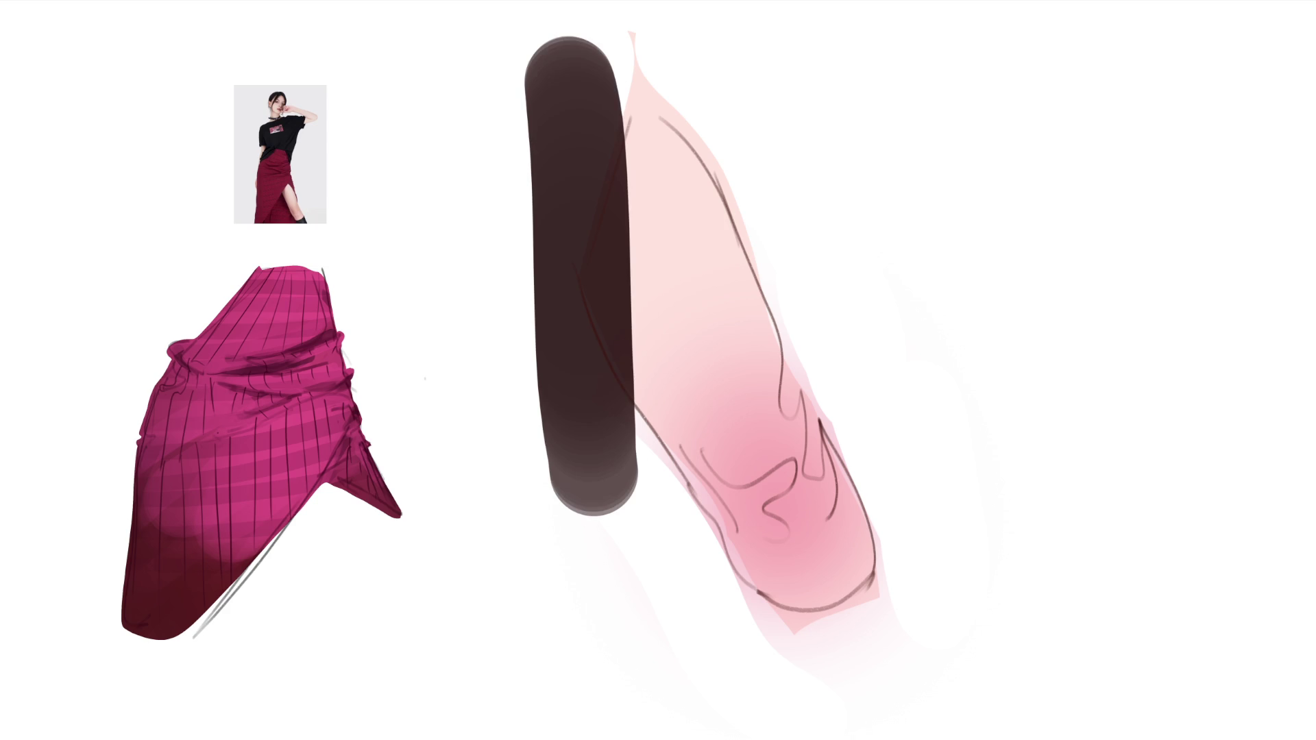
# Undo the brown stroke and replace it with a shorter, more opaque grey stroke beside the leg.
pyautogui.hotkey('ctrl', 'z')
pyautogui.moveTo(585, 83)
pyautogui.mouseDown()
pyautogui.moveTo(578, 484)
pyautogui.moveTo(572, 152)
pyautogui.moveTo(584, 493)
pyautogui.mouseUp()
pyautogui.hotkey('ctrl', 'z')
pyautogui.hotkey('ctrl', 'z')
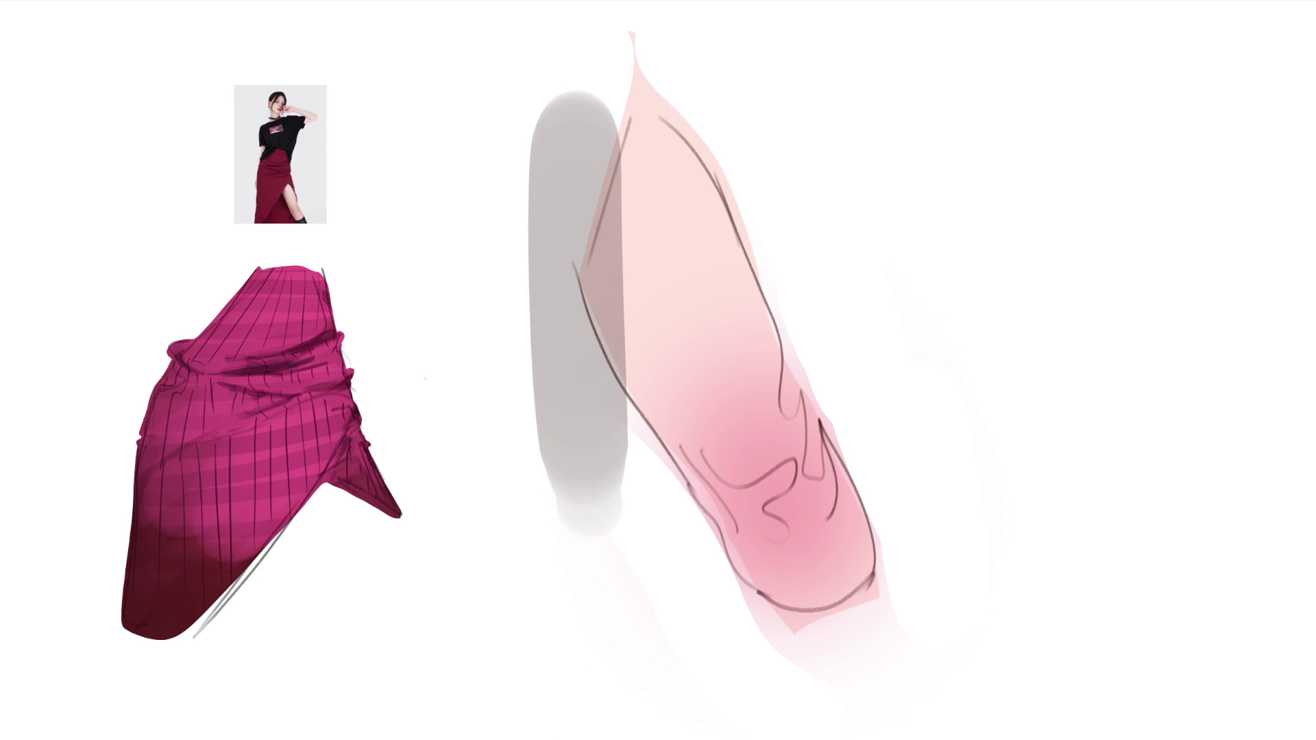
pyautogui.hotkey('ctrl', 'z')
pyautogui.moveTo(568, 154); pyautogui.dragTo(581, 401)
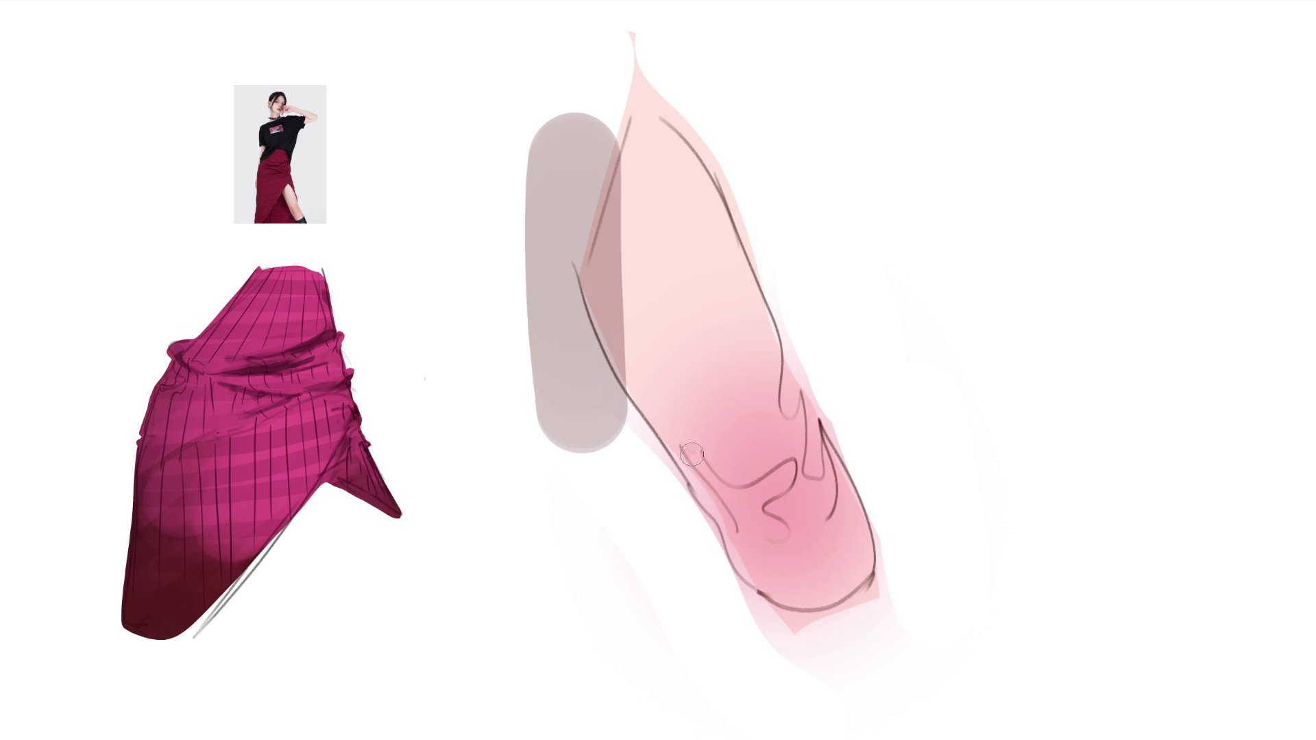
# Add darker pink strokes inside the shoe, toggling undo/redo to compare the result.
pyautogui.moveTo(688, 451); pyautogui.dragTo(742, 532)
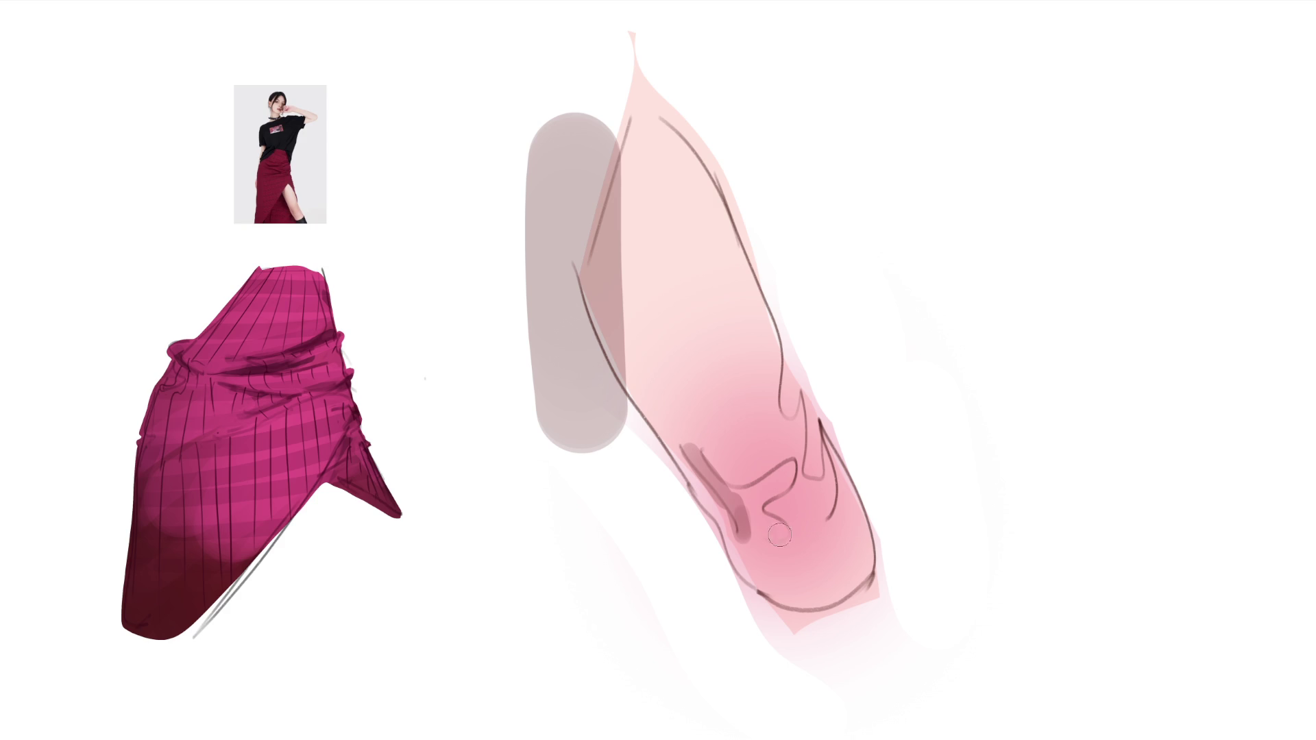
pyautogui.moveTo(769, 536); pyautogui.dragTo(795, 533)
pyautogui.moveTo(794, 349); pyautogui.dragTo(800, 448)
pyautogui.hotkey('ctrl', 'shift', 'z')
pyautogui.hotkey('ctrl', 'z')
pyautogui.hotkey('ctrl', 'shift', 'z')
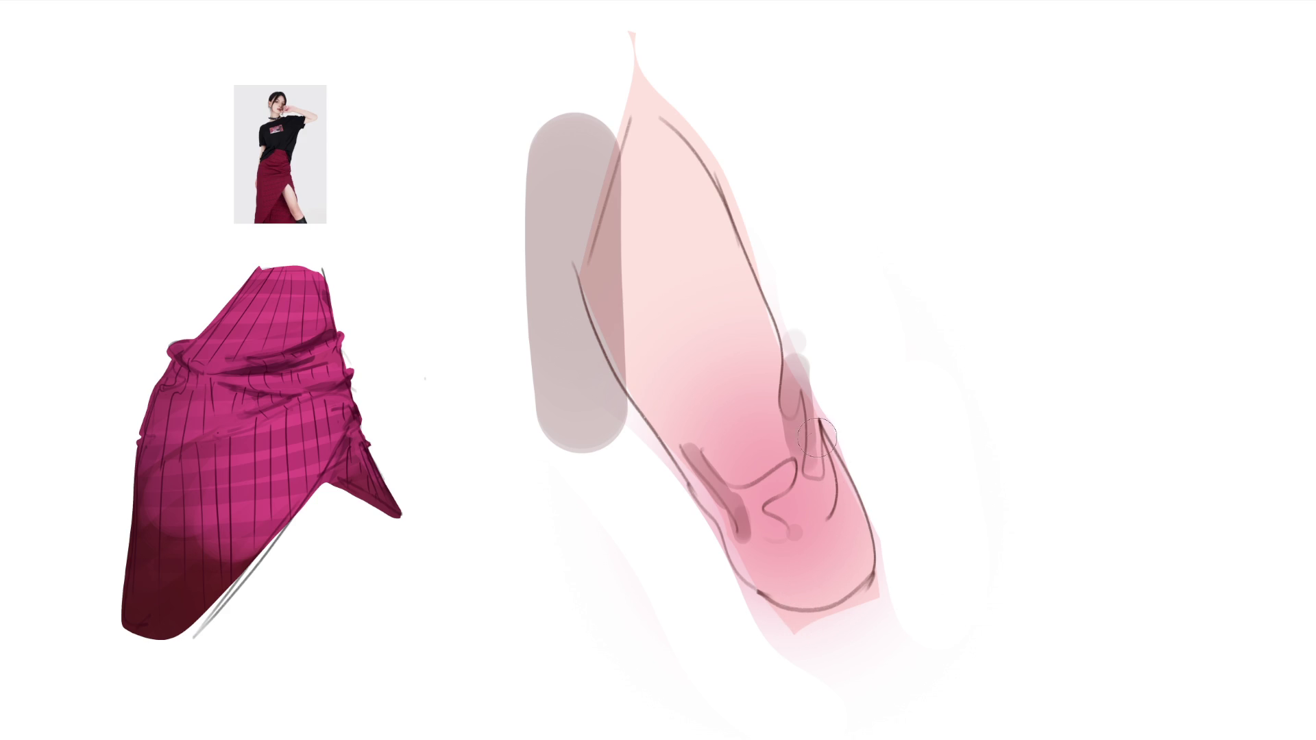
# Shade inside the shoe, undo two over-dark airbrush shadows, and add a soft grey shadow on the leg's right.
pyautogui.moveTo(822, 432); pyautogui.dragTo(859, 525)
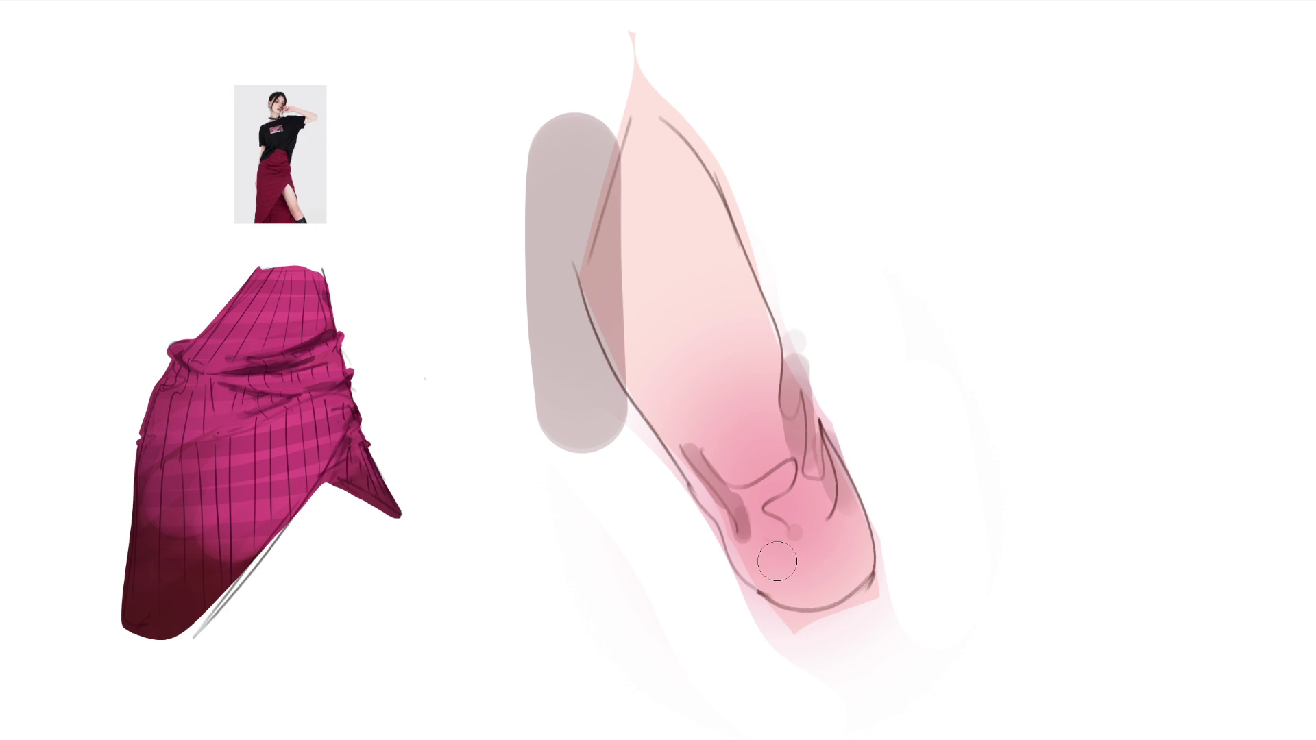
pyautogui.moveTo(710, 514)
pyautogui.mouseDown()
pyautogui.moveTo(789, 566)
pyautogui.moveTo(752, 572)
pyautogui.mouseUp()
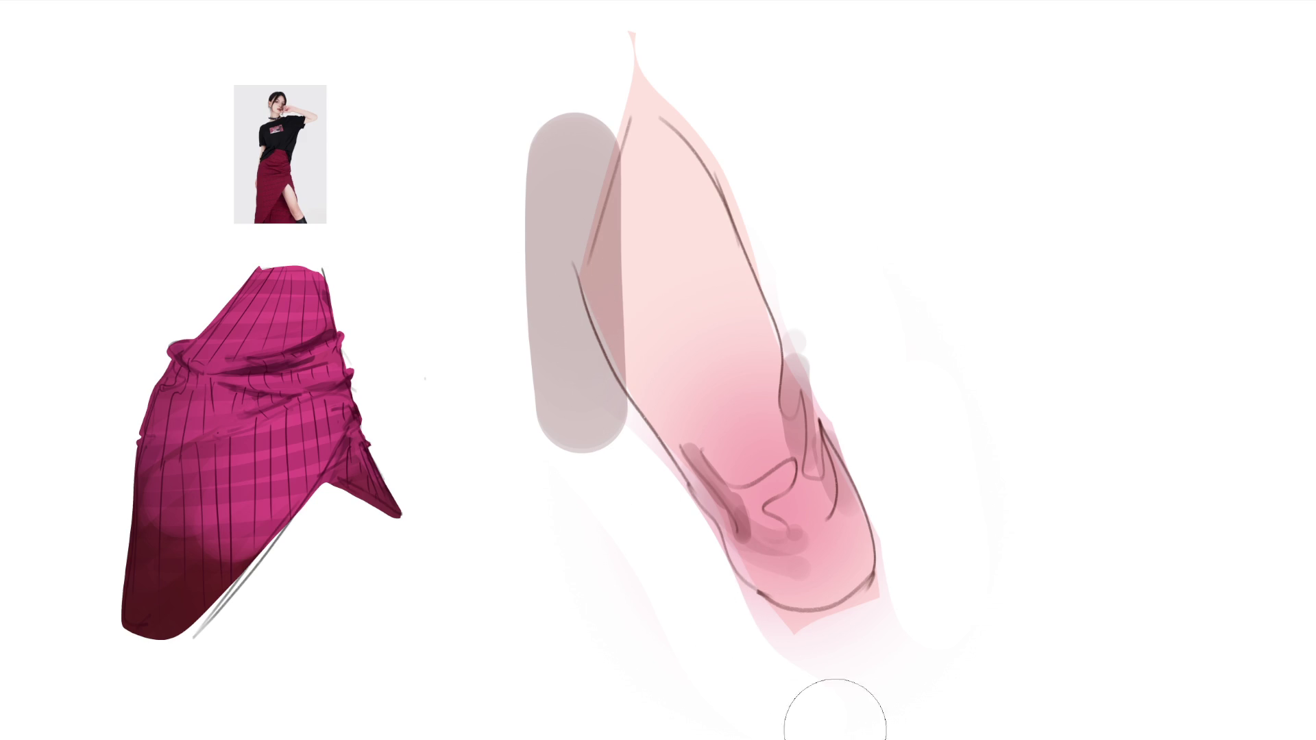
pyautogui.moveTo(558, 317); pyautogui.dragTo(709, 550)
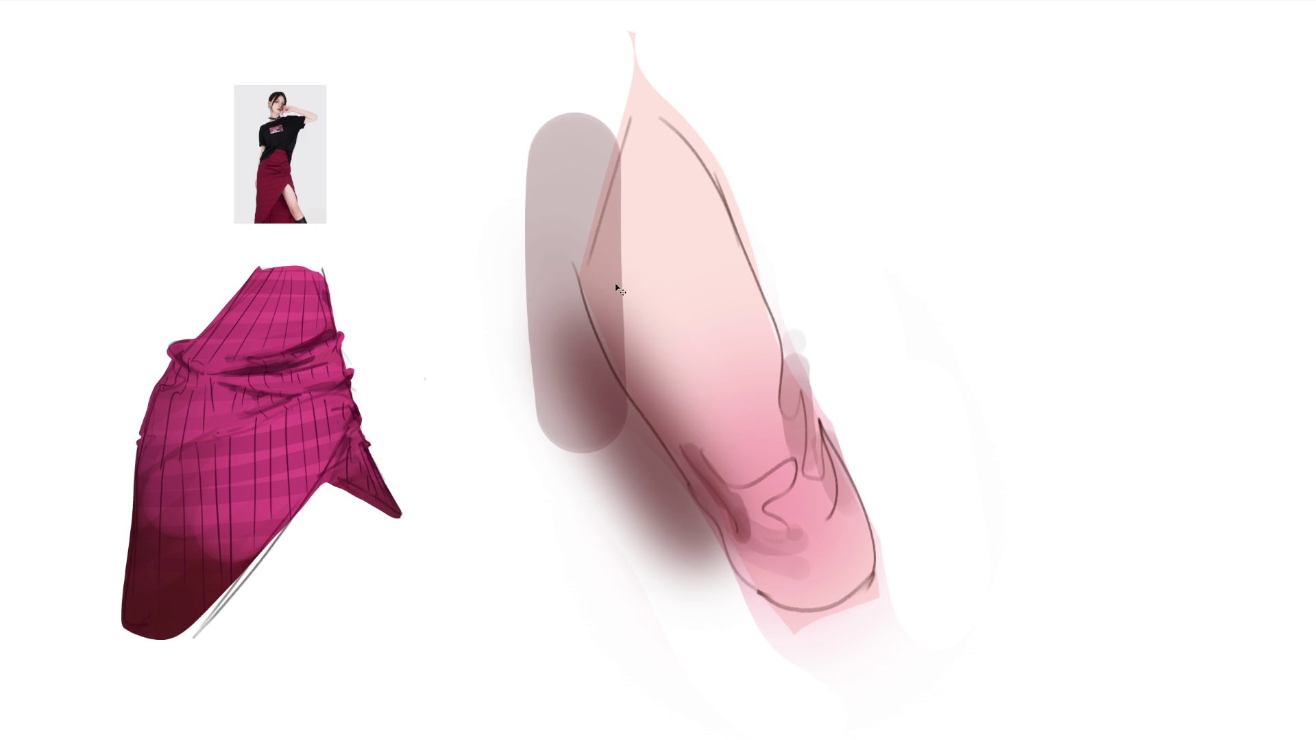
pyautogui.hotkey('ctrl', 'z')
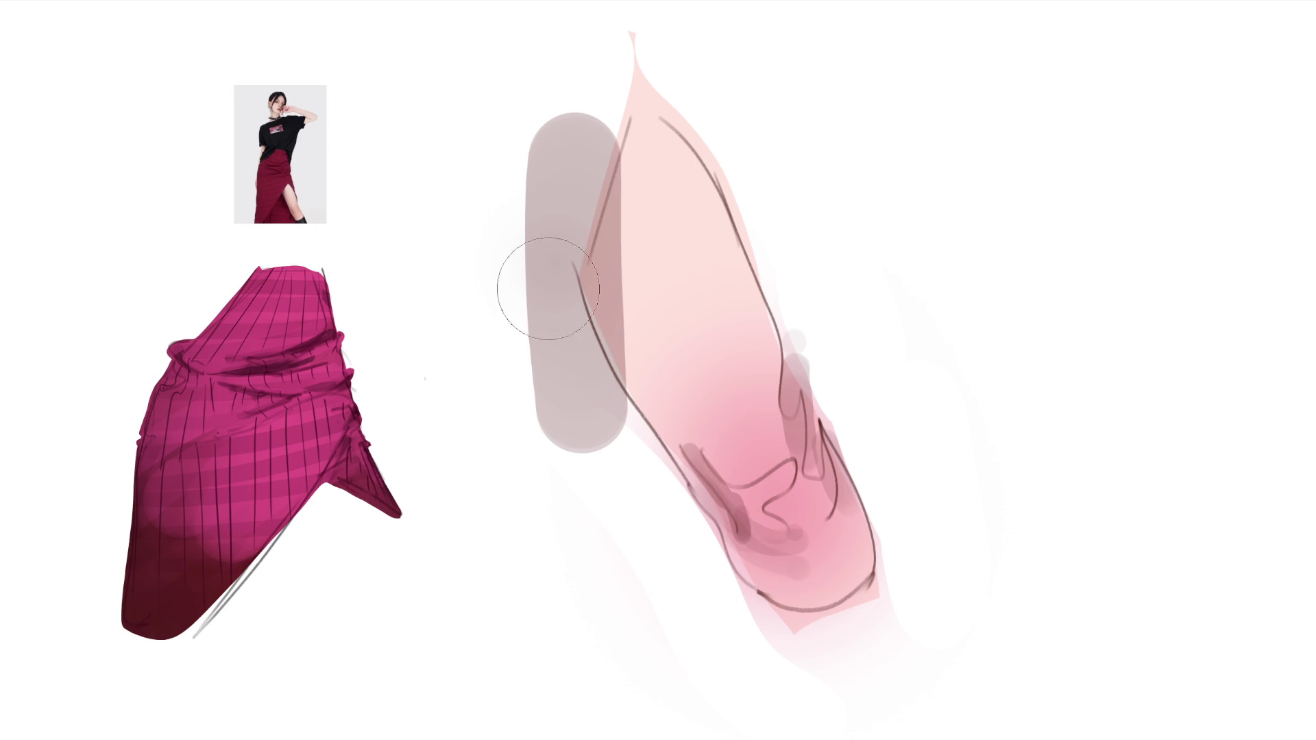
pyautogui.moveTo(540, 309); pyautogui.dragTo(869, 711)
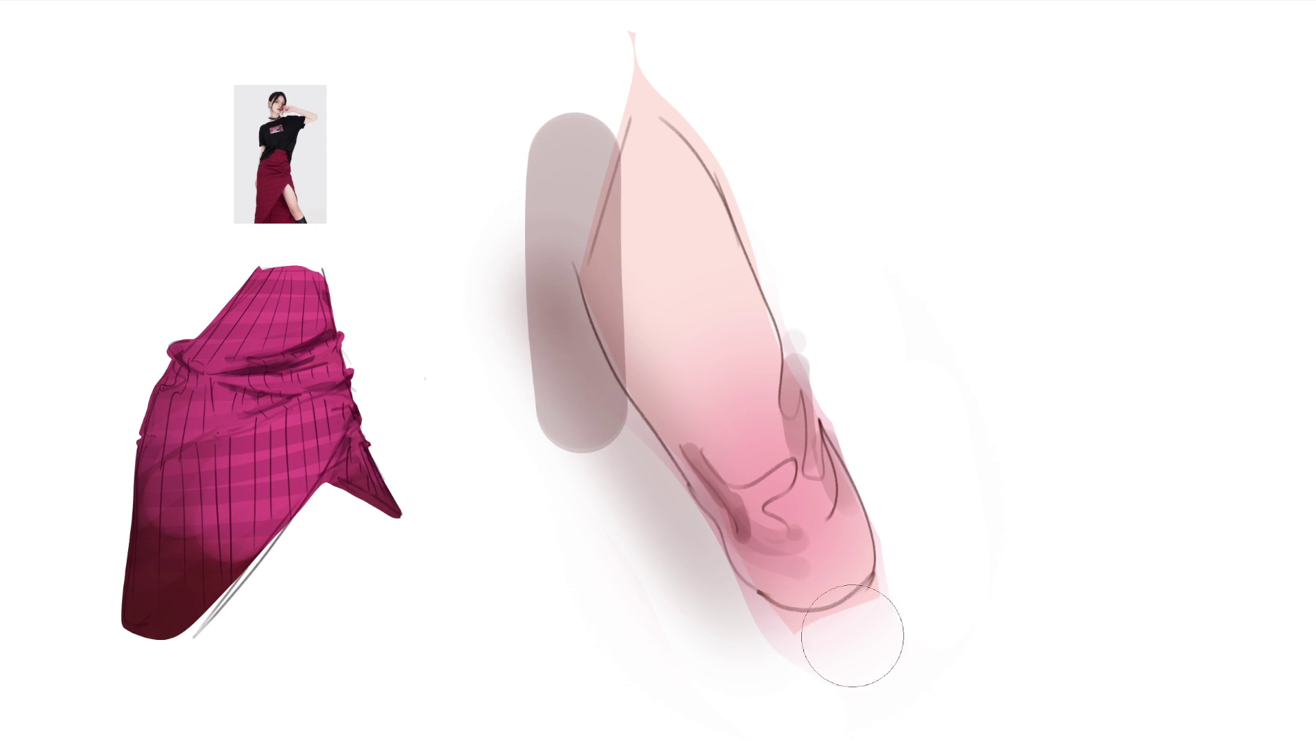
pyautogui.hotkey('ctrl', 'z')
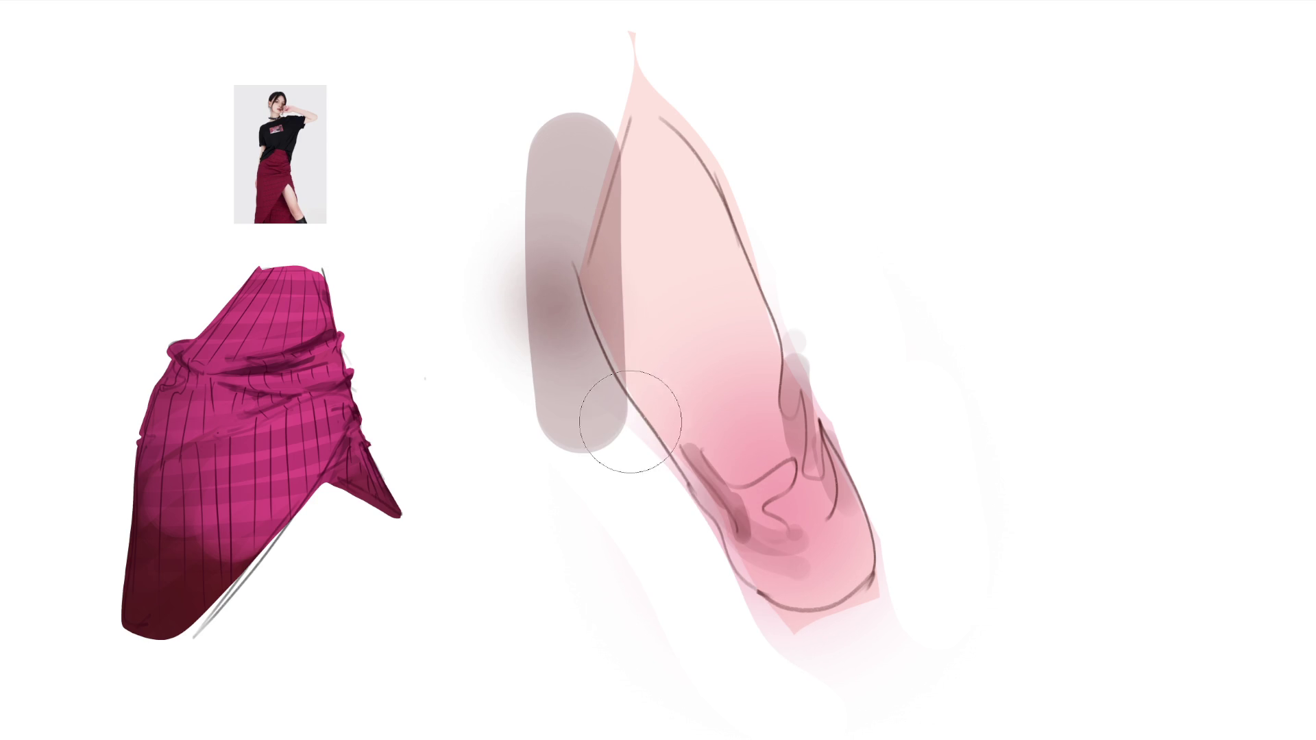
pyautogui.moveTo(834, 355); pyautogui.dragTo(886, 495)
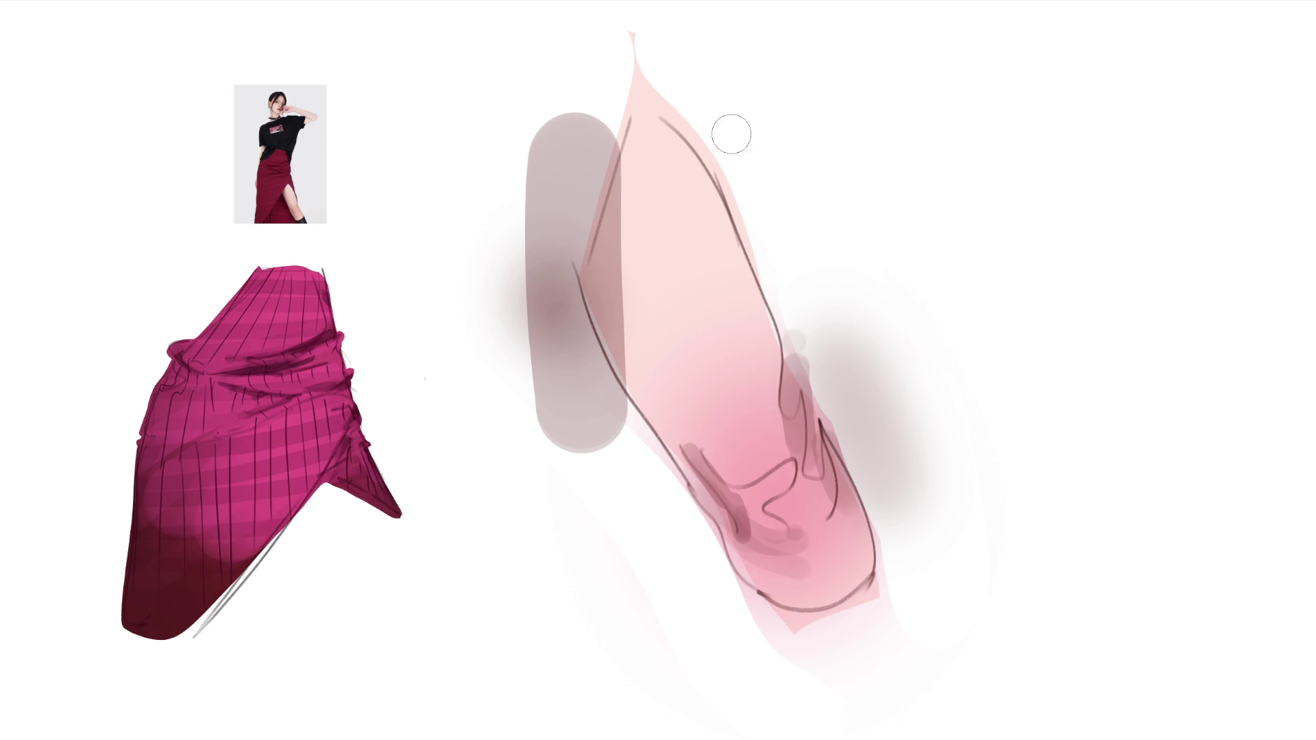
# Paint white over most of the grey block left of the leg.
pyautogui.moveTo(573, 121); pyautogui.dragTo(541, 278)
pyautogui.moveTo(615, 60)
pyautogui.mouseDown()
pyautogui.moveTo(555, 290)
pyautogui.moveTo(538, 127)
pyautogui.moveTo(559, 456)
pyautogui.mouseUp()
pyautogui.moveTo(576, 371); pyautogui.dragTo(532, 236)
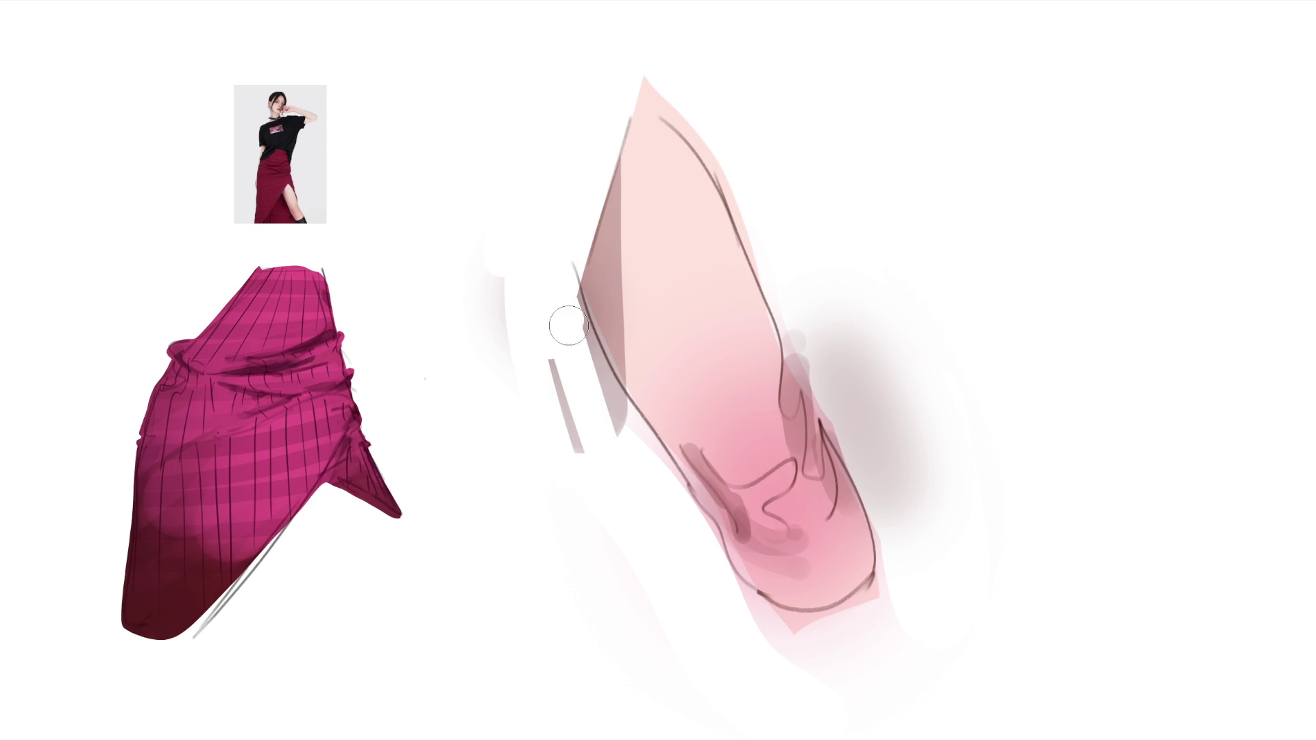
# Trim the leg's tip and outlines with white, remove shading below, and start the black boot at its bottom.
pyautogui.moveTo(568, 320)
pyautogui.mouseDown()
pyautogui.moveTo(631, 441)
pyautogui.moveTo(720, 544)
pyautogui.moveTo(777, 661)
pyautogui.mouseUp()
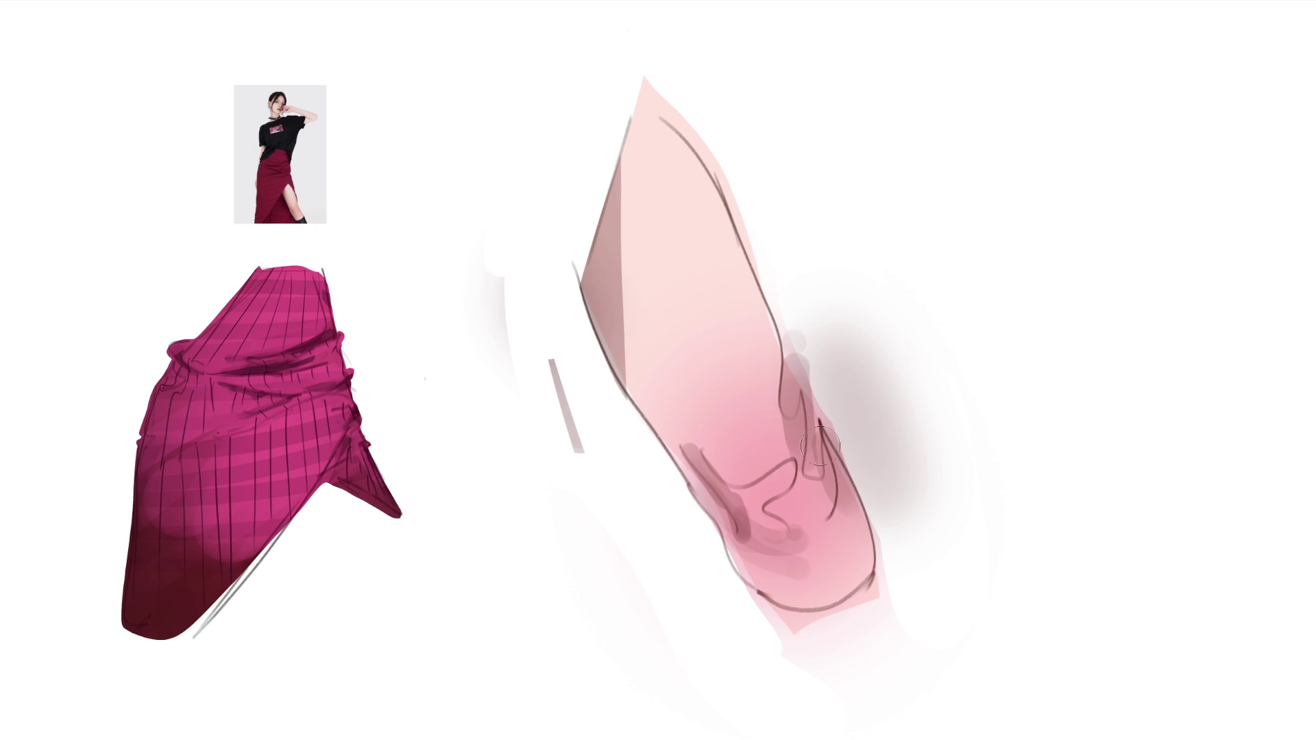
pyautogui.moveTo(651, 70); pyautogui.dragTo(740, 181)
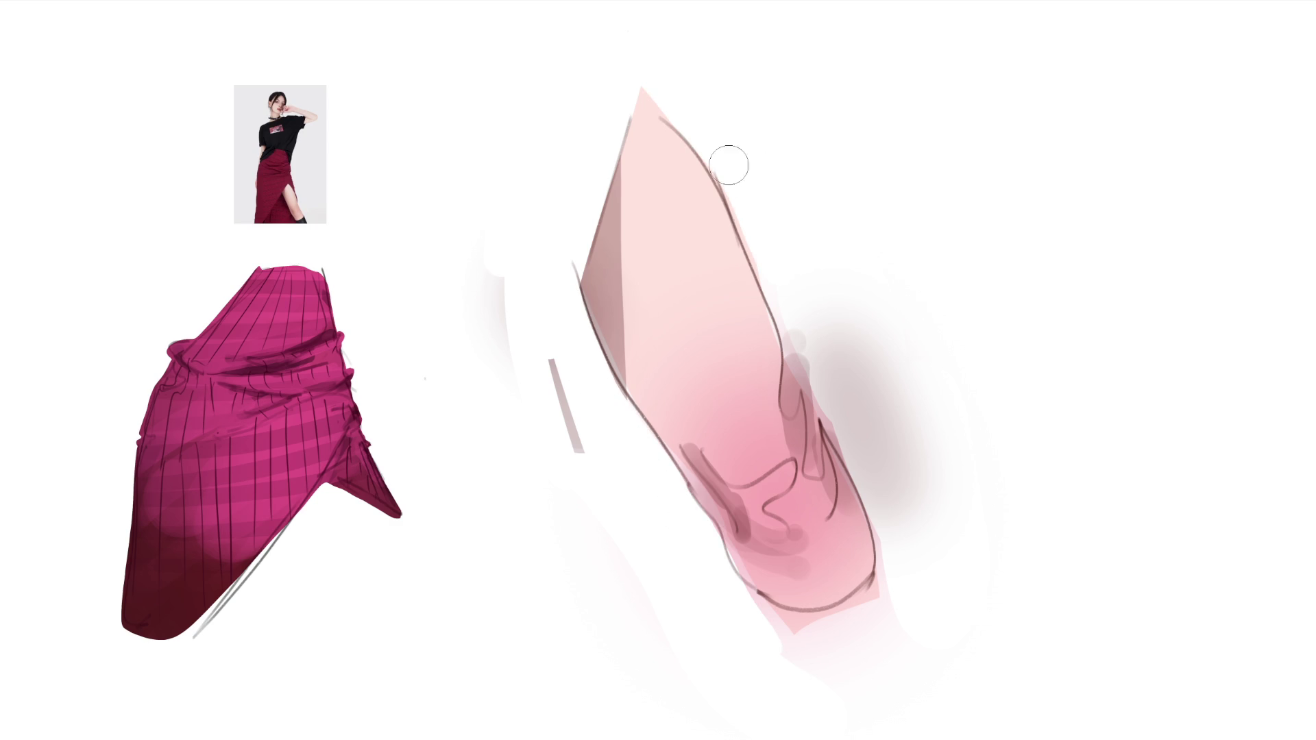
pyautogui.moveTo(802, 340)
pyautogui.mouseDown()
pyautogui.moveTo(885, 511)
pyautogui.moveTo(901, 593)
pyautogui.moveTo(743, 623)
pyautogui.mouseUp()
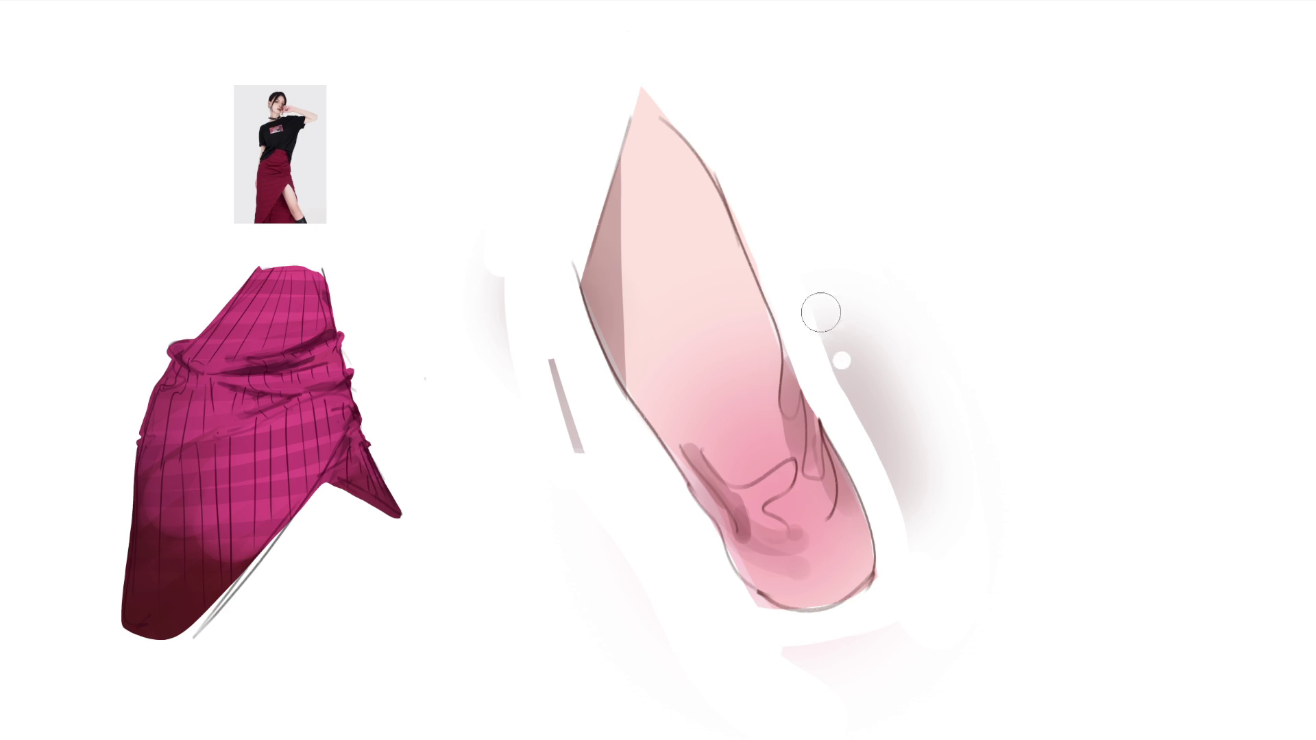
pyautogui.moveTo(844, 362); pyautogui.dragTo(893, 514)
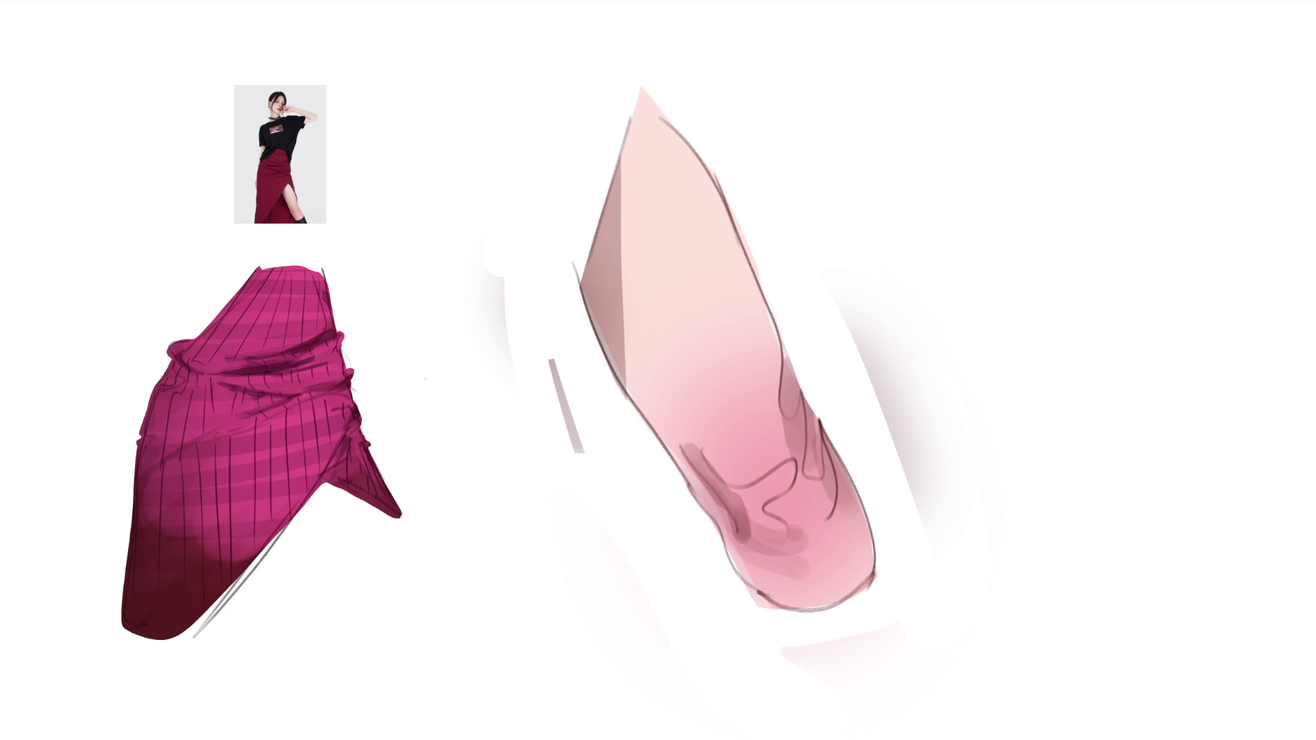
pyautogui.moveTo(778, 611)
pyautogui.mouseDown()
pyautogui.moveTo(766, 617)
pyautogui.moveTo(891, 583)
pyautogui.moveTo(926, 704)
pyautogui.mouseUp()
# Fill the black boot down to the canvas bottom and paint a black edge along the leg's left side.
pyautogui.moveTo(912, 556); pyautogui.dragTo(905, 699)
pyautogui.moveTo(884, 617)
pyautogui.mouseDown()
pyautogui.moveTo(823, 658)
pyautogui.moveTo(790, 634)
pyautogui.moveTo(906, 710)
pyautogui.mouseUp()
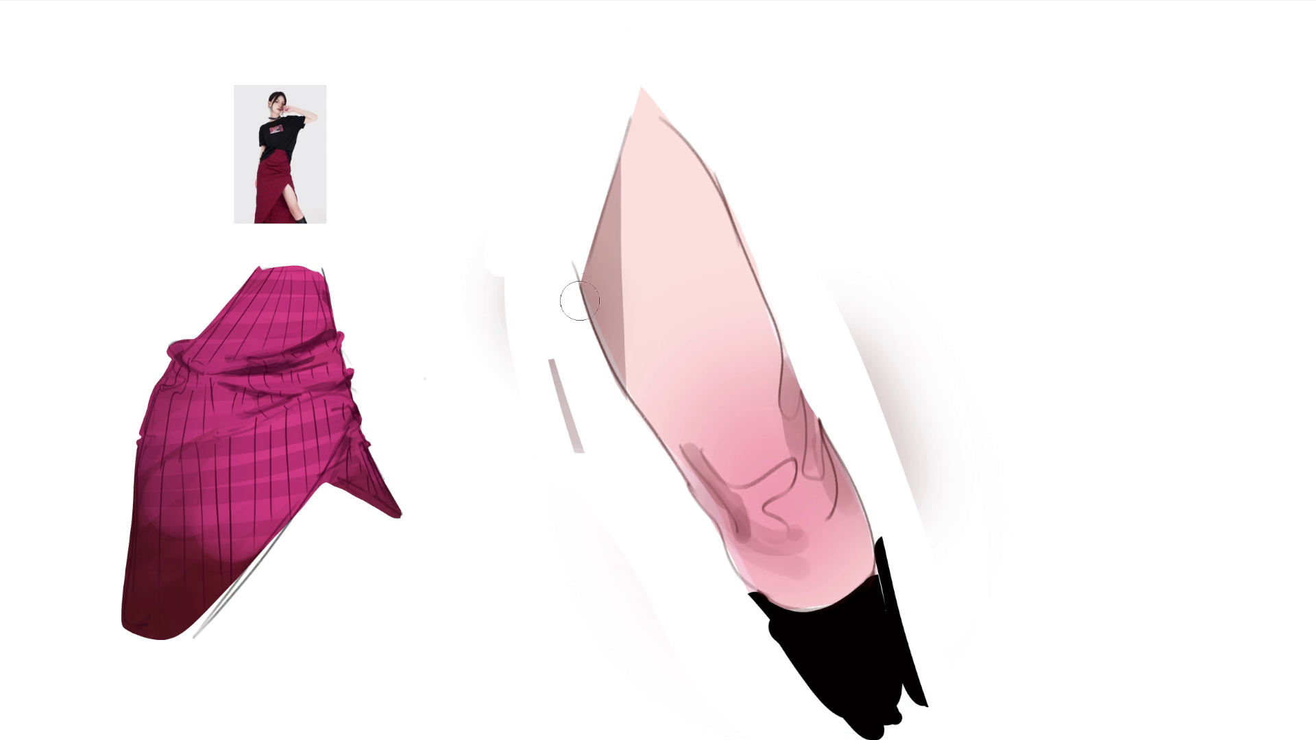
pyautogui.moveTo(556, 296); pyautogui.dragTo(646, 437)
pyautogui.hotkey('ctrl', 'z')
pyautogui.moveTo(568, 309); pyautogui.dragTo(631, 442)
pyautogui.moveTo(561, 300)
pyautogui.mouseDown()
pyautogui.moveTo(678, 490)
pyautogui.moveTo(560, 375)
pyautogui.moveTo(550, 473)
pyautogui.mouseUp()
# Widen the black edge into a solid shape and erase its top into a point.
pyautogui.moveTo(576, 329); pyautogui.dragTo(658, 488)
pyautogui.moveTo(550, 303); pyautogui.dragTo(674, 514)
pyautogui.moveTo(579, 381)
pyautogui.mouseDown()
pyautogui.moveTo(611, 485)
pyautogui.moveTo(587, 464)
pyautogui.moveTo(617, 426)
pyautogui.mouseUp()
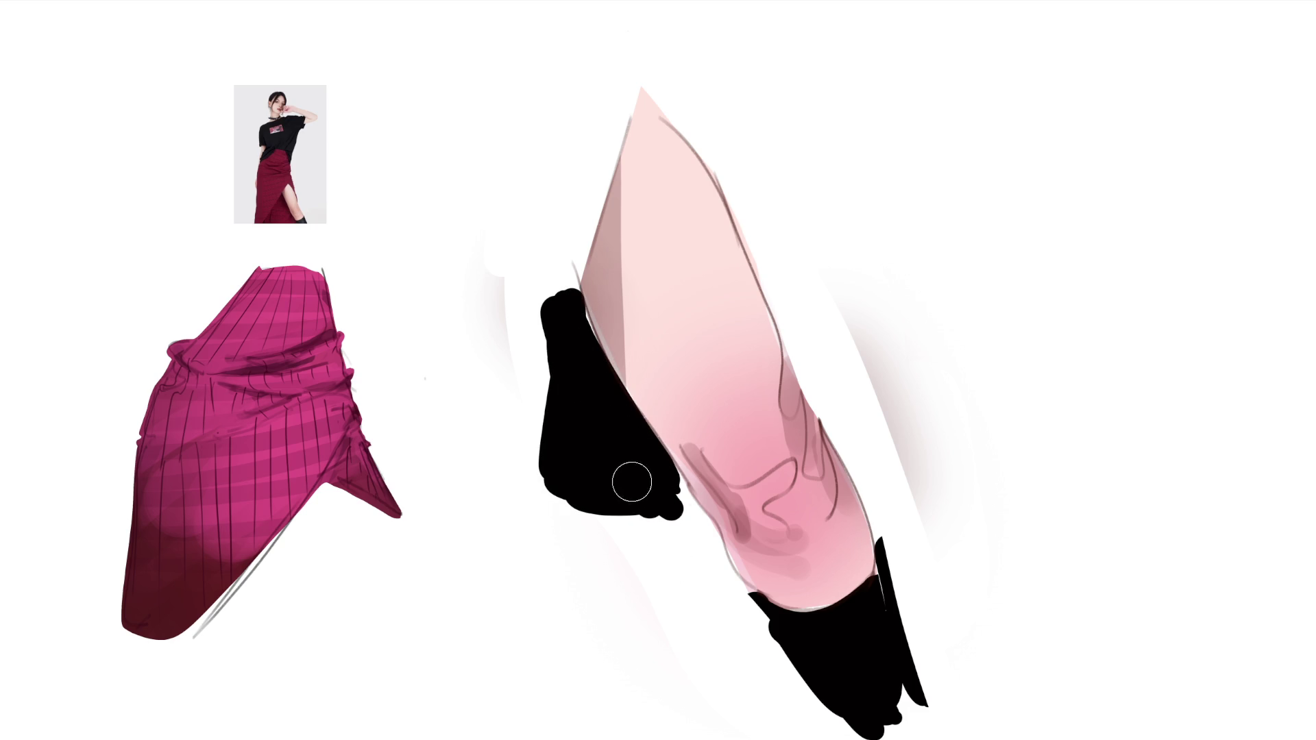
pyautogui.moveTo(567, 194)
pyautogui.mouseDown()
pyautogui.moveTo(512, 465)
pyautogui.moveTo(526, 436)
pyautogui.mouseUp()
pyautogui.moveTo(576, 205); pyautogui.dragTo(526, 431)
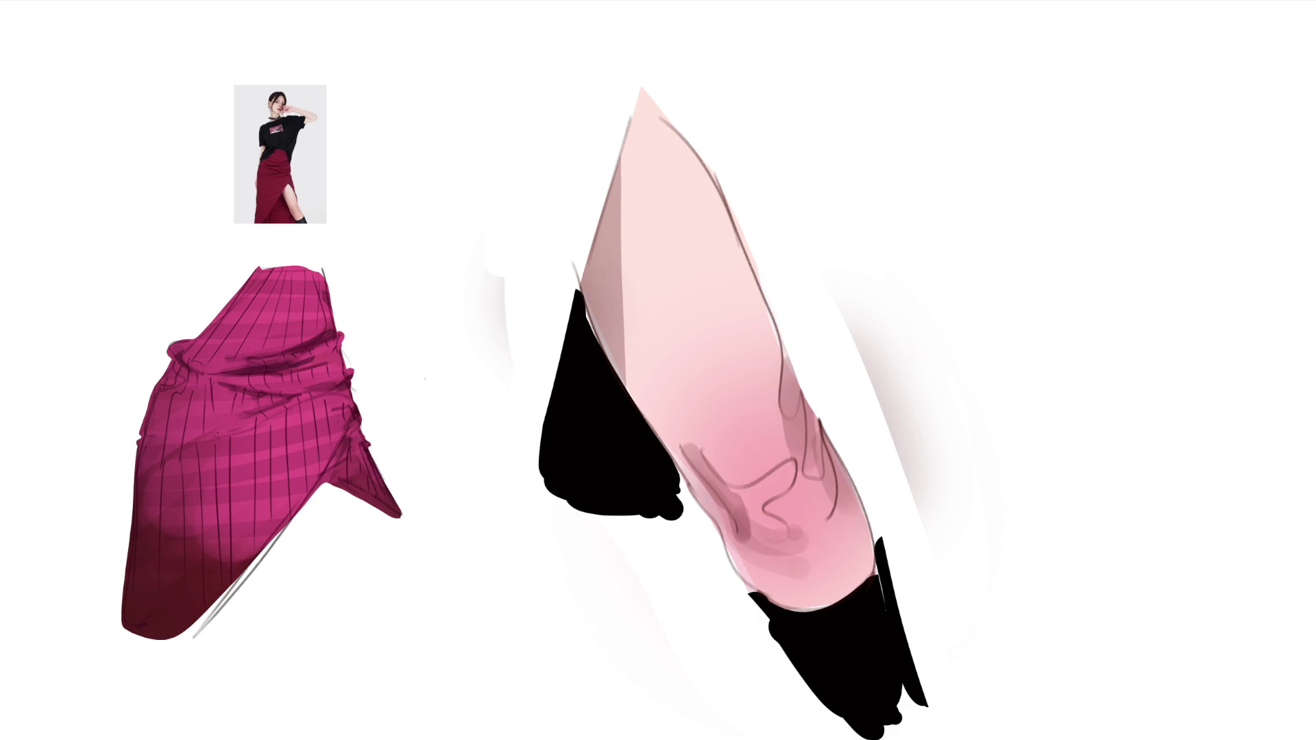
# Lasso the magenta skirt and transform it larger, rotated counter-clockwise, over the leg's thigh, then commit.
pyautogui.moveTo(382, 309); pyautogui.dragTo(449, 540)
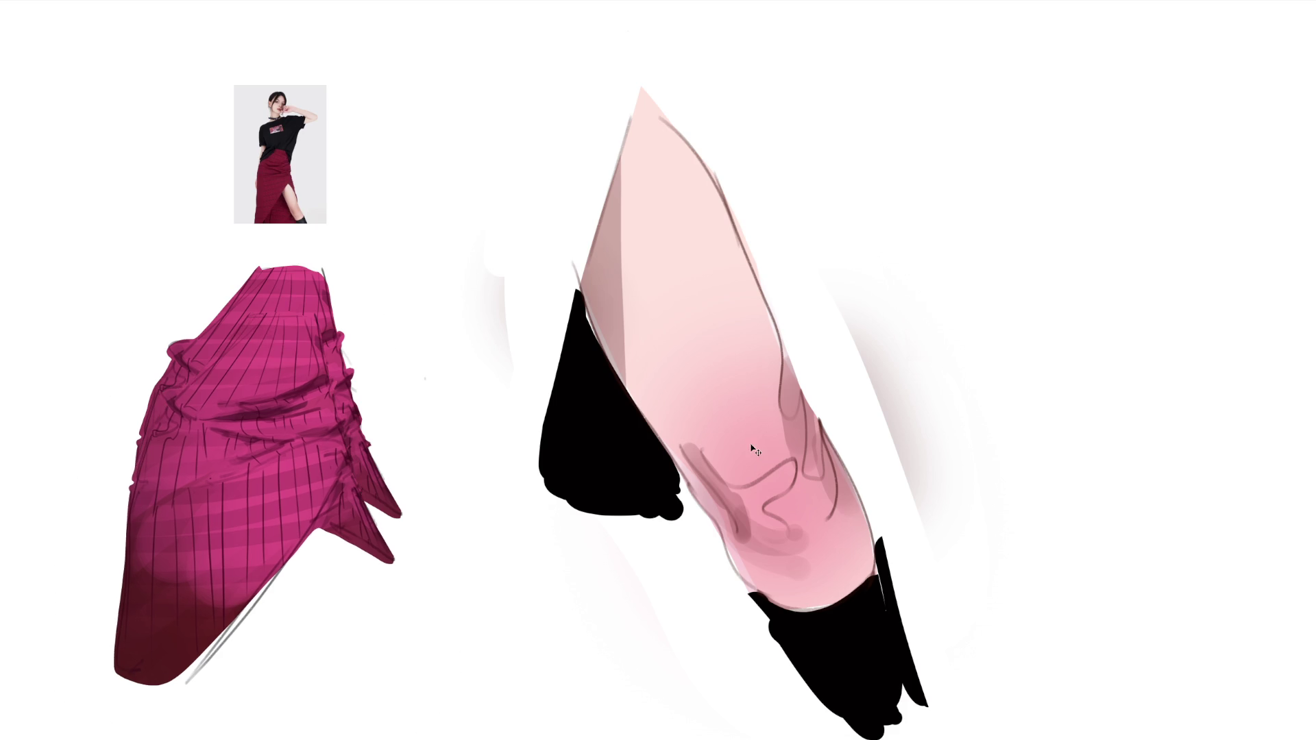
pyautogui.hotkey('ctrl', 't')
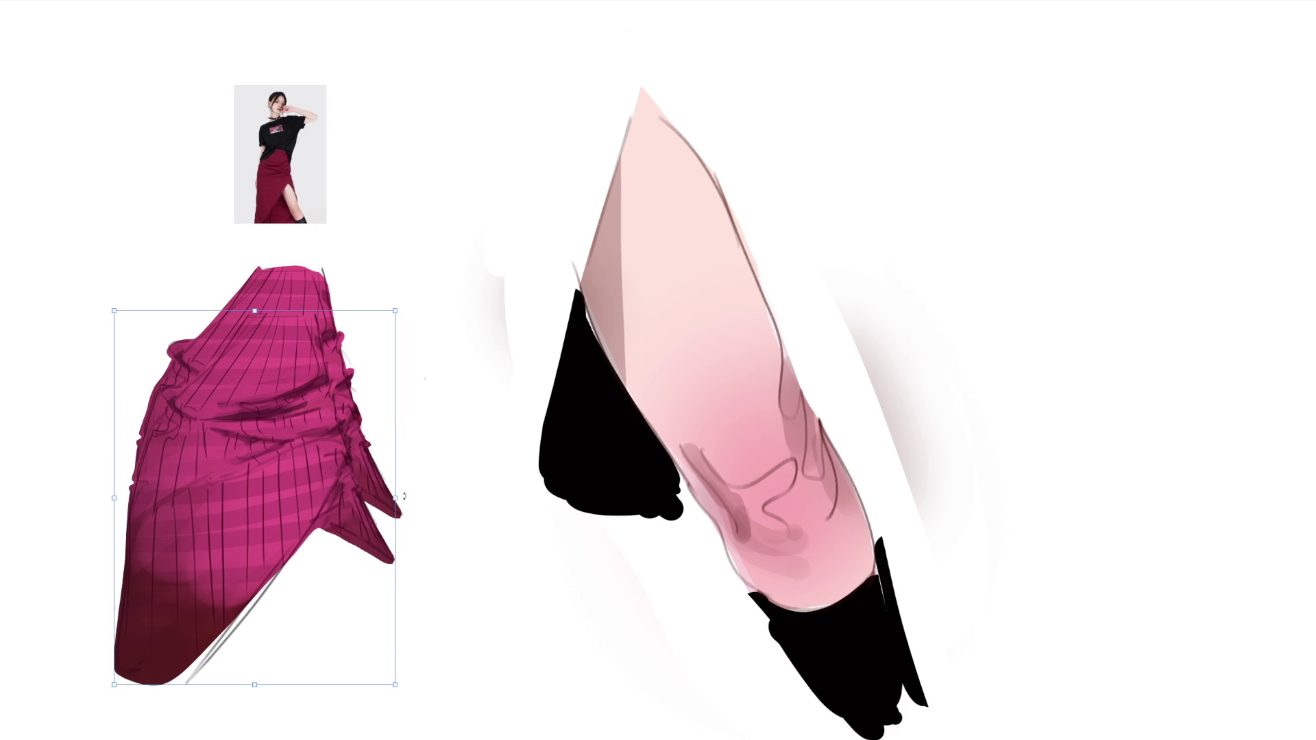
pyautogui.moveTo(438, 495)
pyautogui.mouseDown()
pyautogui.moveTo(629, 112)
pyautogui.moveTo(698, 91)
pyautogui.mouseUp()
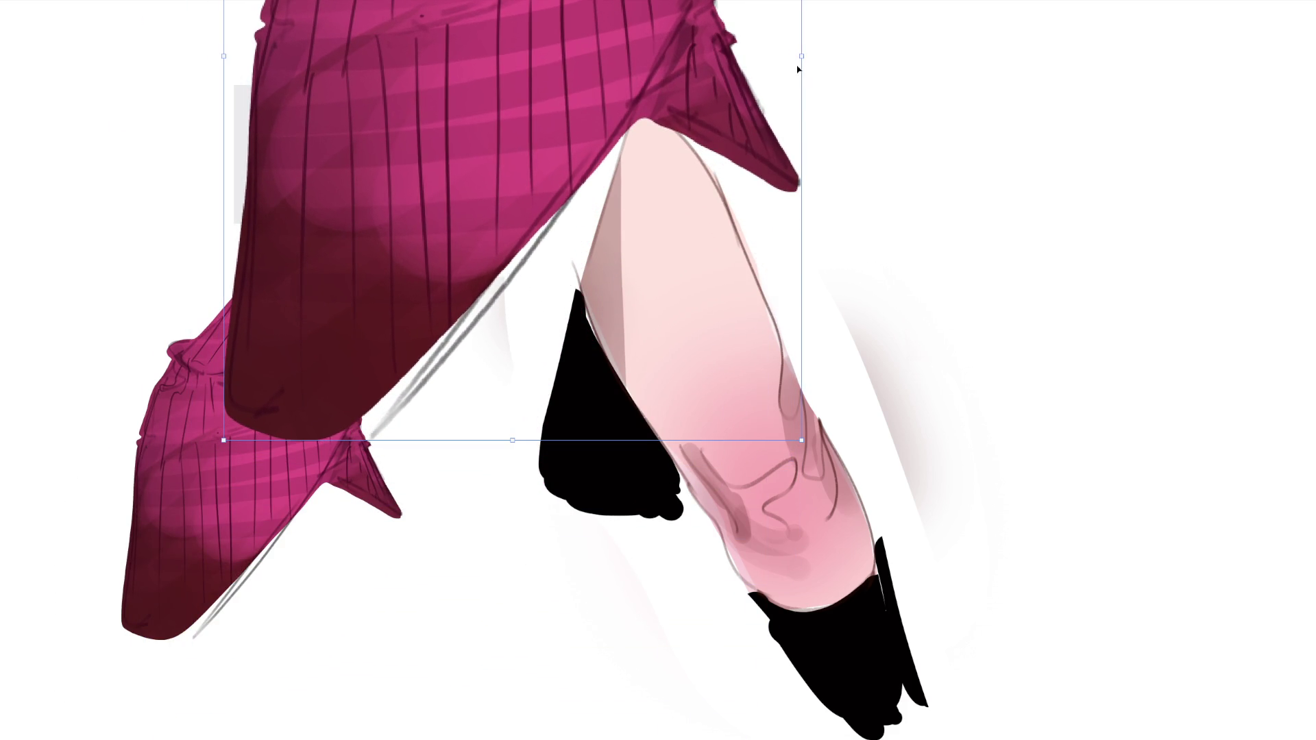
pyautogui.moveTo(804, 57)
pyautogui.mouseDown()
pyautogui.moveTo(840, 53)
pyautogui.moveTo(808, 2)
pyautogui.moveTo(684, 61)
pyautogui.mouseUp()
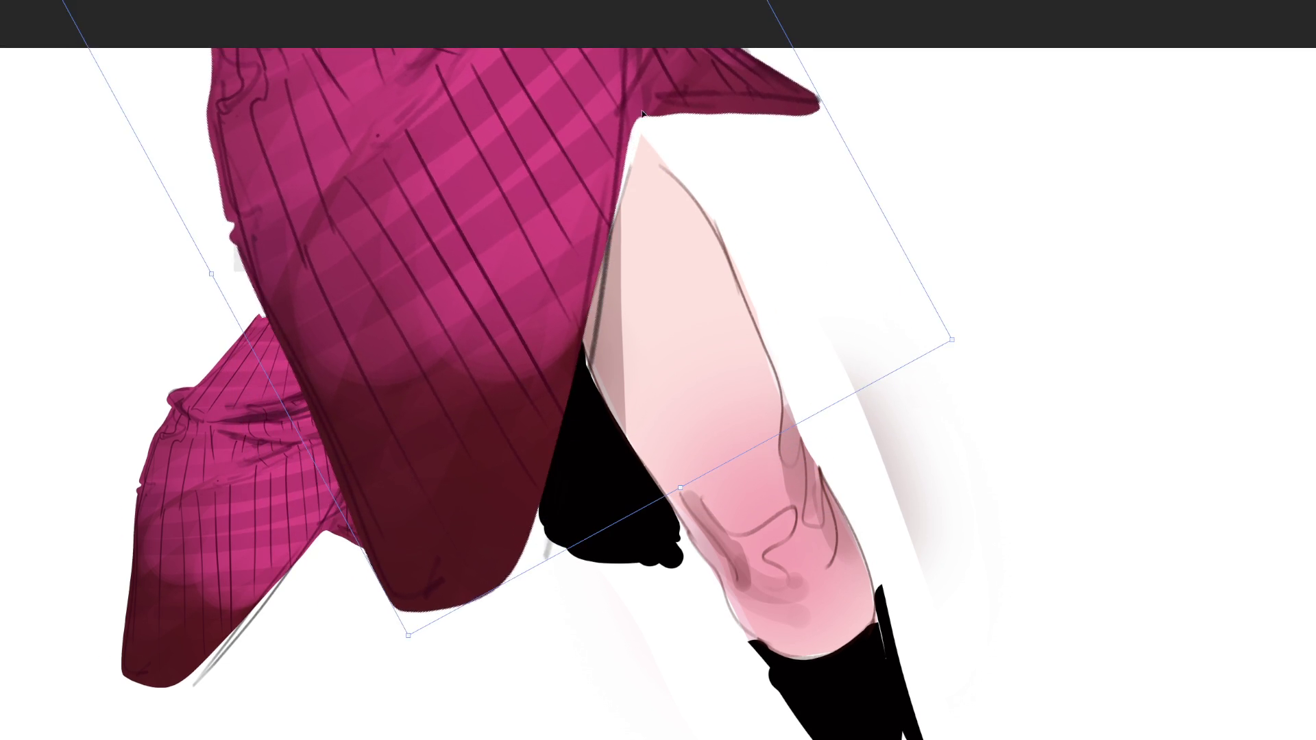
pyautogui.moveTo(799, 6); pyautogui.dragTo(634, 162)
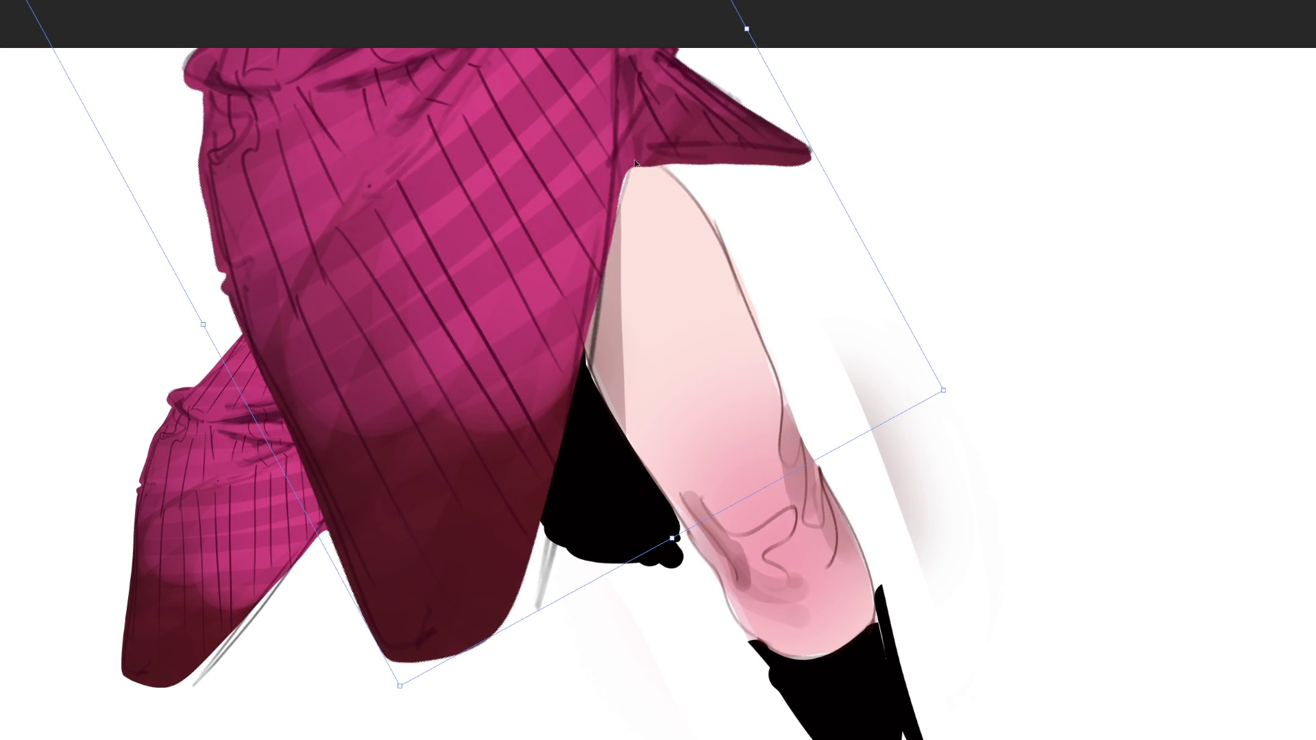
pyautogui.moveTo(768, 19)
pyautogui.mouseDown()
pyautogui.moveTo(586, 95)
pyautogui.moveTo(692, 71)
pyautogui.moveTo(617, 95)
pyautogui.mouseUp()
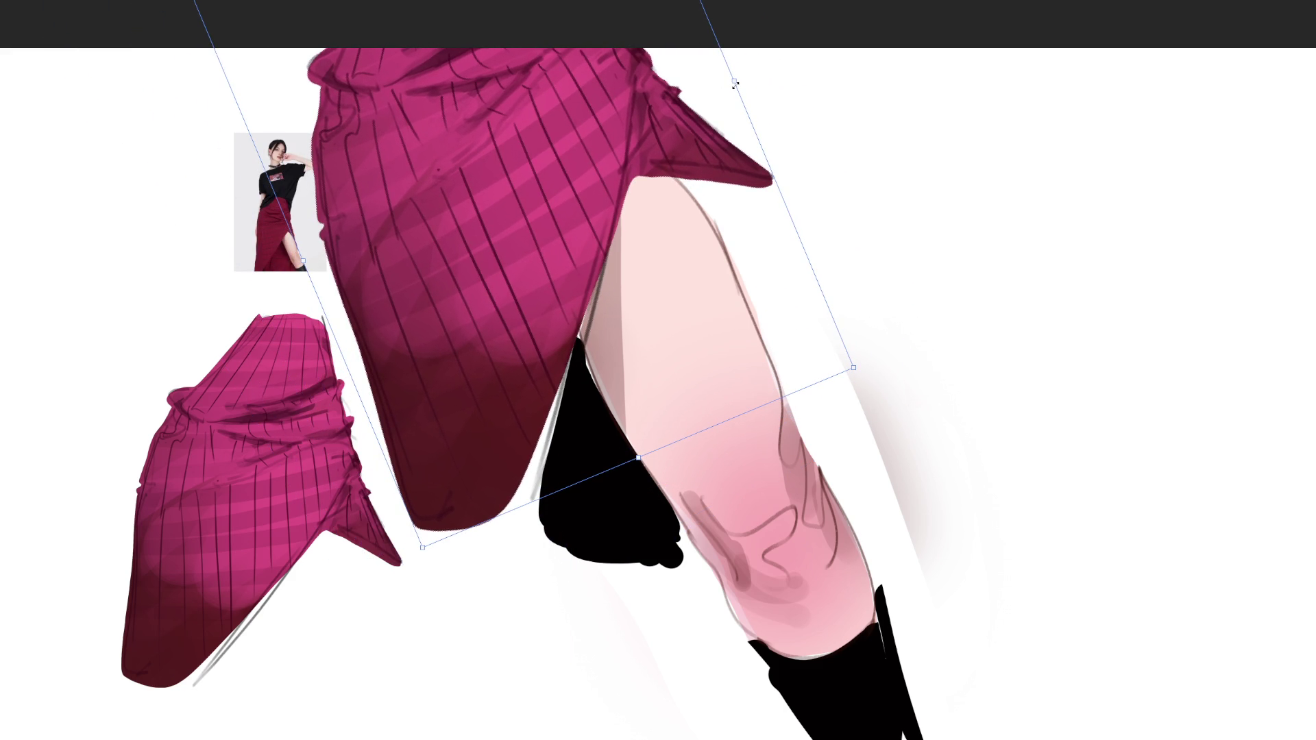
pyautogui.moveTo(734, 84)
pyautogui.mouseDown()
pyautogui.moveTo(679, 102)
pyautogui.moveTo(763, 128)
pyautogui.moveTo(682, 129)
pyautogui.mouseUp()
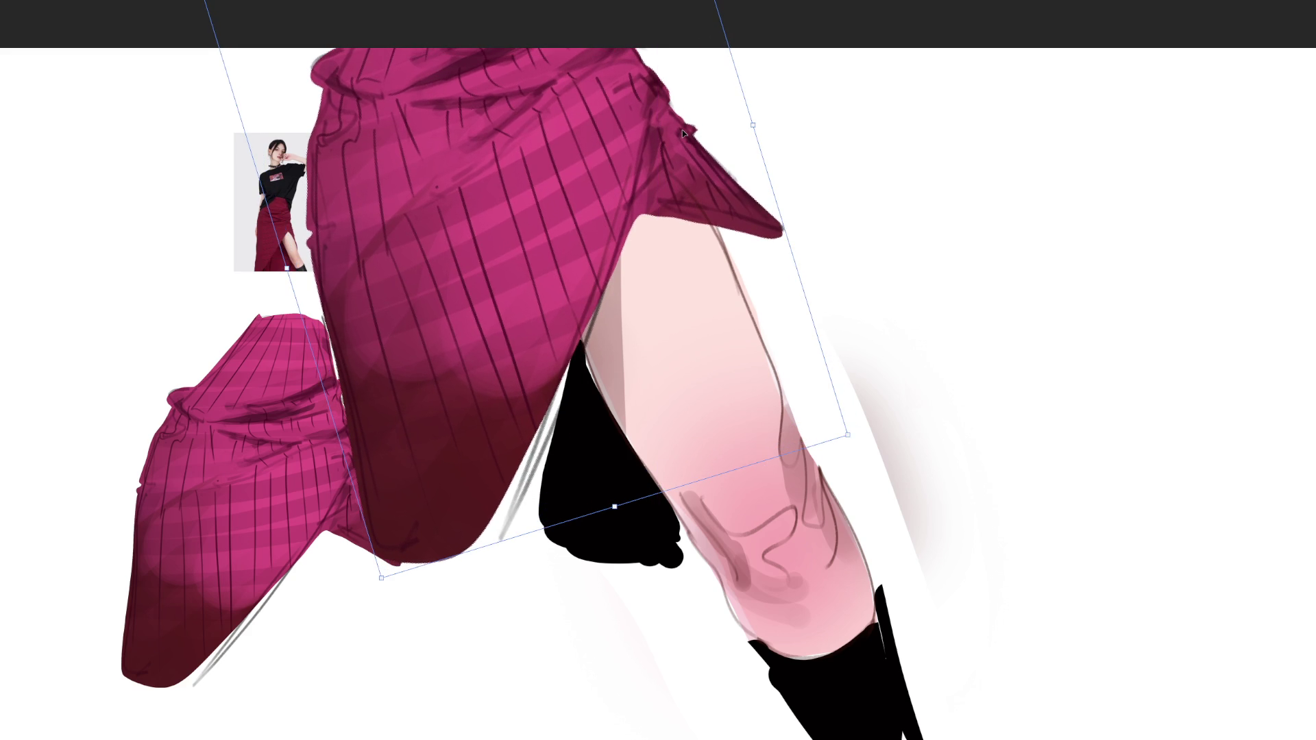
pyautogui.moveTo(683, 132); pyautogui.dragTo(640, 149)
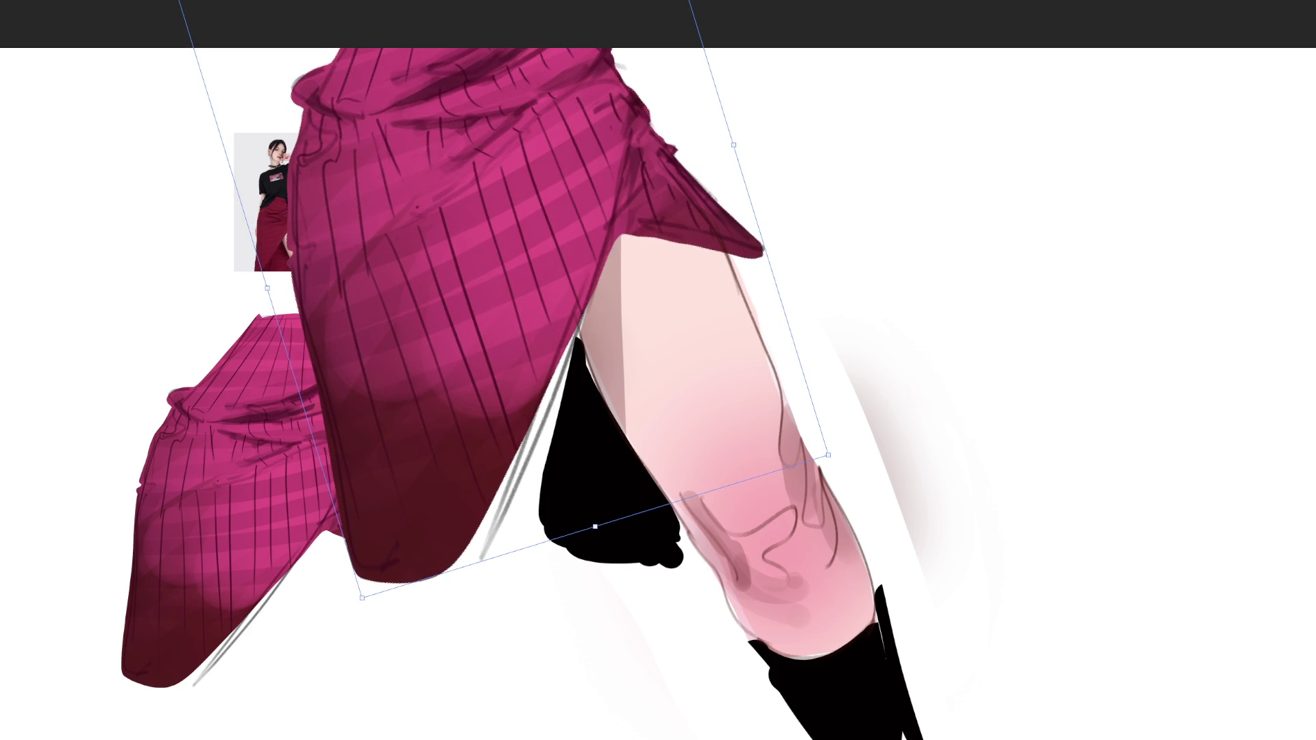
pyautogui.press('Return')
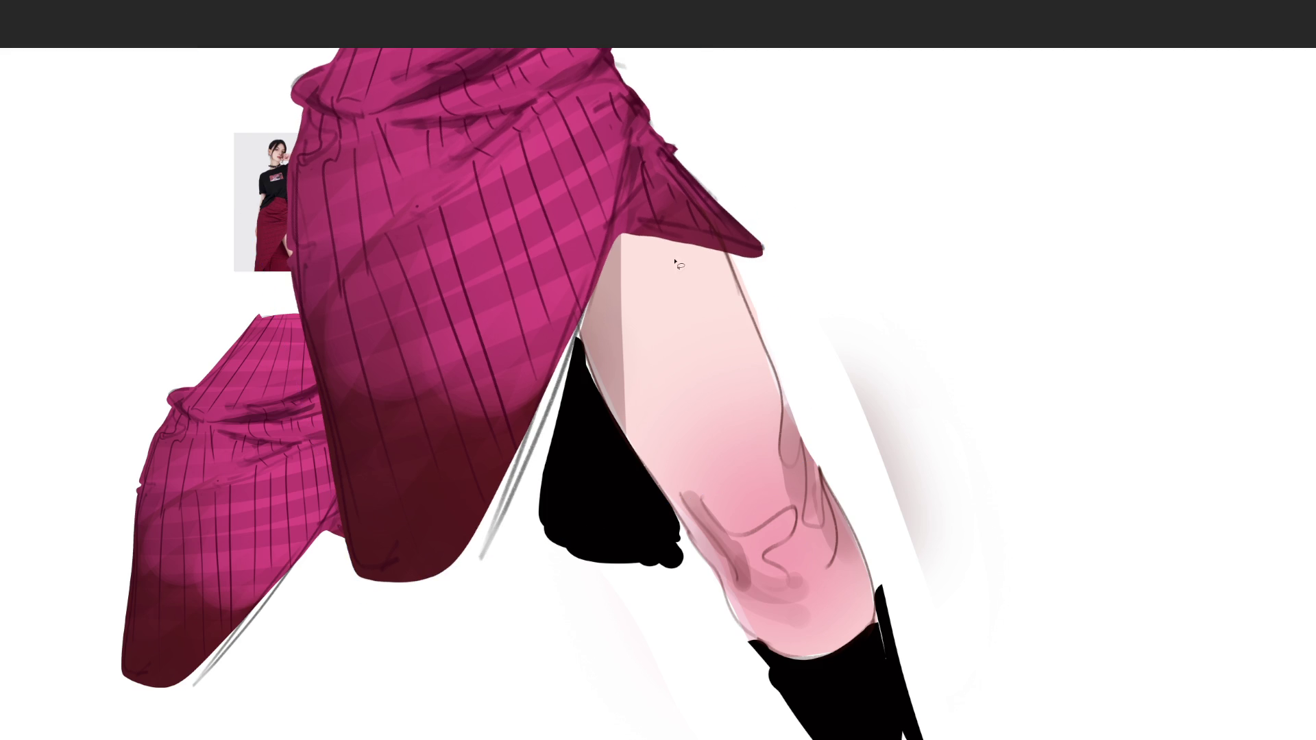
# Select thin areas on the thigh and knee, paint a white highlight inside, then clear the selections.
pyautogui.moveTo(639, 243)
pyautogui.mouseDown()
pyautogui.moveTo(667, 298)
pyautogui.moveTo(705, 248)
pyautogui.moveTo(640, 244)
pyautogui.mouseUp()
pyautogui.moveTo(658, 314); pyautogui.dragTo(682, 344)
pyautogui.moveTo(738, 477); pyautogui.dragTo(742, 500)
pyautogui.moveTo(658, 252); pyautogui.dragTo(688, 259)
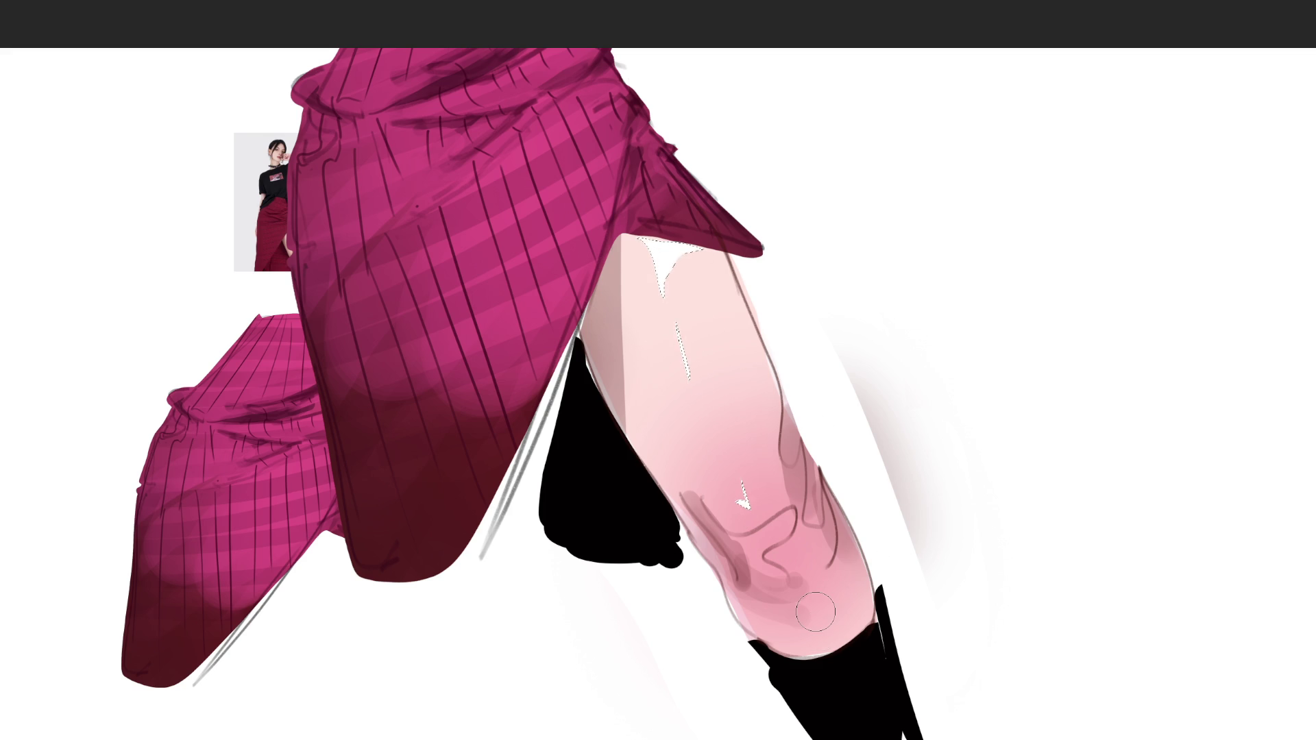
pyautogui.press(']')
pyautogui.hotkey('ctrl', 'd')
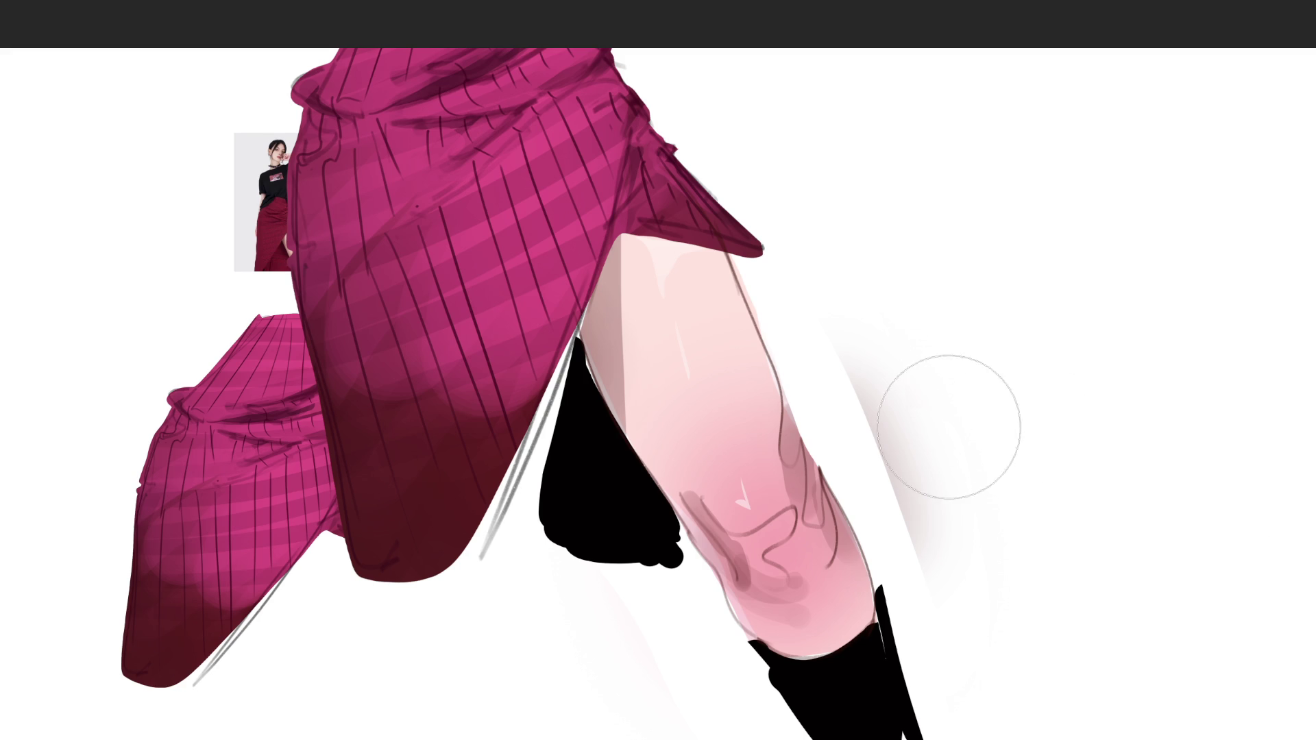
# Shift the whole artwork left, commit the move, and lighten the shadow beside the leg.
pyautogui.moveTo(811, 390); pyautogui.dragTo(706, 391)
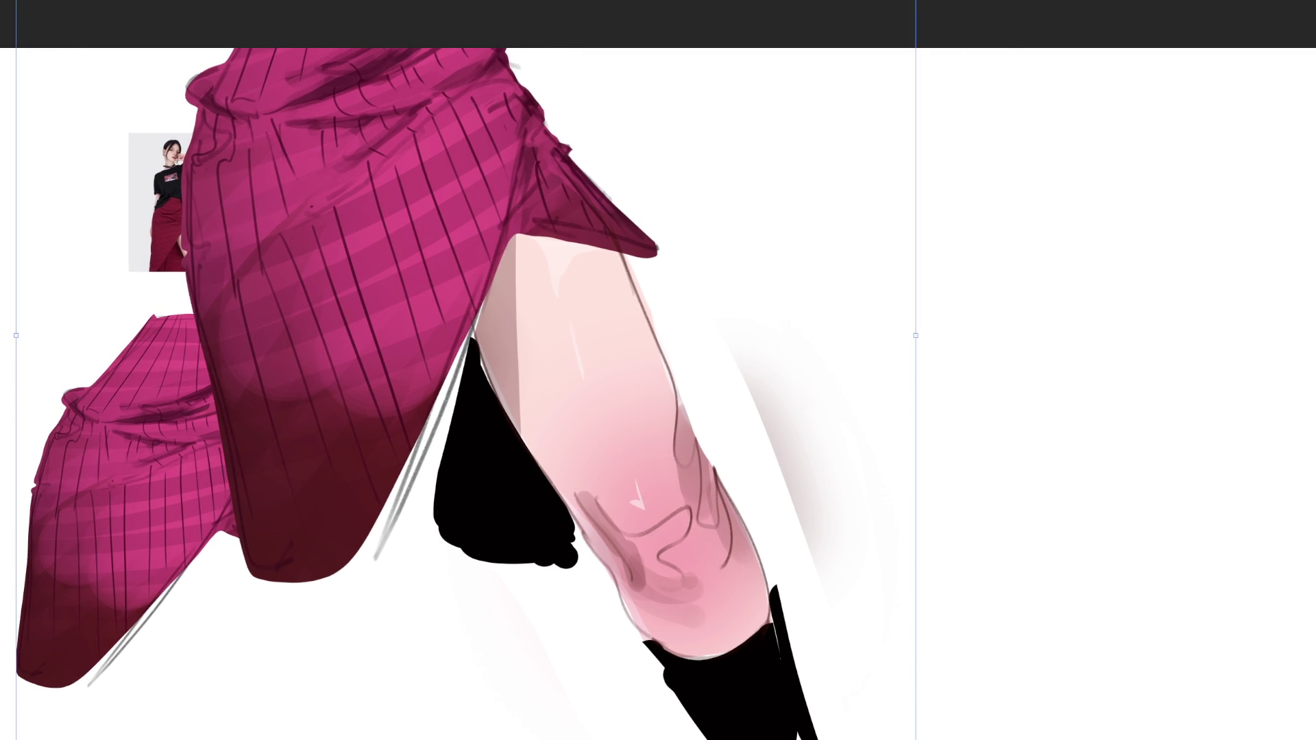
pyautogui.press('b')
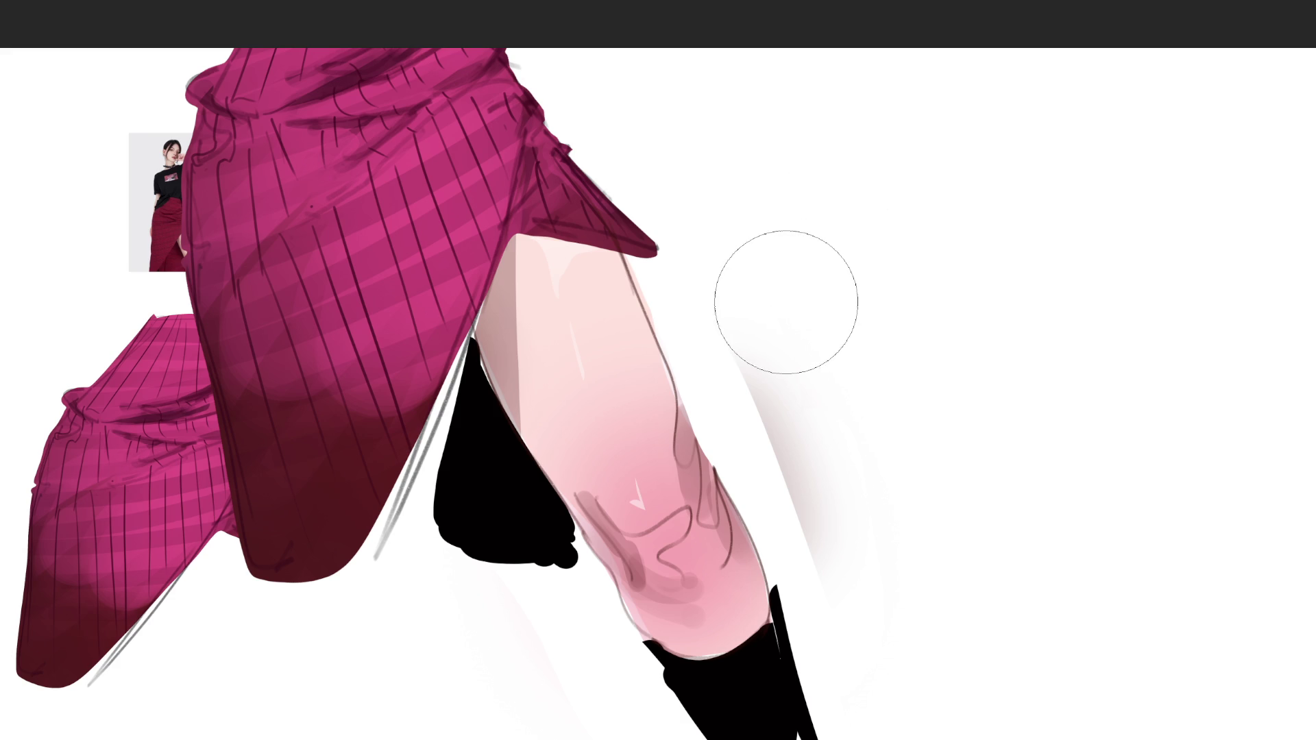
pyautogui.moveTo(802, 368); pyautogui.dragTo(833, 379)
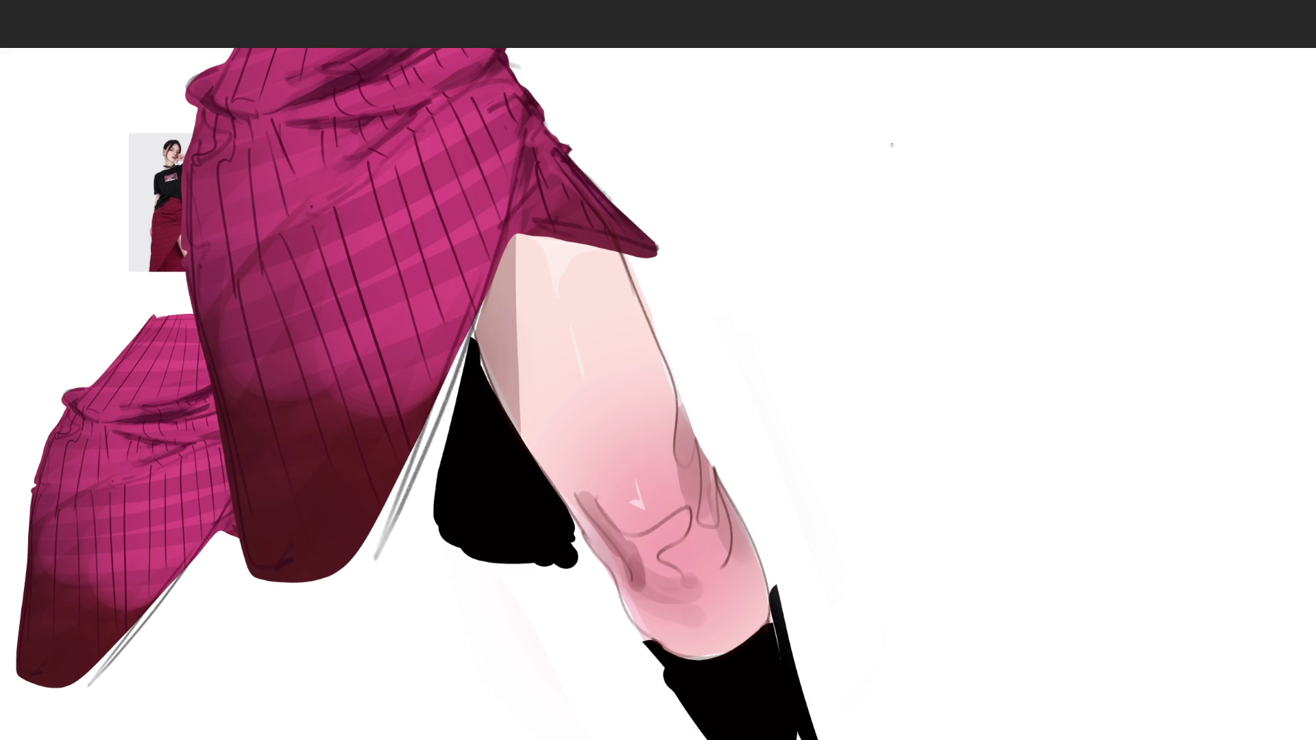
# Sketch the new figure's head oval with hair strands and a bun above it.
pyautogui.moveTo(933, 121)
pyautogui.mouseDown()
pyautogui.moveTo(923, 186)
pyautogui.moveTo(933, 211)
pyautogui.mouseUp()
pyautogui.moveTo(946, 156)
pyautogui.mouseDown()
pyautogui.moveTo(964, 160)
pyautogui.moveTo(931, 149)
pyautogui.moveTo(952, 140)
pyautogui.mouseUp()
pyautogui.moveTo(931, 185)
pyautogui.mouseDown()
pyautogui.moveTo(937, 226)
pyautogui.moveTo(980, 224)
pyautogui.moveTo(1014, 176)
pyautogui.moveTo(1045, 162)
pyautogui.moveTo(1019, 184)
pyautogui.moveTo(1013, 150)
pyautogui.mouseUp()
pyautogui.moveTo(944, 115)
pyautogui.mouseDown()
pyautogui.moveTo(938, 140)
pyautogui.moveTo(961, 115)
pyautogui.mouseUp()
pyautogui.moveTo(938, 87)
pyautogui.mouseDown()
pyautogui.moveTo(1004, 97)
pyautogui.moveTo(1026, 124)
pyautogui.mouseUp()
pyautogui.moveTo(1028, 65); pyautogui.dragTo(1054, 134)
pyautogui.moveTo(1078, 87)
pyautogui.mouseDown()
pyautogui.moveTo(1142, 104)
pyautogui.moveTo(1128, 124)
pyautogui.mouseUp()
pyautogui.moveTo(1106, 124)
pyautogui.mouseDown()
pyautogui.moveTo(1069, 184)
pyautogui.moveTo(1029, 207)
pyautogui.moveTo(1034, 257)
pyautogui.mouseUp()
# Sketch the neck, collar, cone-shaped torso, curved back and the arm curving down.
pyautogui.moveTo(986, 240); pyautogui.dragTo(1028, 274)
pyautogui.moveTo(1035, 232)
pyautogui.mouseDown()
pyautogui.moveTo(1028, 284)
pyautogui.moveTo(960, 335)
pyautogui.moveTo(984, 278)
pyautogui.mouseUp()
pyautogui.moveTo(1003, 275)
pyautogui.mouseDown()
pyautogui.moveTo(1020, 331)
pyautogui.moveTo(919, 463)
pyautogui.moveTo(1015, 335)
pyautogui.mouseUp()
pyautogui.moveTo(1028, 310)
pyautogui.mouseDown()
pyautogui.moveTo(1029, 337)
pyautogui.moveTo(921, 494)
pyautogui.mouseUp()
pyautogui.moveTo(1040, 239); pyautogui.dragTo(993, 519)
pyautogui.moveTo(1066, 368)
pyautogui.mouseDown()
pyautogui.moveTo(1064, 429)
pyautogui.moveTo(1041, 366)
pyautogui.moveTo(941, 355)
pyautogui.moveTo(972, 334)
pyautogui.moveTo(926, 375)
pyautogui.mouseUp()
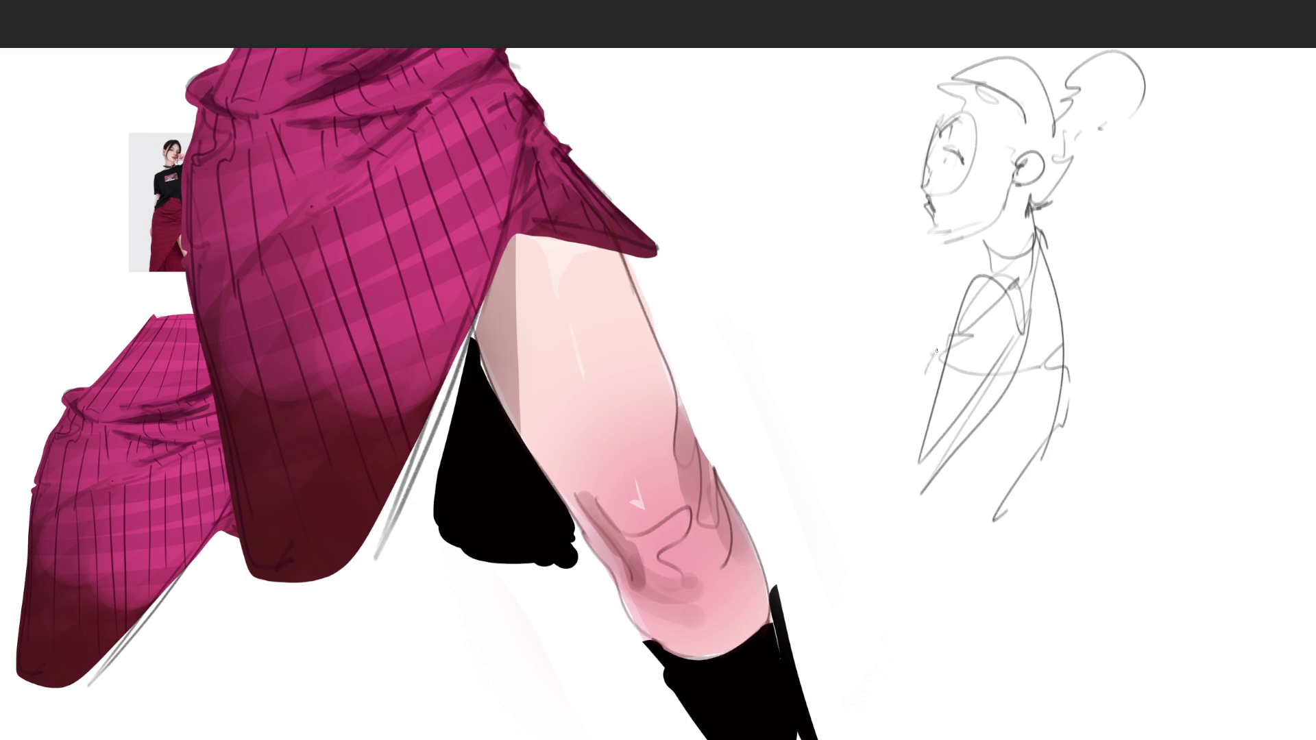
pyautogui.moveTo(956, 304)
pyautogui.mouseDown()
pyautogui.moveTo(895, 371)
pyautogui.moveTo(914, 398)
pyautogui.moveTo(909, 475)
pyautogui.mouseUp()
pyautogui.moveTo(944, 424)
pyautogui.mouseDown()
pyautogui.moveTo(946, 475)
pyautogui.moveTo(823, 604)
pyautogui.mouseUp()
pyautogui.moveTo(1065, 296)
pyautogui.mouseDown()
pyautogui.moveTo(968, 436)
pyautogui.moveTo(1002, 424)
pyautogui.mouseUp()
# Refine the collar, jaw, eye socket, cheek and hairline near the bun.
pyautogui.moveTo(996, 255)
pyautogui.mouseDown()
pyautogui.moveTo(1016, 299)
pyautogui.moveTo(990, 274)
pyautogui.moveTo(961, 297)
pyautogui.mouseUp()
pyautogui.moveTo(940, 243)
pyautogui.mouseDown()
pyautogui.moveTo(985, 240)
pyautogui.moveTo(1002, 219)
pyautogui.mouseUp()
pyautogui.moveTo(1022, 175); pyautogui.dragTo(960, 246)
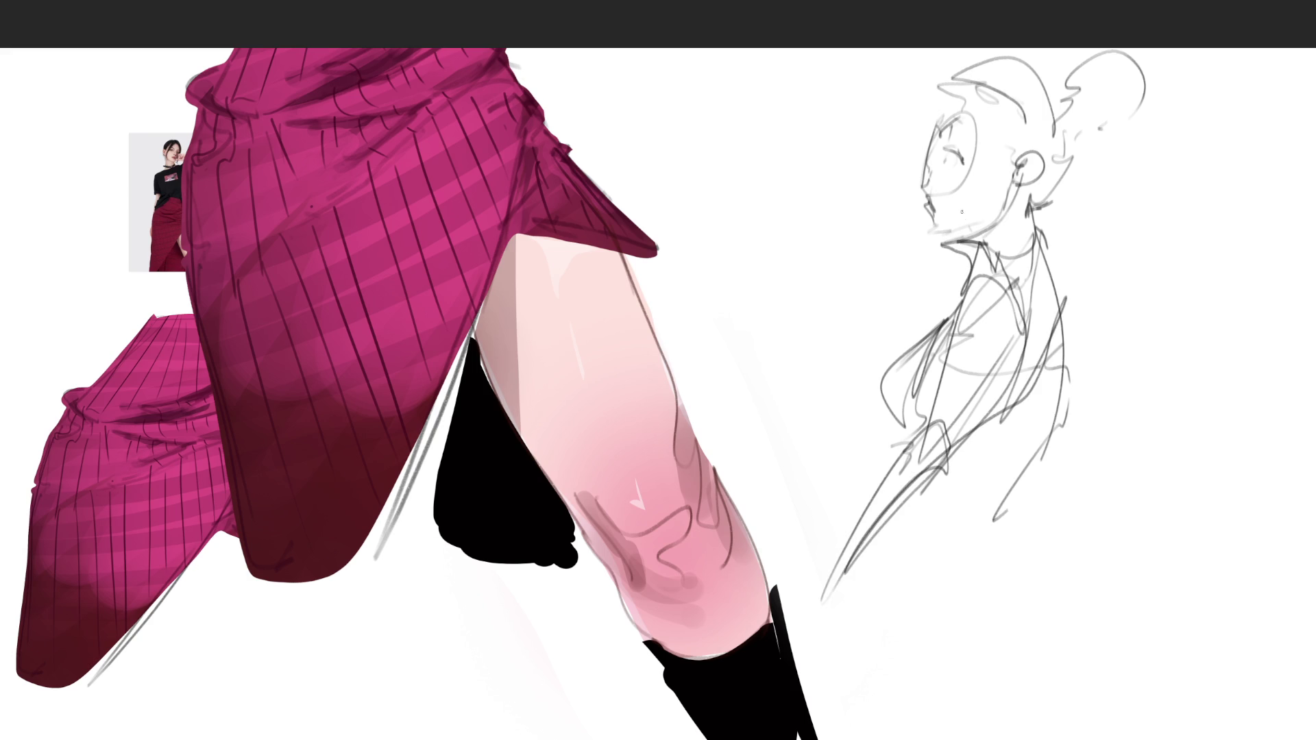
pyautogui.moveTo(977, 148)
pyautogui.mouseDown()
pyautogui.moveTo(946, 214)
pyautogui.moveTo(1003, 160)
pyautogui.mouseUp()
pyautogui.moveTo(952, 80)
pyautogui.mouseDown()
pyautogui.moveTo(996, 129)
pyautogui.moveTo(934, 119)
pyautogui.moveTo(1043, 102)
pyautogui.moveTo(922, 158)
pyautogui.moveTo(1010, 134)
pyautogui.mouseUp()
pyautogui.moveTo(1078, 82)
pyautogui.mouseDown()
pyautogui.moveTo(1061, 127)
pyautogui.moveTo(1006, 113)
pyautogui.moveTo(1037, 64)
pyautogui.moveTo(1036, 310)
pyautogui.mouseUp()
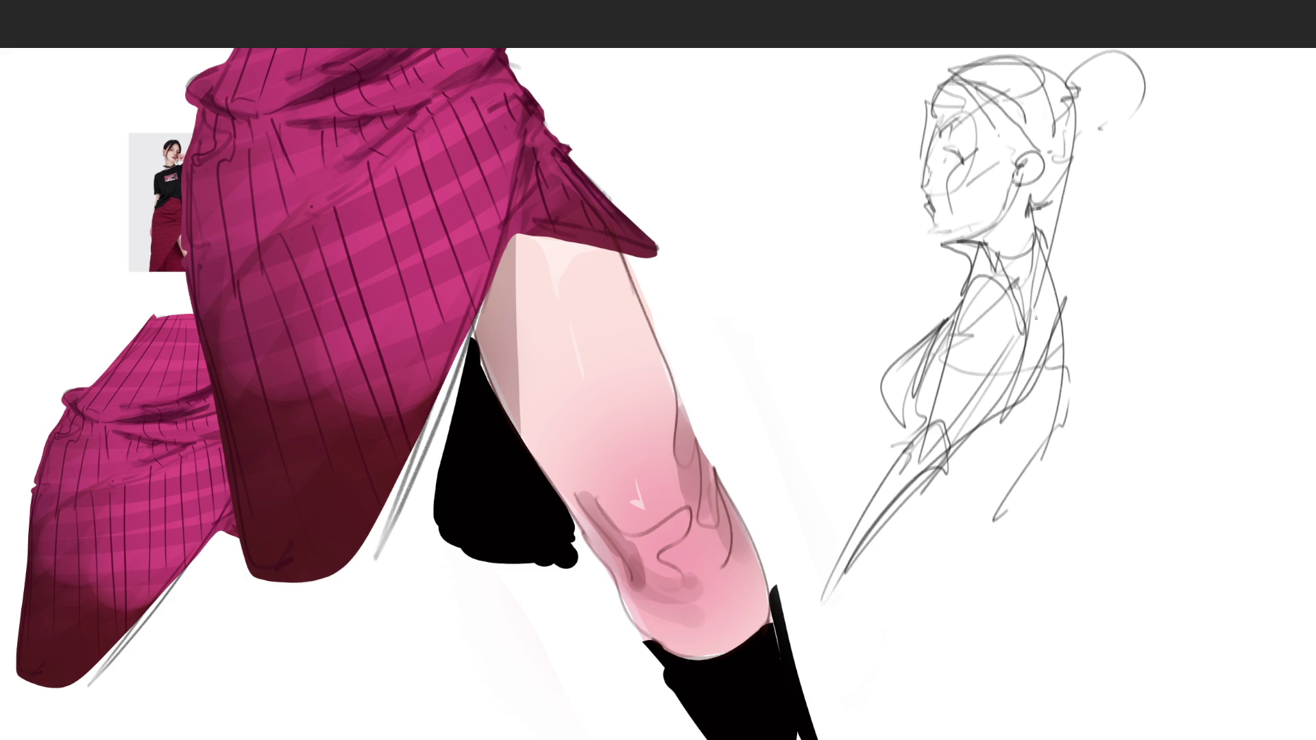
pyautogui.moveTo(960, 421)
pyautogui.mouseDown()
pyautogui.moveTo(1041, 443)
pyautogui.moveTo(1078, 412)
pyautogui.mouseUp()
# Sketch the figure's right side, bottom contour and base lines, undoing one stray curve.
pyautogui.moveTo(1084, 309); pyautogui.dragTo(1016, 564)
pyautogui.moveTo(1033, 481)
pyautogui.mouseDown()
pyautogui.moveTo(1009, 559)
pyautogui.moveTo(972, 561)
pyautogui.moveTo(926, 508)
pyautogui.mouseUp()
pyautogui.moveTo(929, 555)
pyautogui.mouseDown()
pyautogui.moveTo(1027, 511)
pyautogui.moveTo(1049, 561)
pyautogui.moveTo(944, 579)
pyautogui.moveTo(971, 630)
pyautogui.moveTo(1007, 636)
pyautogui.mouseUp()
pyautogui.moveTo(902, 521); pyautogui.dragTo(931, 678)
pyautogui.moveTo(921, 617)
pyautogui.mouseDown()
pyautogui.moveTo(962, 708)
pyautogui.moveTo(1024, 720)
pyautogui.mouseUp()
pyautogui.moveTo(905, 708); pyautogui.dragTo(1051, 708)
pyautogui.moveTo(1109, 654); pyautogui.dragTo(1113, 678)
pyautogui.moveTo(1107, 650); pyautogui.dragTo(1185, 716)
pyautogui.moveTo(1089, 610); pyautogui.dragTo(1243, 736)
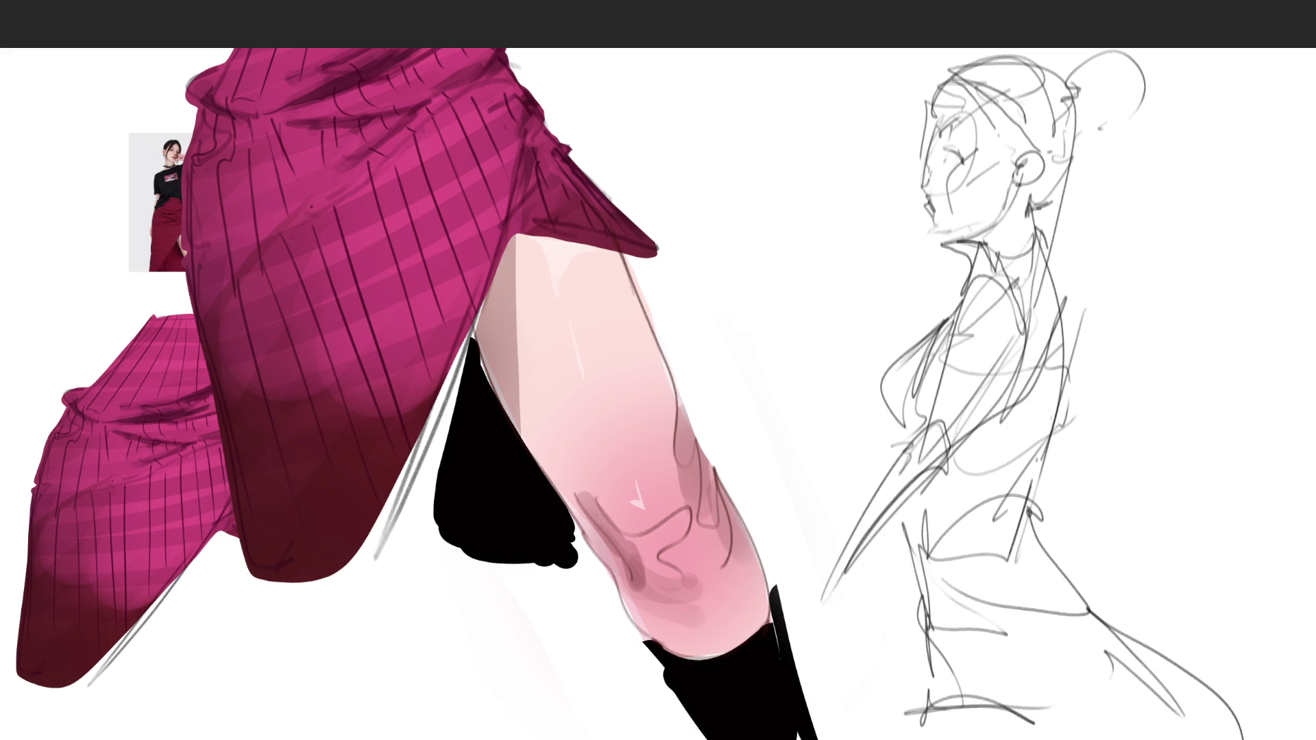
pyautogui.hotkey('ctrl', 'z')
pyautogui.moveTo(1034, 633)
pyautogui.mouseDown()
pyautogui.moveTo(1113, 683)
pyautogui.moveTo(1053, 596)
pyautogui.moveTo(1131, 668)
pyautogui.moveTo(1152, 657)
pyautogui.moveTo(1190, 708)
pyautogui.mouseUp()
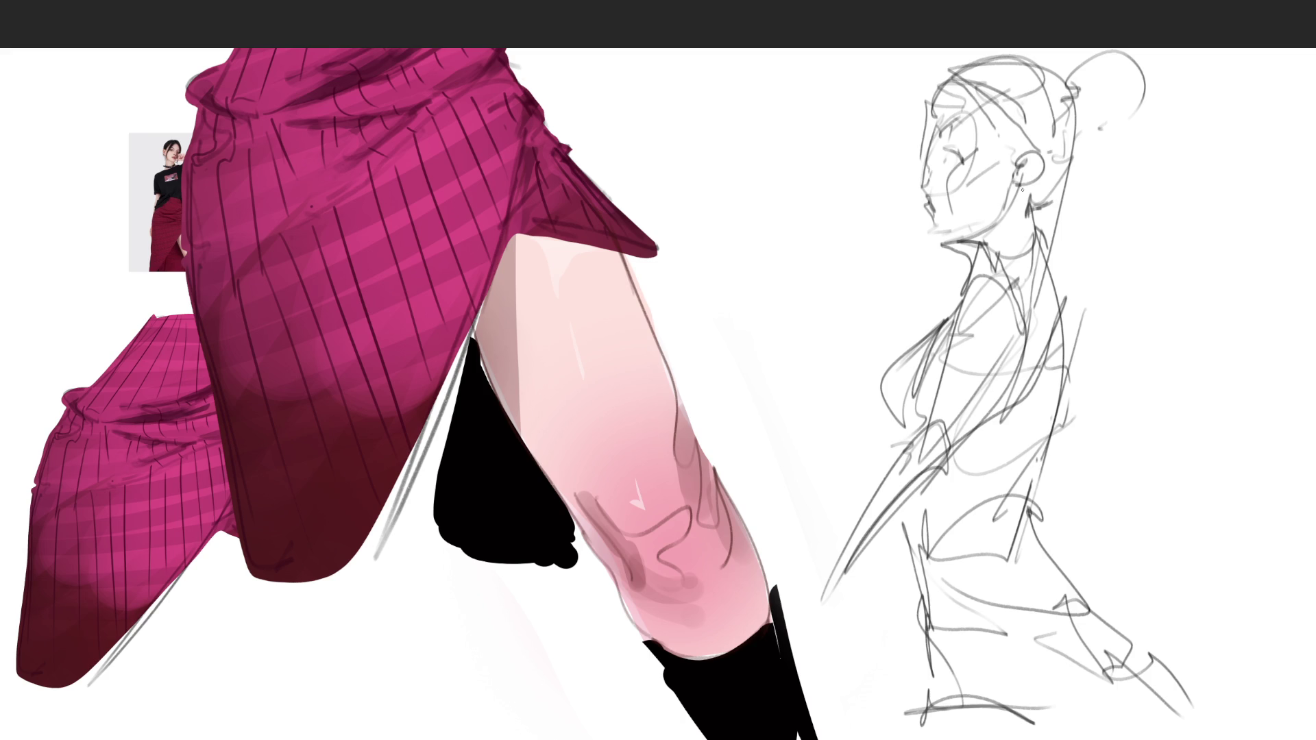
# Add the back-of-neck, hip, leg and chest lines, then fade the whole rough sketch.
pyautogui.moveTo(1037, 153); pyautogui.dragTo(1085, 329)
pyautogui.moveTo(1121, 260); pyautogui.dragTo(1102, 307)
pyautogui.moveTo(1089, 344)
pyautogui.mouseDown()
pyautogui.moveTo(1045, 481)
pyautogui.moveTo(1080, 592)
pyautogui.moveTo(1171, 654)
pyautogui.moveTo(1199, 739)
pyautogui.mouseUp()
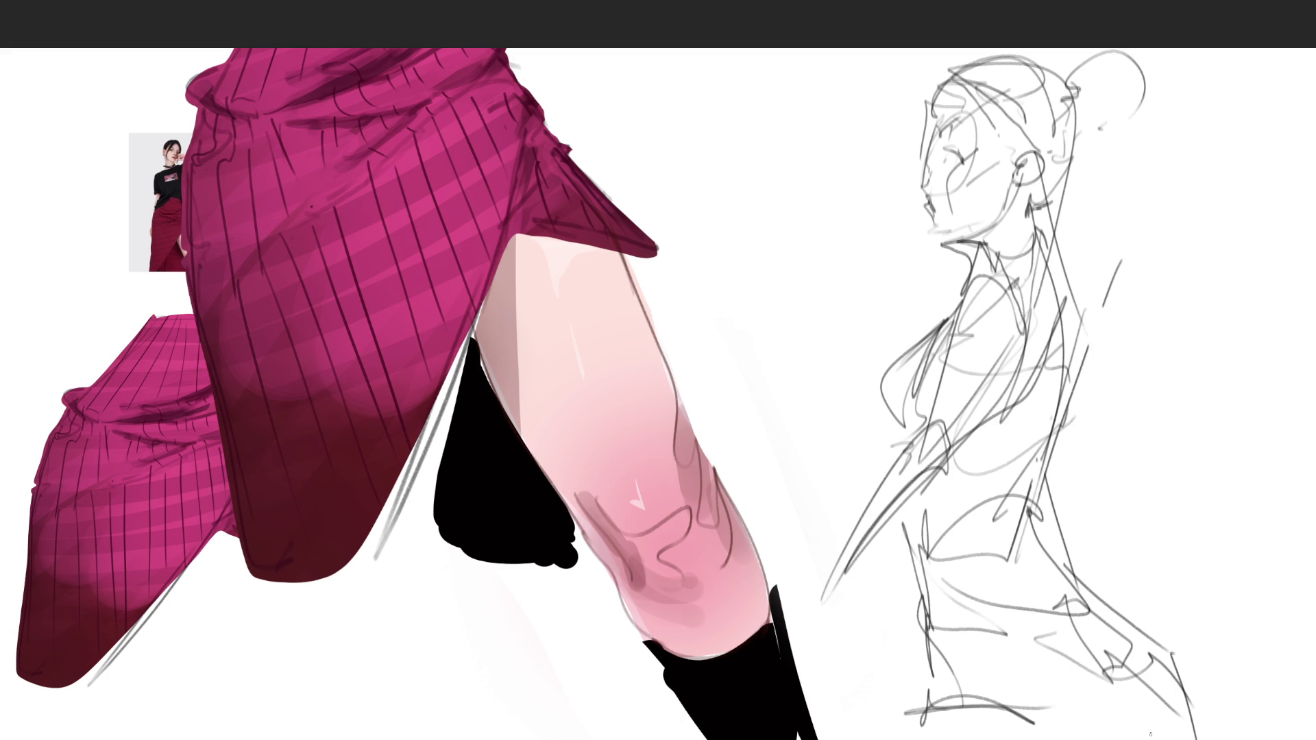
pyautogui.moveTo(908, 606)
pyautogui.mouseDown()
pyautogui.moveTo(926, 691)
pyautogui.moveTo(932, 561)
pyautogui.mouseUp()
pyautogui.moveTo(882, 562); pyautogui.dragTo(968, 500)
pyautogui.moveTo(980, 490); pyautogui.dragTo(1025, 339)
pyautogui.moveTo(957, 526); pyautogui.dragTo(999, 415)
pyautogui.moveTo(981, 295); pyautogui.dragTo(922, 498)
pyautogui.moveTo(911, 448); pyautogui.dragTo(800, 551)
pyautogui.moveTo(939, 330); pyautogui.dragTo(870, 465)
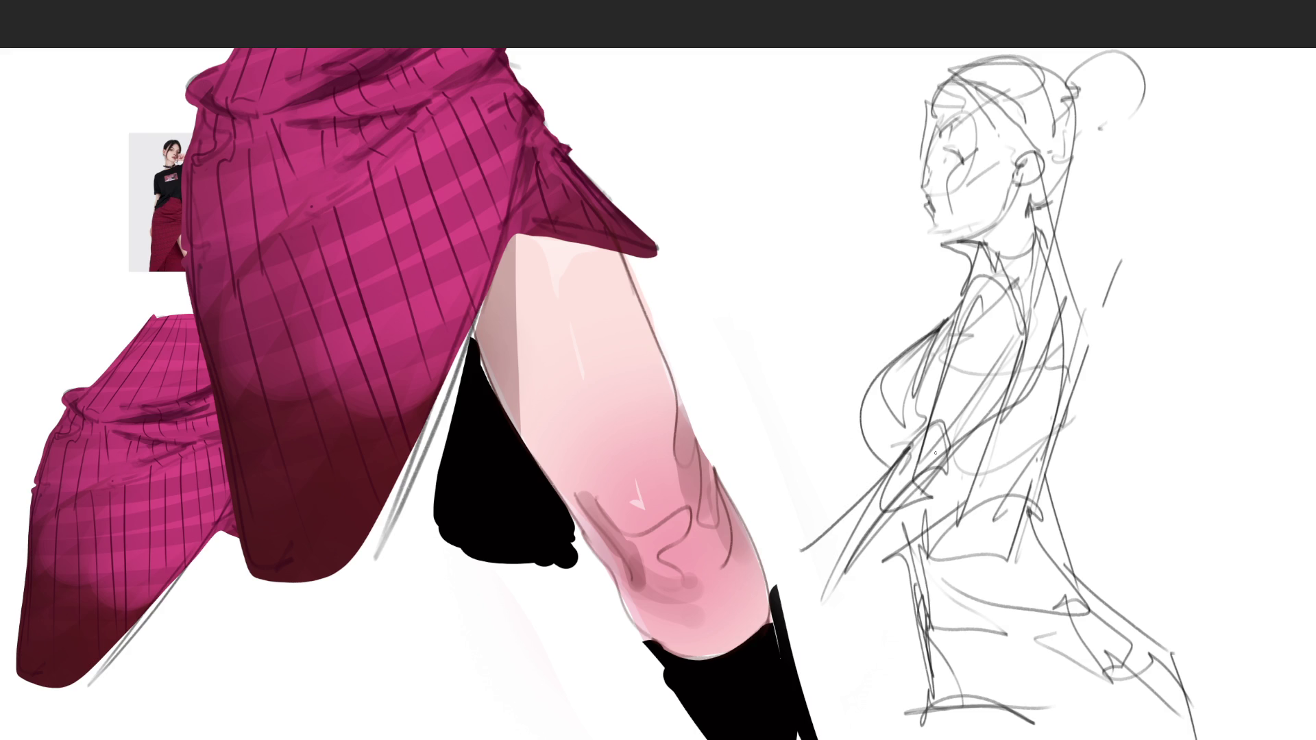
pyautogui.moveTo(881, 230)
pyautogui.mouseDown()
pyautogui.moveTo(926, 453)
pyautogui.moveTo(894, 720)
pyautogui.moveTo(1028, 616)
pyautogui.moveTo(1173, 710)
pyautogui.mouseUp()
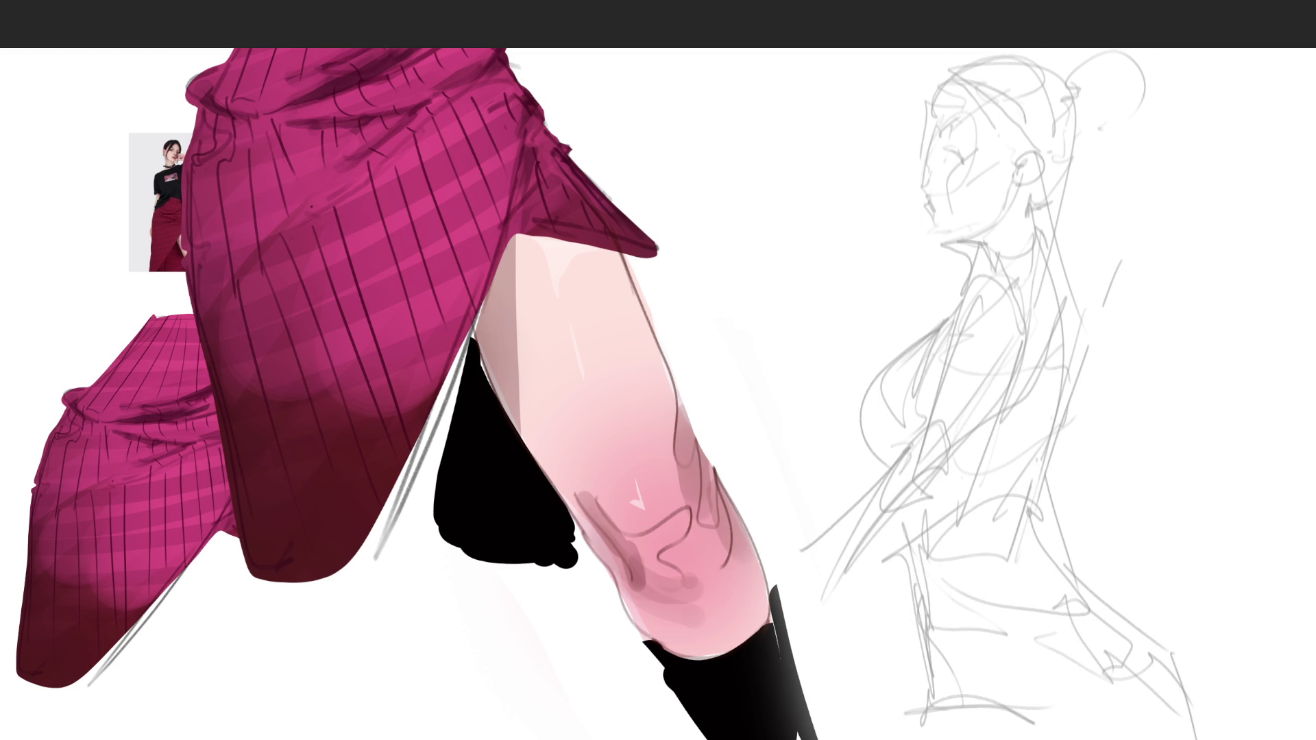
# Trace the lower curve, base and left edge of the figure in dark pencil.
pyautogui.moveTo(941, 617)
pyautogui.mouseDown()
pyautogui.moveTo(989, 609)
pyautogui.moveTo(1138, 709)
pyautogui.moveTo(954, 610)
pyautogui.moveTo(935, 652)
pyautogui.moveTo(942, 703)
pyautogui.mouseUp()
pyautogui.moveTo(926, 654)
pyautogui.mouseDown()
pyautogui.moveTo(931, 704)
pyautogui.moveTo(997, 712)
pyautogui.mouseUp()
pyautogui.moveTo(900, 728)
pyautogui.mouseDown()
pyautogui.moveTo(979, 698)
pyautogui.moveTo(1033, 713)
pyautogui.moveTo(934, 628)
pyautogui.mouseUp()
pyautogui.moveTo(909, 545)
pyautogui.mouseDown()
pyautogui.moveTo(925, 658)
pyautogui.moveTo(909, 534)
pyautogui.mouseUp()
pyautogui.moveTo(925, 536)
pyautogui.mouseDown()
pyautogui.moveTo(963, 503)
pyautogui.moveTo(970, 444)
pyautogui.moveTo(925, 505)
pyautogui.moveTo(930, 494)
pyautogui.mouseUp()
pyautogui.moveTo(932, 413)
pyautogui.mouseDown()
pyautogui.moveTo(918, 460)
pyautogui.moveTo(817, 551)
pyautogui.mouseUp()
pyautogui.moveTo(927, 446); pyautogui.dragTo(920, 467)
pyautogui.moveTo(860, 509)
pyautogui.mouseDown()
pyautogui.moveTo(881, 484)
pyautogui.moveTo(823, 596)
pyautogui.moveTo(934, 515)
pyautogui.mouseUp()
# Trace the torso outline, back contour, hip and thigh in dark pencil.
pyautogui.moveTo(1017, 344); pyautogui.dragTo(974, 492)
pyautogui.moveTo(959, 292)
pyautogui.mouseDown()
pyautogui.moveTo(936, 427)
pyautogui.moveTo(1009, 280)
pyautogui.moveTo(975, 483)
pyautogui.moveTo(998, 258)
pyautogui.moveTo(1046, 235)
pyautogui.moveTo(1027, 296)
pyautogui.mouseUp()
pyautogui.moveTo(1045, 239)
pyautogui.mouseDown()
pyautogui.moveTo(1069, 352)
pyautogui.moveTo(1046, 463)
pyautogui.mouseUp()
pyautogui.moveTo(1068, 350)
pyautogui.mouseDown()
pyautogui.moveTo(1041, 534)
pyautogui.moveTo(1144, 695)
pyautogui.mouseUp()
pyautogui.moveTo(1131, 643)
pyautogui.mouseDown()
pyautogui.moveTo(1097, 582)
pyautogui.moveTo(1149, 658)
pyautogui.moveTo(1063, 533)
pyautogui.moveTo(1053, 430)
pyautogui.mouseUp()
pyautogui.moveTo(1078, 340); pyautogui.dragTo(1054, 443)
pyautogui.moveTo(1060, 364)
pyautogui.mouseDown()
pyautogui.moveTo(1043, 436)
pyautogui.moveTo(989, 546)
pyautogui.mouseUp()
pyautogui.moveTo(1030, 473); pyautogui.dragTo(973, 541)
# Darken the bust curve, neckline, jaw and the outline of the head and front hair.
pyautogui.moveTo(948, 315); pyautogui.dragTo(934, 383)
pyautogui.moveTo(1029, 366); pyautogui.dragTo(990, 406)
pyautogui.moveTo(941, 327)
pyautogui.mouseDown()
pyautogui.moveTo(869, 436)
pyautogui.moveTo(880, 417)
pyautogui.mouseUp()
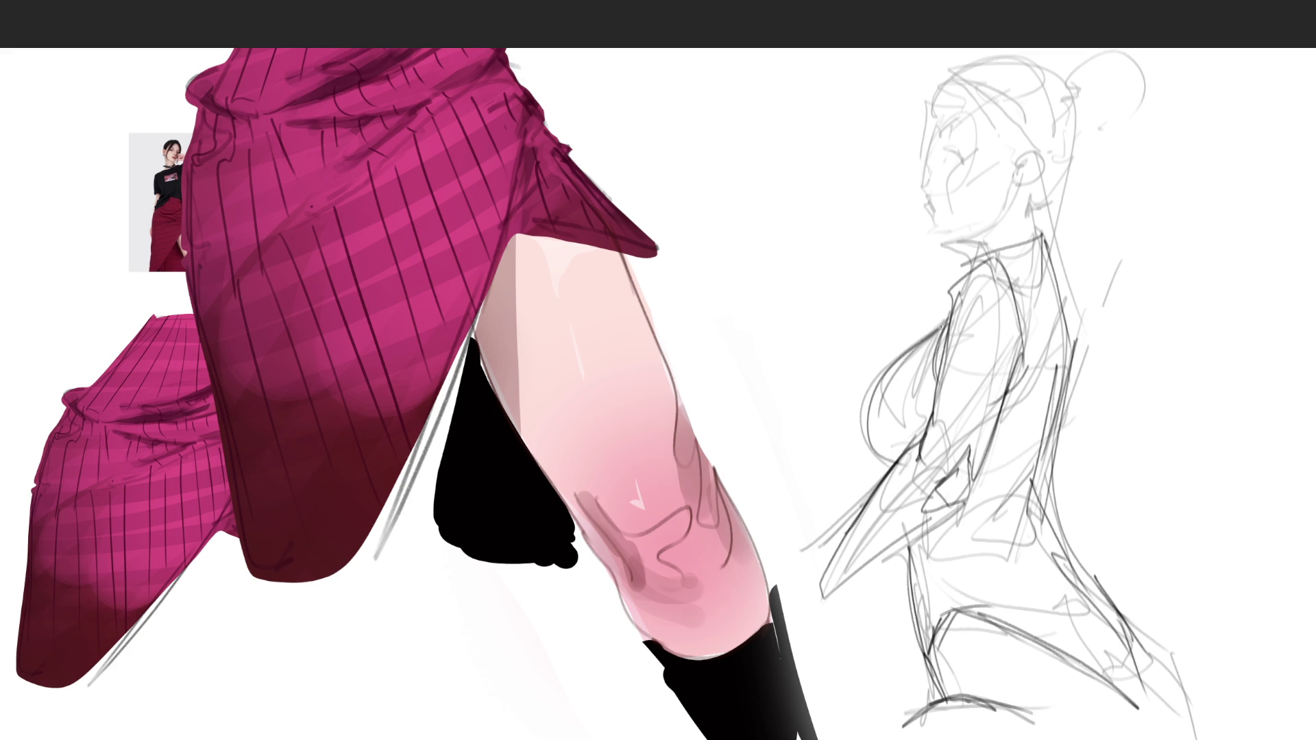
pyautogui.moveTo(972, 296)
pyautogui.mouseDown()
pyautogui.moveTo(1002, 247)
pyautogui.moveTo(959, 237)
pyautogui.mouseUp()
pyautogui.moveTo(1038, 222)
pyautogui.mouseDown()
pyautogui.moveTo(1034, 237)
pyautogui.moveTo(1038, 189)
pyautogui.moveTo(1057, 187)
pyautogui.moveTo(1079, 150)
pyautogui.moveTo(1082, 180)
pyautogui.mouseUp()
pyautogui.moveTo(1079, 100)
pyautogui.mouseDown()
pyautogui.moveTo(948, 93)
pyautogui.moveTo(968, 48)
pyautogui.mouseUp()
pyautogui.moveTo(1069, 62)
pyautogui.mouseDown()
pyautogui.moveTo(1092, 101)
pyautogui.moveTo(952, 74)
pyautogui.moveTo(928, 83)
pyautogui.moveTo(905, 128)
pyautogui.mouseUp()
pyautogui.moveTo(934, 74)
pyautogui.mouseDown()
pyautogui.moveTo(915, 129)
pyautogui.moveTo(957, 107)
pyautogui.moveTo(1029, 157)
pyautogui.mouseUp()
# Draw the eye, eyebrow, face profile, brow, nose and the ear beside the head.
pyautogui.moveTo(941, 149); pyautogui.dragTo(963, 160)
pyautogui.moveTo(936, 128); pyautogui.dragTo(951, 132)
pyautogui.moveTo(930, 138); pyautogui.dragTo(928, 219)
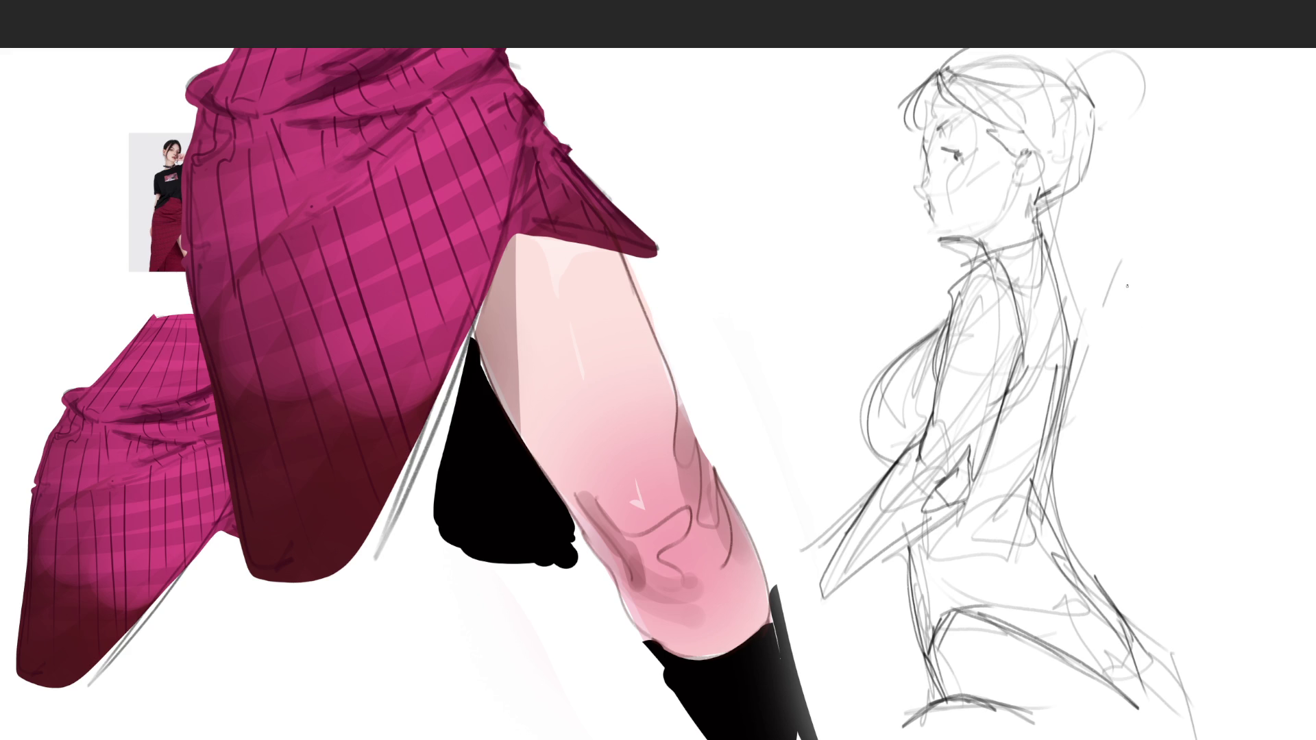
pyautogui.moveTo(960, 161); pyautogui.dragTo(931, 196)
pyautogui.moveTo(923, 137)
pyautogui.mouseDown()
pyautogui.moveTo(933, 172)
pyautogui.moveTo(939, 125)
pyautogui.moveTo(953, 116)
pyautogui.moveTo(963, 155)
pyautogui.moveTo(973, 145)
pyautogui.moveTo(968, 164)
pyautogui.moveTo(1039, 131)
pyautogui.moveTo(1035, 179)
pyautogui.mouseUp()
pyautogui.moveTo(1021, 152)
pyautogui.mouseDown()
pyautogui.moveTo(1012, 184)
pyautogui.moveTo(1034, 181)
pyautogui.moveTo(982, 235)
pyautogui.moveTo(929, 214)
pyautogui.moveTo(815, 258)
pyautogui.moveTo(1286, 85)
pyautogui.mouseUp()
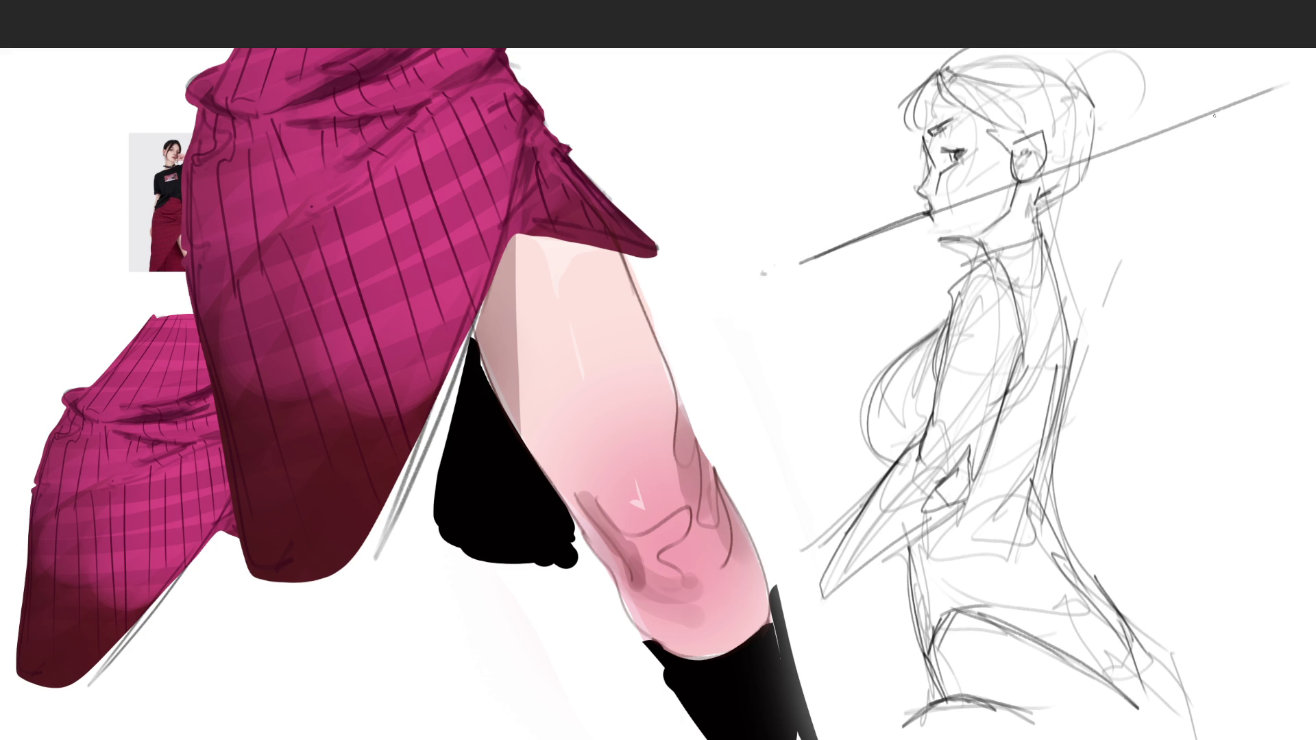
# Draw long straight construction guidelines across the head, back and through the figure.
pyautogui.moveTo(1064, 50); pyautogui.dragTo(1214, 349)
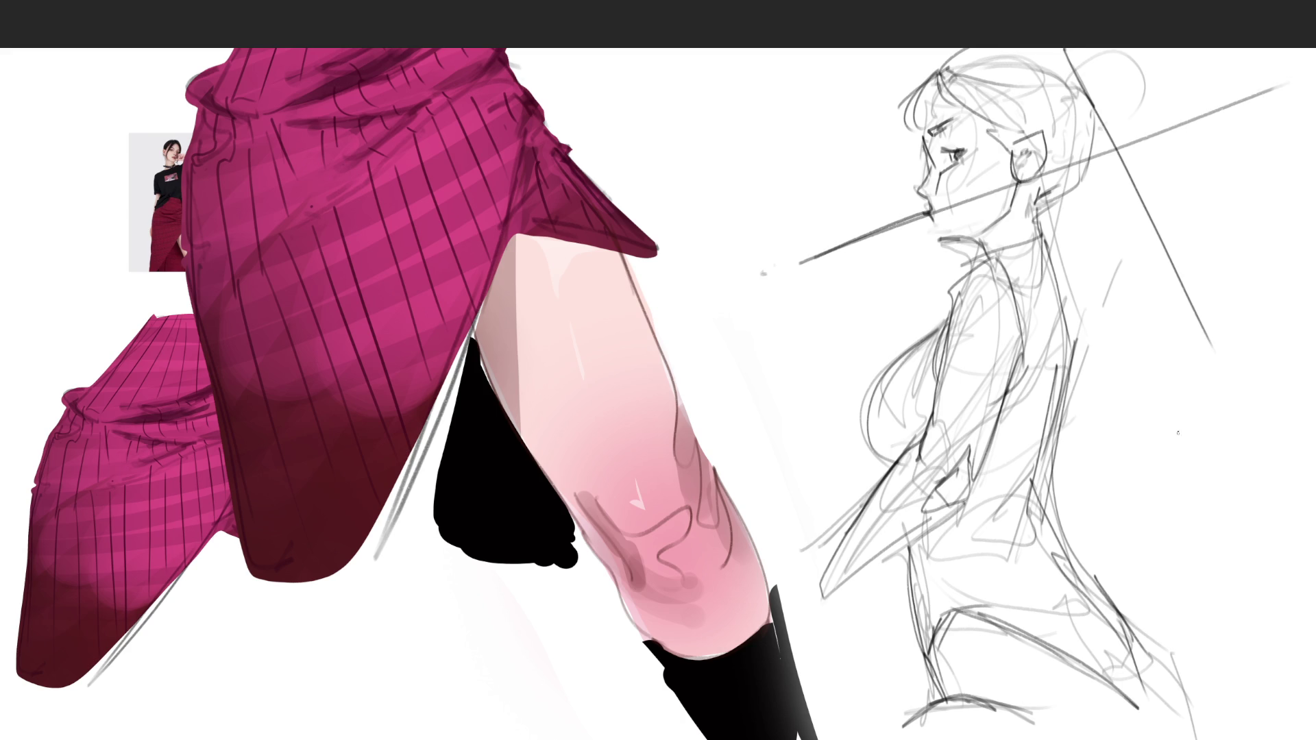
pyautogui.moveTo(1157, 77); pyautogui.dragTo(1045, 514)
pyautogui.moveTo(802, 255); pyautogui.dragTo(1127, 628)
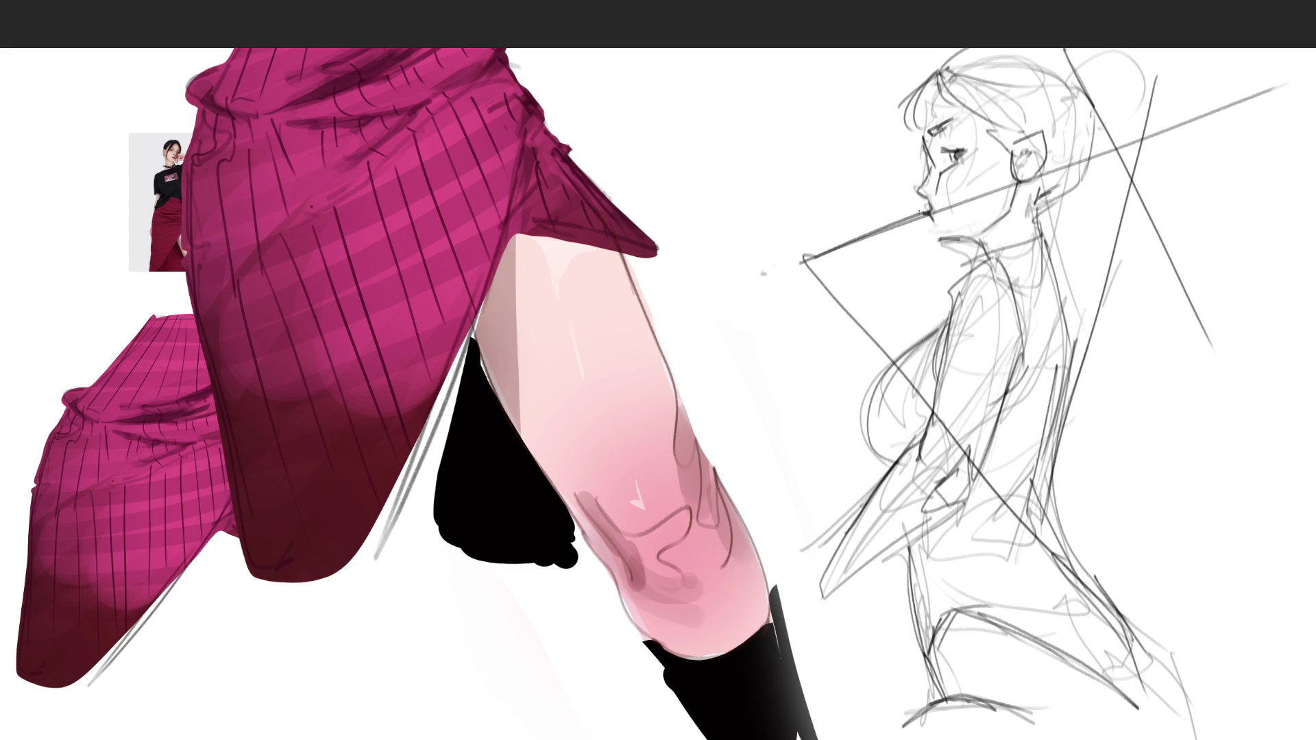
pyautogui.moveTo(924, 99); pyautogui.dragTo(901, 592)
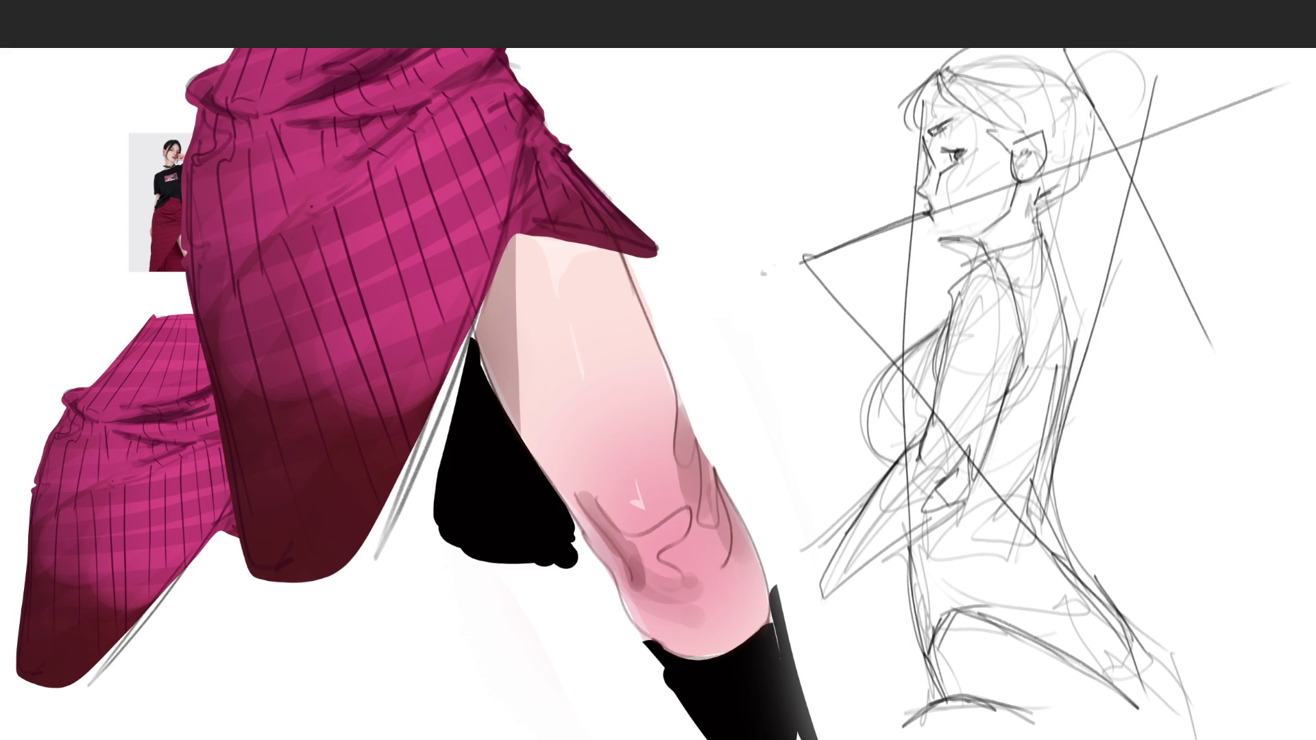
# Redraw the face profile, nose, mouth, jaw, neck to shoulder and chest curve.
pyautogui.moveTo(923, 132); pyautogui.dragTo(948, 224)
pyautogui.moveTo(923, 173)
pyautogui.mouseDown()
pyautogui.moveTo(955, 245)
pyautogui.moveTo(1020, 212)
pyautogui.mouseUp()
pyautogui.moveTo(953, 248)
pyautogui.mouseDown()
pyautogui.moveTo(1003, 228)
pyautogui.moveTo(967, 245)
pyautogui.moveTo(996, 250)
pyautogui.mouseUp()
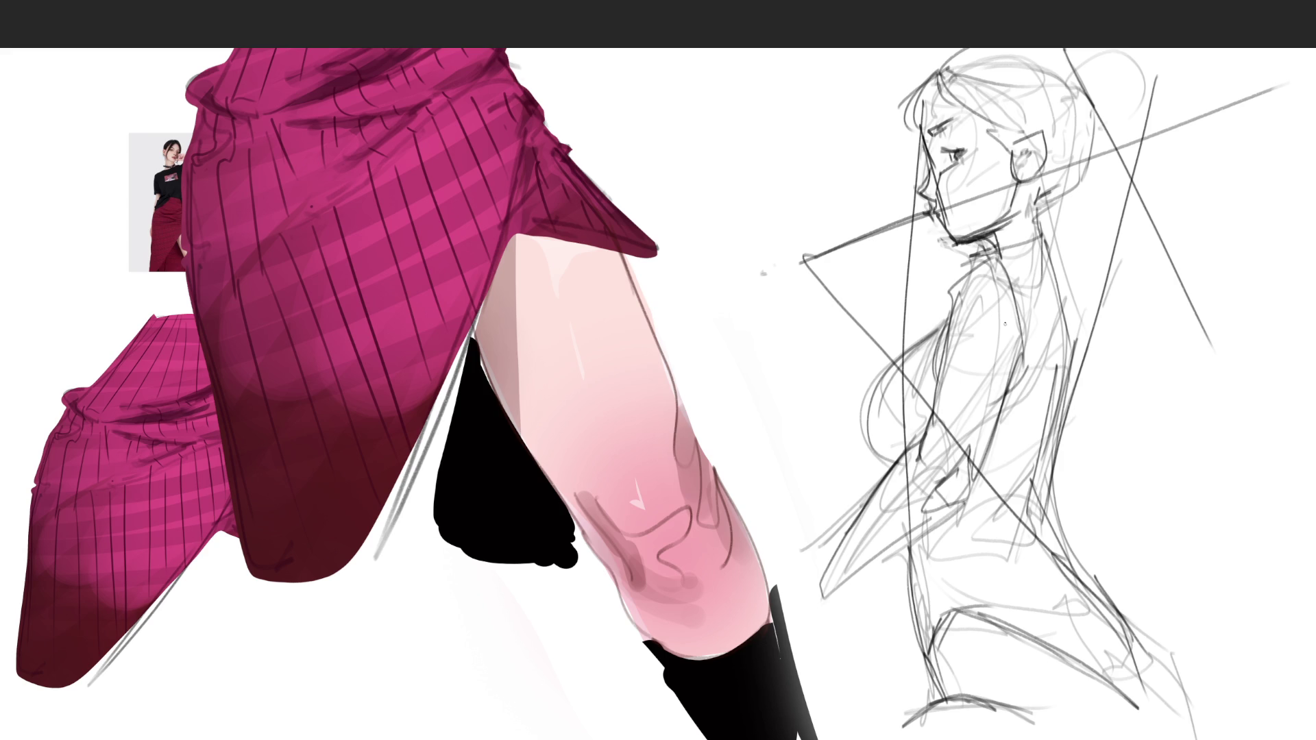
pyautogui.moveTo(1055, 148); pyautogui.dragTo(870, 414)
pyautogui.moveTo(1013, 227); pyautogui.dragTo(886, 388)
pyautogui.moveTo(970, 287); pyautogui.dragTo(876, 445)
pyautogui.moveTo(924, 339); pyautogui.dragTo(882, 461)
# Darken the shoulder, torso, back and lower torso contours with an oval arc.
pyautogui.moveTo(944, 307)
pyautogui.mouseDown()
pyautogui.moveTo(874, 479)
pyautogui.moveTo(1088, 286)
pyautogui.mouseUp()
pyautogui.moveTo(1036, 218)
pyautogui.mouseDown()
pyautogui.moveTo(1067, 285)
pyautogui.moveTo(1080, 372)
pyautogui.moveTo(1065, 518)
pyautogui.mouseUp()
pyautogui.moveTo(1078, 327); pyautogui.dragTo(1059, 590)
pyautogui.moveTo(1033, 601)
pyautogui.mouseDown()
pyautogui.moveTo(992, 609)
pyautogui.moveTo(1068, 573)
pyautogui.mouseUp()
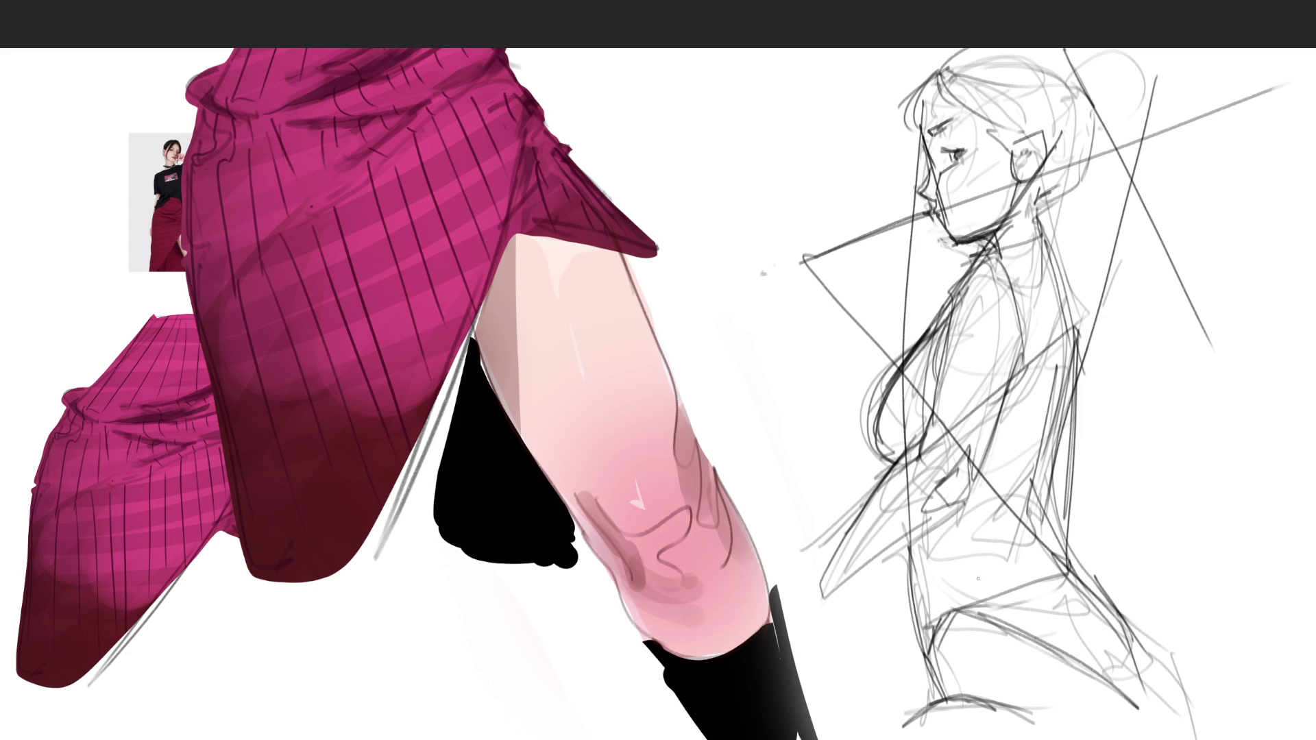
pyautogui.moveTo(911, 454)
pyautogui.mouseDown()
pyautogui.moveTo(932, 654)
pyautogui.moveTo(948, 692)
pyautogui.mouseUp()
pyautogui.moveTo(933, 652)
pyautogui.mouseDown()
pyautogui.moveTo(965, 605)
pyautogui.moveTo(995, 601)
pyautogui.mouseUp()
pyautogui.moveTo(1026, 478); pyautogui.dragTo(1098, 560)
# Add a torso diagonal and darken the back and neck lines.
pyautogui.moveTo(1010, 453); pyautogui.dragTo(1074, 537)
pyautogui.moveTo(1079, 249); pyautogui.dragTo(1051, 512)
pyautogui.moveTo(969, 247); pyautogui.dragTo(1020, 244)
pyautogui.moveTo(1038, 200); pyautogui.dragTo(1061, 282)
pyautogui.moveTo(985, 247)
pyautogui.mouseDown()
pyautogui.moveTo(1056, 206)
pyautogui.moveTo(1071, 379)
pyautogui.mouseUp()
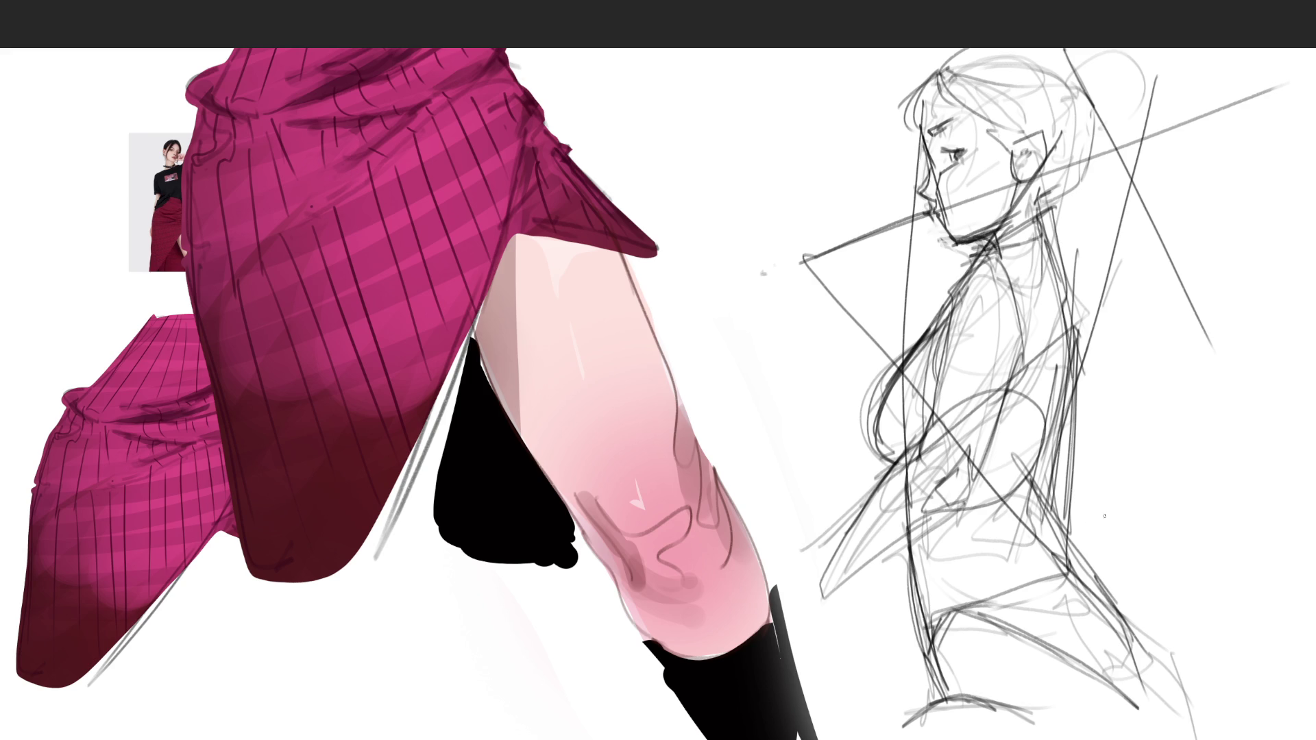
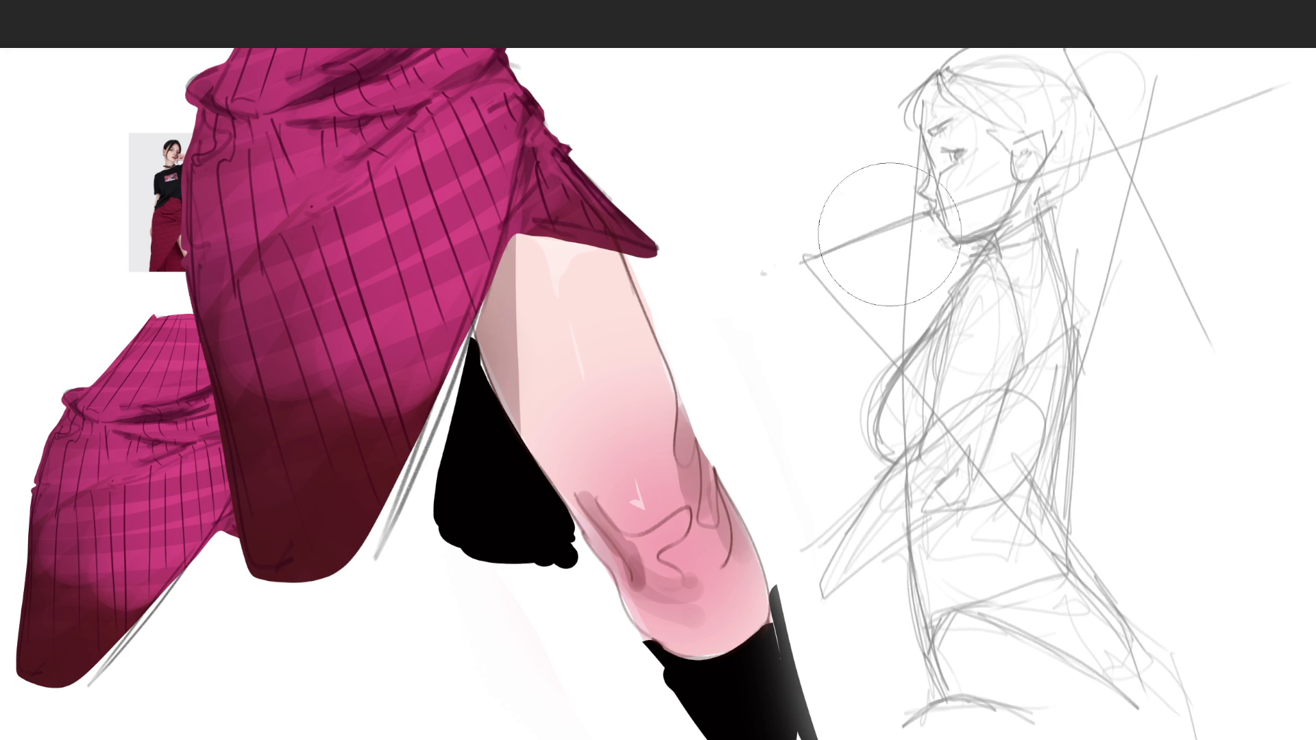
# Soft-erase the pencil head and torso of the standing figure, then start the inked forehead line.
pyautogui.moveTo(1113, 121); pyautogui.dragTo(918, 566)
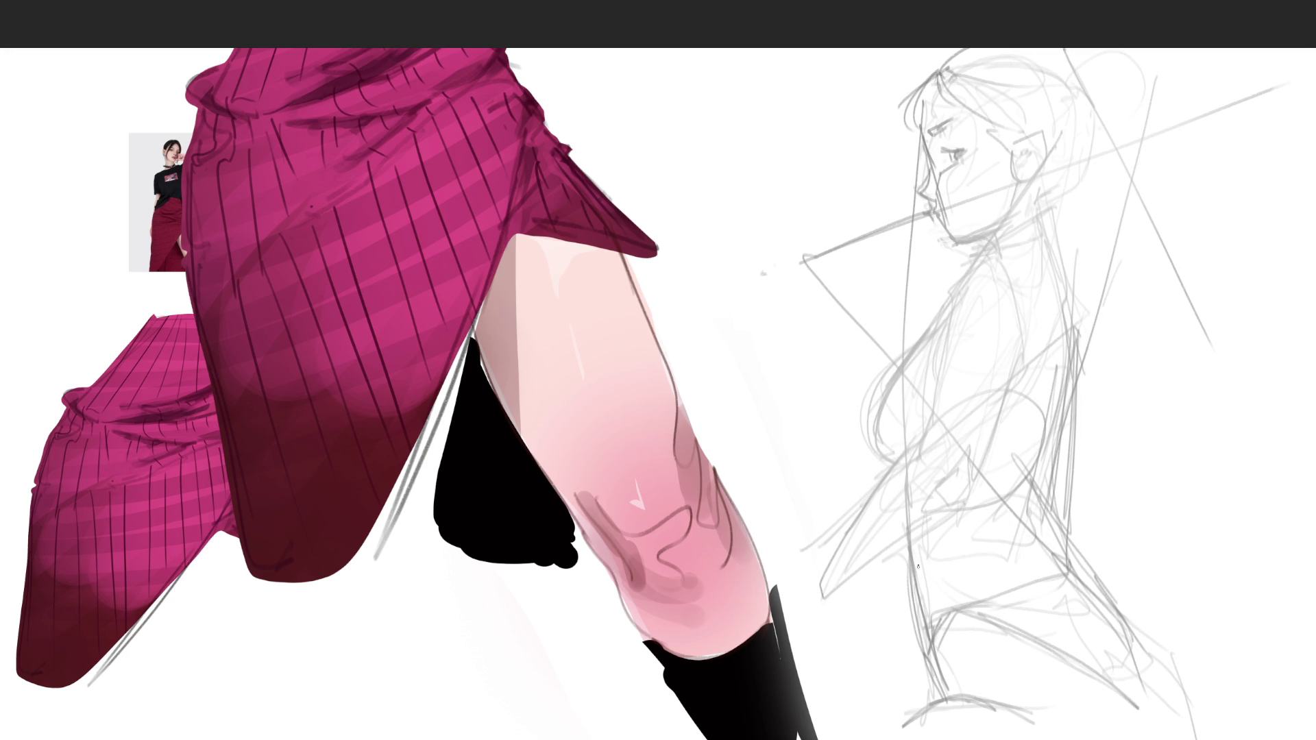
pyautogui.moveTo(977, 103)
pyautogui.mouseDown()
pyautogui.moveTo(1029, 135)
pyautogui.moveTo(1058, 82)
pyautogui.moveTo(988, 391)
pyautogui.moveTo(933, 474)
pyautogui.mouseUp()
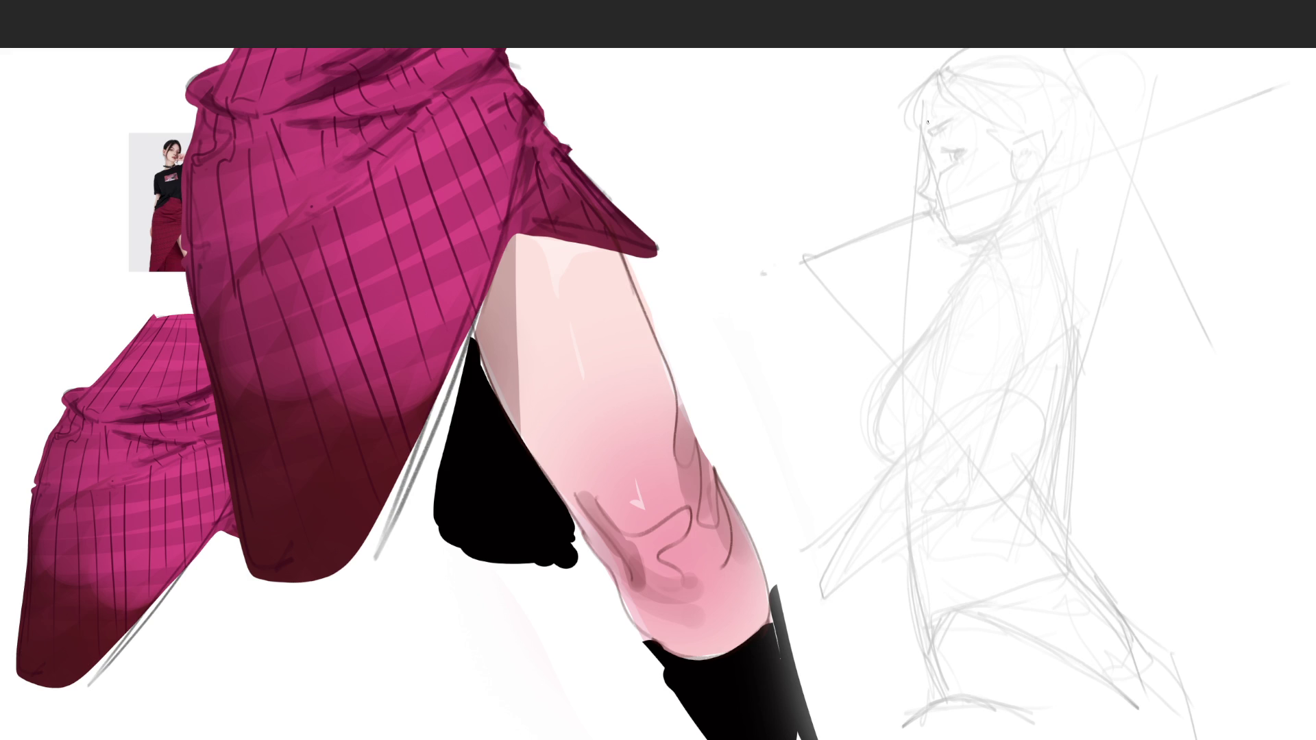
pyautogui.moveTo(922, 141)
pyautogui.mouseDown()
pyautogui.moveTo(931, 164)
pyautogui.moveTo(1008, 130)
pyautogui.mouseUp()
# Redraw the forehead and face profile, then ink the eyebrow and eye details inside the mask.
pyautogui.hotkey('ctrl', 'z')
pyautogui.moveTo(922, 137); pyautogui.dragTo(1032, 133)
pyautogui.moveTo(931, 162)
pyautogui.mouseDown()
pyautogui.moveTo(938, 188)
pyautogui.moveTo(1005, 174)
pyautogui.moveTo(1028, 183)
pyautogui.moveTo(1047, 131)
pyautogui.moveTo(1048, 172)
pyautogui.moveTo(1046, 140)
pyautogui.moveTo(1021, 184)
pyautogui.moveTo(1026, 162)
pyautogui.moveTo(1038, 172)
pyautogui.mouseUp()
pyautogui.moveTo(947, 140)
pyautogui.mouseDown()
pyautogui.moveTo(970, 140)
pyautogui.moveTo(942, 172)
pyautogui.moveTo(968, 165)
pyautogui.moveTo(967, 142)
pyautogui.mouseUp()
pyautogui.moveTo(970, 142)
pyautogui.mouseDown()
pyautogui.moveTo(969, 162)
pyautogui.moveTo(945, 151)
pyautogui.moveTo(958, 150)
pyautogui.mouseUp()
pyautogui.moveTo(949, 151)
pyautogui.mouseDown()
pyautogui.moveTo(948, 162)
pyautogui.moveTo(970, 163)
pyautogui.moveTo(949, 129)
pyautogui.moveTo(920, 142)
pyautogui.moveTo(969, 104)
pyautogui.moveTo(1013, 127)
pyautogui.mouseUp()
pyautogui.hotkey('ctrl', 'z')
# Ink the hair above the mask, the nose and chin contour, and the jawline up to the ear.
pyautogui.moveTo(929, 76)
pyautogui.mouseDown()
pyautogui.moveTo(889, 144)
pyautogui.moveTo(920, 114)
pyautogui.moveTo(1009, 123)
pyautogui.mouseUp()
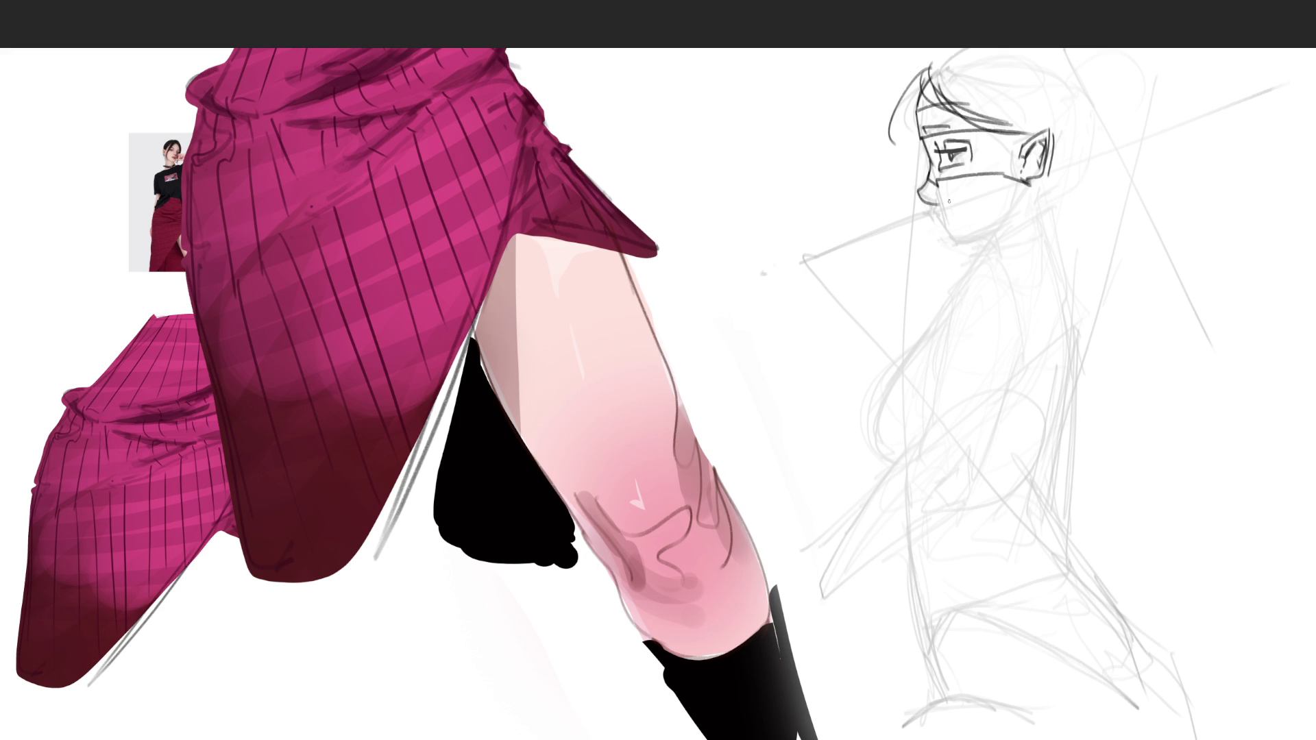
pyautogui.moveTo(918, 193); pyautogui.dragTo(934, 204)
pyautogui.moveTo(947, 173)
pyautogui.mouseDown()
pyautogui.moveTo(938, 191)
pyautogui.moveTo(955, 252)
pyautogui.moveTo(990, 245)
pyautogui.mouseUp()
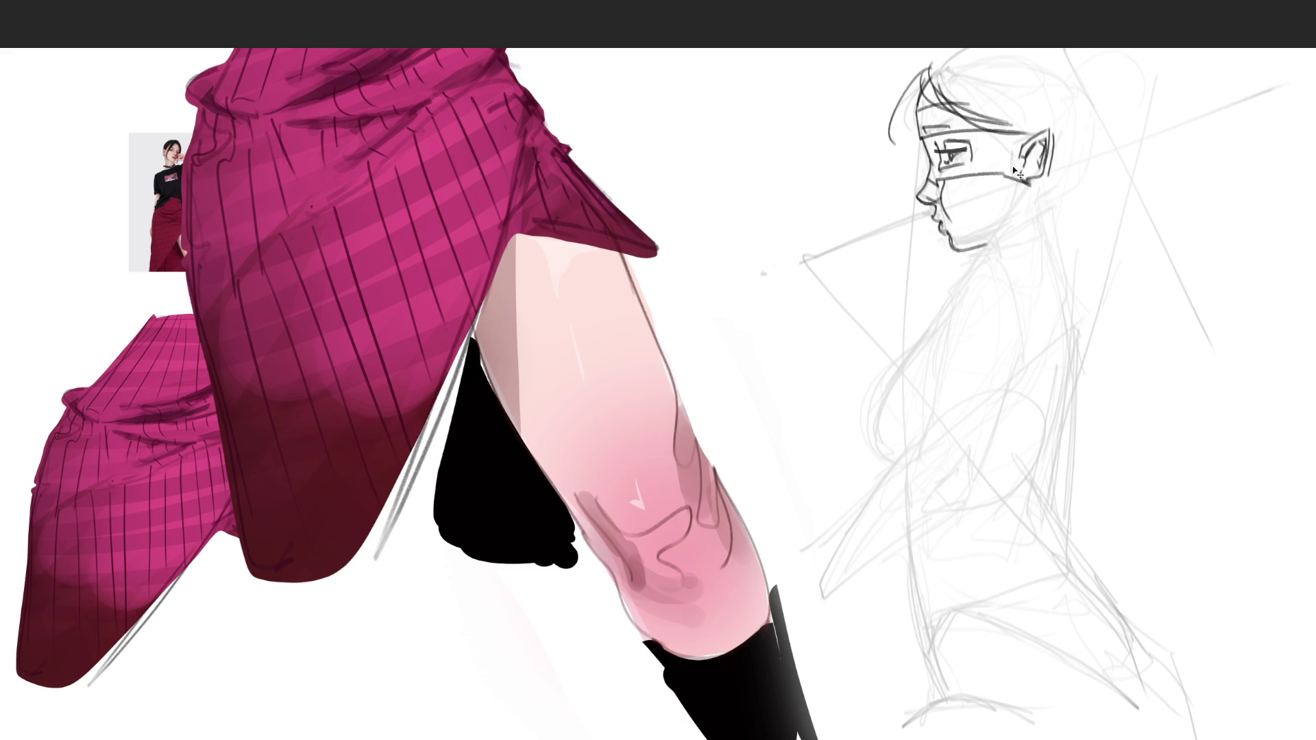
pyautogui.moveTo(956, 251)
pyautogui.mouseDown()
pyautogui.moveTo(1018, 221)
pyautogui.moveTo(1029, 181)
pyautogui.mouseUp()
# Ink the ear's front edge, the curves of the back hair, and a line across jaw and neck.
pyautogui.moveTo(1028, 125); pyautogui.dragTo(1018, 184)
pyautogui.moveTo(1033, 115); pyautogui.dragTo(1023, 202)
pyautogui.moveTo(1092, 55); pyautogui.dragTo(1086, 149)
pyautogui.moveTo(1106, 83)
pyautogui.mouseDown()
pyautogui.moveTo(1077, 197)
pyautogui.moveTo(1114, 187)
pyautogui.mouseUp()
pyautogui.moveTo(1132, 133); pyautogui.dragTo(1128, 184)
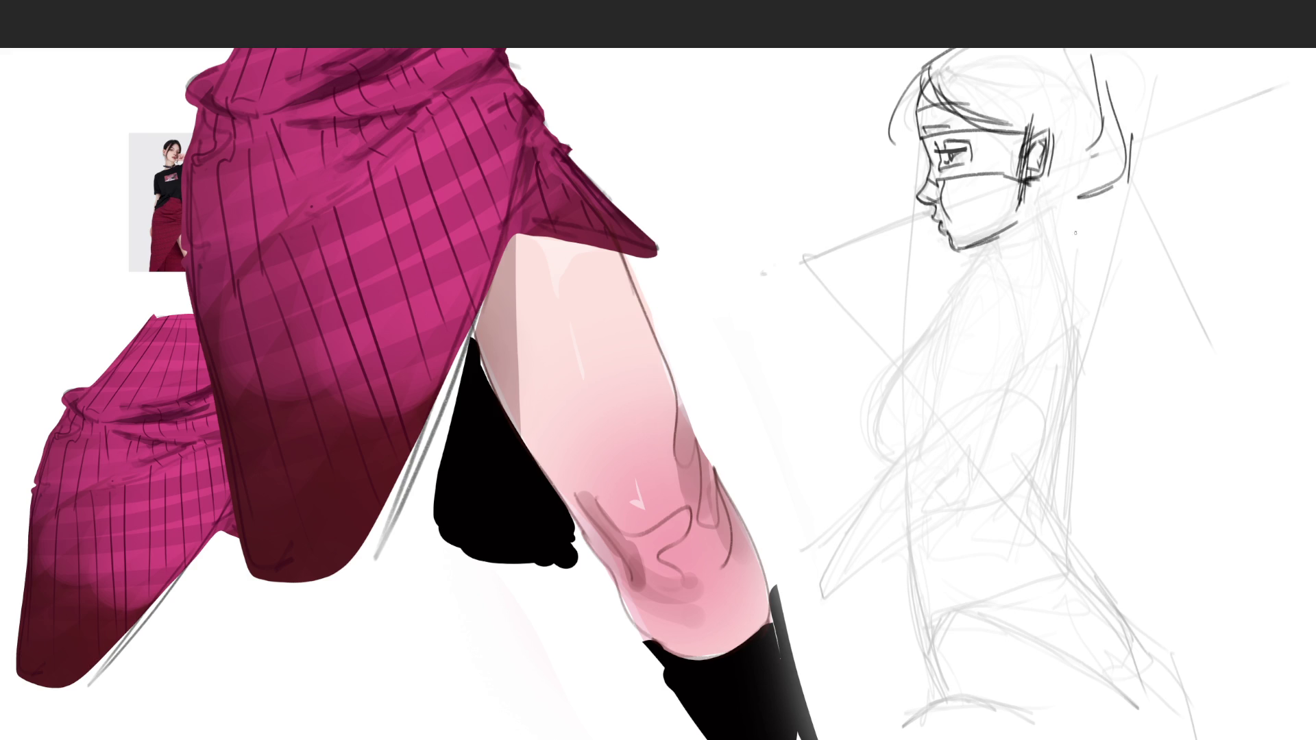
pyautogui.moveTo(931, 264); pyautogui.dragTo(1145, 148)
pyautogui.moveTo(1111, 96)
pyautogui.mouseDown()
pyautogui.moveTo(1124, 159)
pyautogui.moveTo(1060, 185)
pyautogui.moveTo(1059, 205)
pyautogui.moveTo(1106, 178)
pyautogui.moveTo(1051, 250)
pyautogui.mouseUp()
# Ink the neck, collarbone, chest, arm, back, torso side, hip curve and lower zig-zag line.
pyautogui.moveTo(1051, 183)
pyautogui.mouseDown()
pyautogui.moveTo(1065, 302)
pyautogui.moveTo(1008, 247)
pyautogui.moveTo(932, 383)
pyautogui.mouseUp()
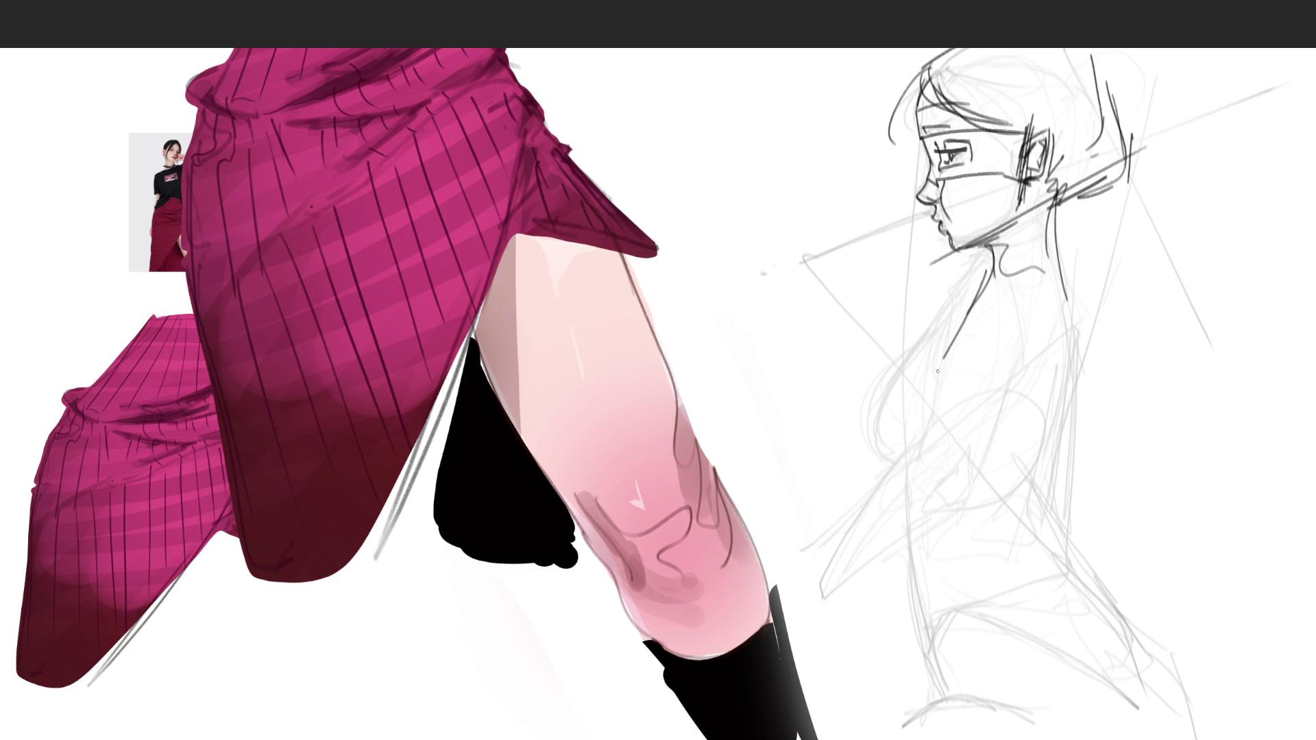
pyautogui.moveTo(971, 306)
pyautogui.mouseDown()
pyautogui.moveTo(938, 369)
pyautogui.moveTo(966, 492)
pyautogui.moveTo(931, 547)
pyautogui.mouseUp()
pyautogui.moveTo(1035, 375); pyautogui.dragTo(946, 547)
pyautogui.moveTo(1064, 258); pyautogui.dragTo(953, 567)
pyautogui.moveTo(938, 504); pyautogui.dragTo(938, 523)
pyautogui.moveTo(985, 268)
pyautogui.mouseDown()
pyautogui.moveTo(903, 432)
pyautogui.moveTo(1008, 556)
pyautogui.mouseUp()
pyautogui.moveTo(1068, 418)
pyautogui.mouseDown()
pyautogui.moveTo(1043, 498)
pyautogui.moveTo(1047, 617)
pyautogui.mouseUp()
pyautogui.moveTo(1016, 627); pyautogui.dragTo(963, 640)
pyautogui.moveTo(913, 554); pyautogui.dragTo(1017, 641)
pyautogui.moveTo(917, 596)
pyautogui.mouseDown()
pyautogui.moveTo(1004, 675)
pyautogui.moveTo(1089, 678)
pyautogui.mouseUp()
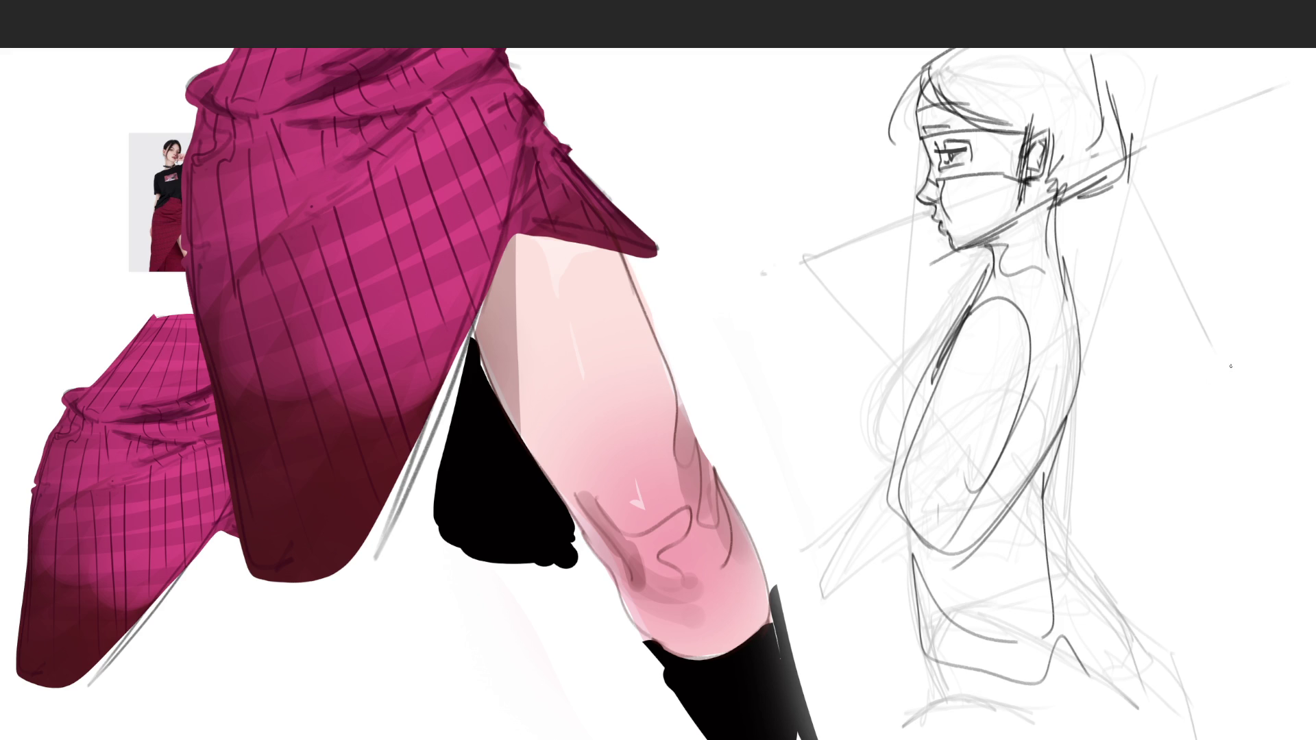
# Soft-erase the whole pencil sketch under the inked figure, including the eye and cheek lines.
pyautogui.moveTo(1090, 92); pyautogui.dragTo(925, 495)
pyautogui.moveTo(936, 102); pyautogui.dragTo(1008, 618)
pyautogui.moveTo(906, 124)
pyautogui.mouseDown()
pyautogui.moveTo(995, 479)
pyautogui.moveTo(970, 573)
pyautogui.moveTo(911, 544)
pyautogui.moveTo(1014, 354)
pyautogui.moveTo(1147, 234)
pyautogui.moveTo(853, 133)
pyautogui.moveTo(998, 308)
pyautogui.mouseUp()
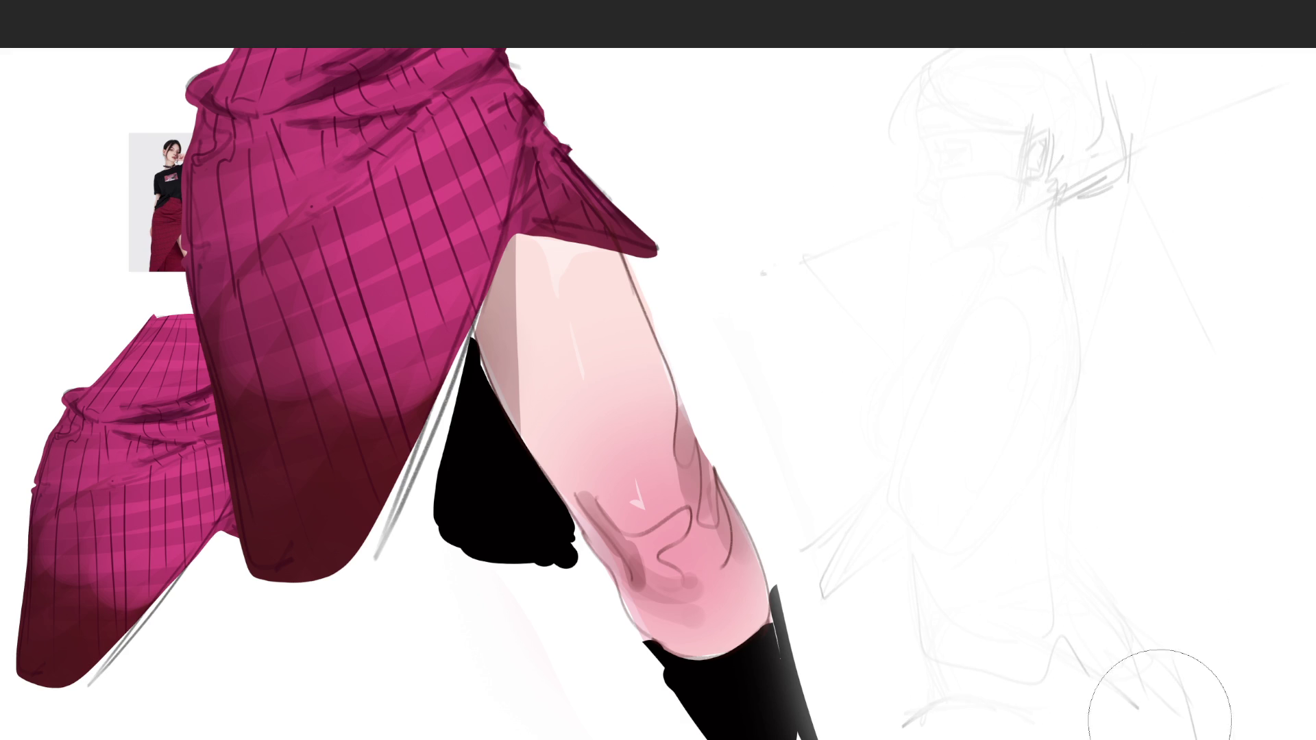
pyautogui.moveTo(1070, 147); pyautogui.dragTo(1143, 123)
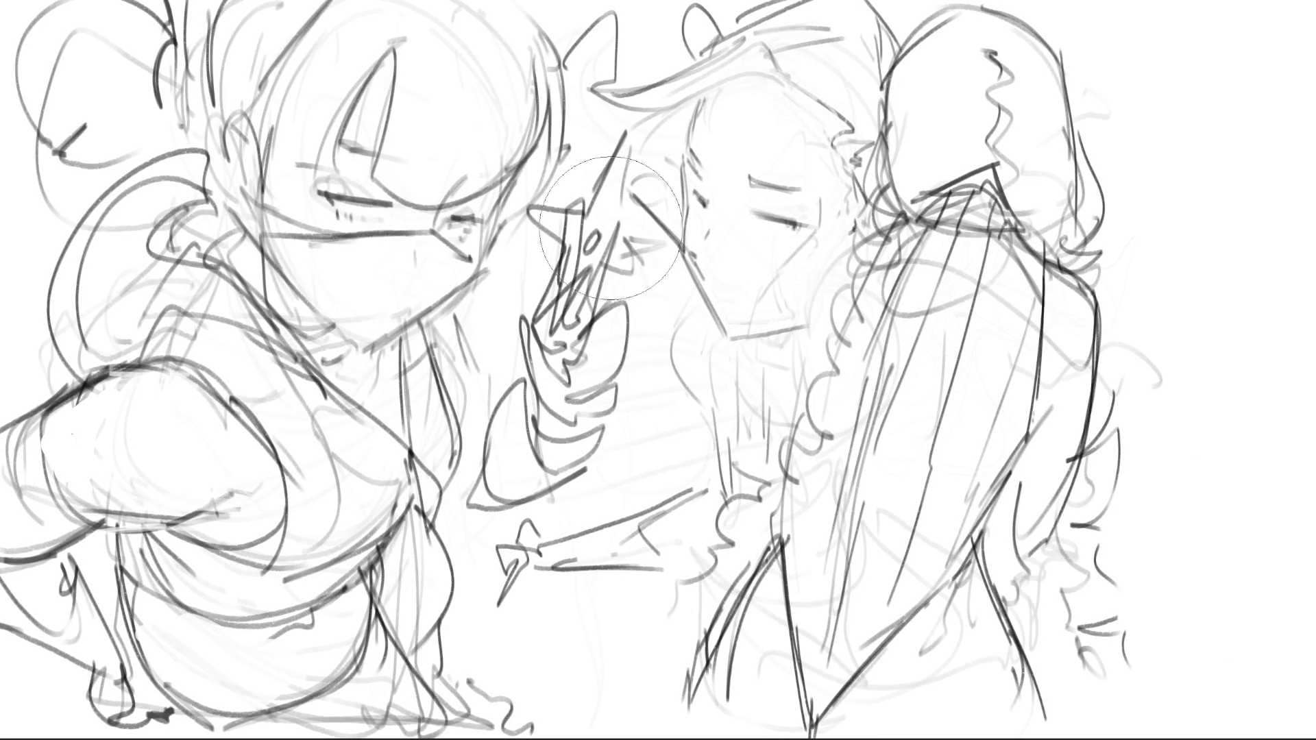
# Erase the middle figure's face, draw new eye and eyelid marks, and undo the retraced eyelid strokes.
pyautogui.moveTo(700, 199); pyautogui.dragTo(718, 264)
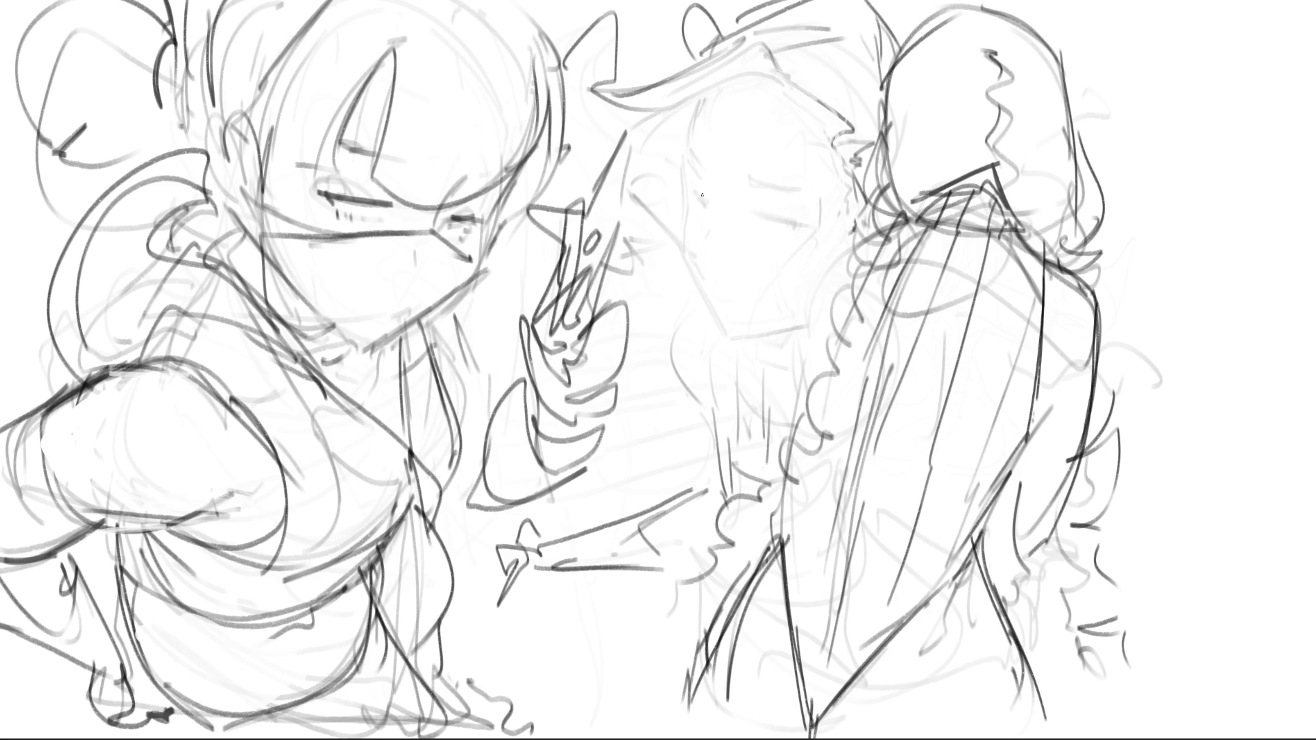
pyautogui.moveTo(694, 183); pyautogui.dragTo(707, 200)
pyautogui.moveTo(679, 177); pyautogui.dragTo(708, 196)
pyautogui.moveTo(686, 140)
pyautogui.mouseDown()
pyautogui.moveTo(709, 175)
pyautogui.moveTo(696, 172)
pyautogui.mouseUp()
pyautogui.hotkey('ctrl', 'z')
pyautogui.hotkey('ctrl', 'z')
# Draw the right face's contour, mouth, jaw, eyelids and eyebrow, refining the eye and cheek line.
pyautogui.moveTo(687, 206)
pyautogui.mouseDown()
pyautogui.moveTo(681, 238)
pyautogui.moveTo(698, 266)
pyautogui.mouseUp()
pyautogui.hotkey('ctrl', 'z')
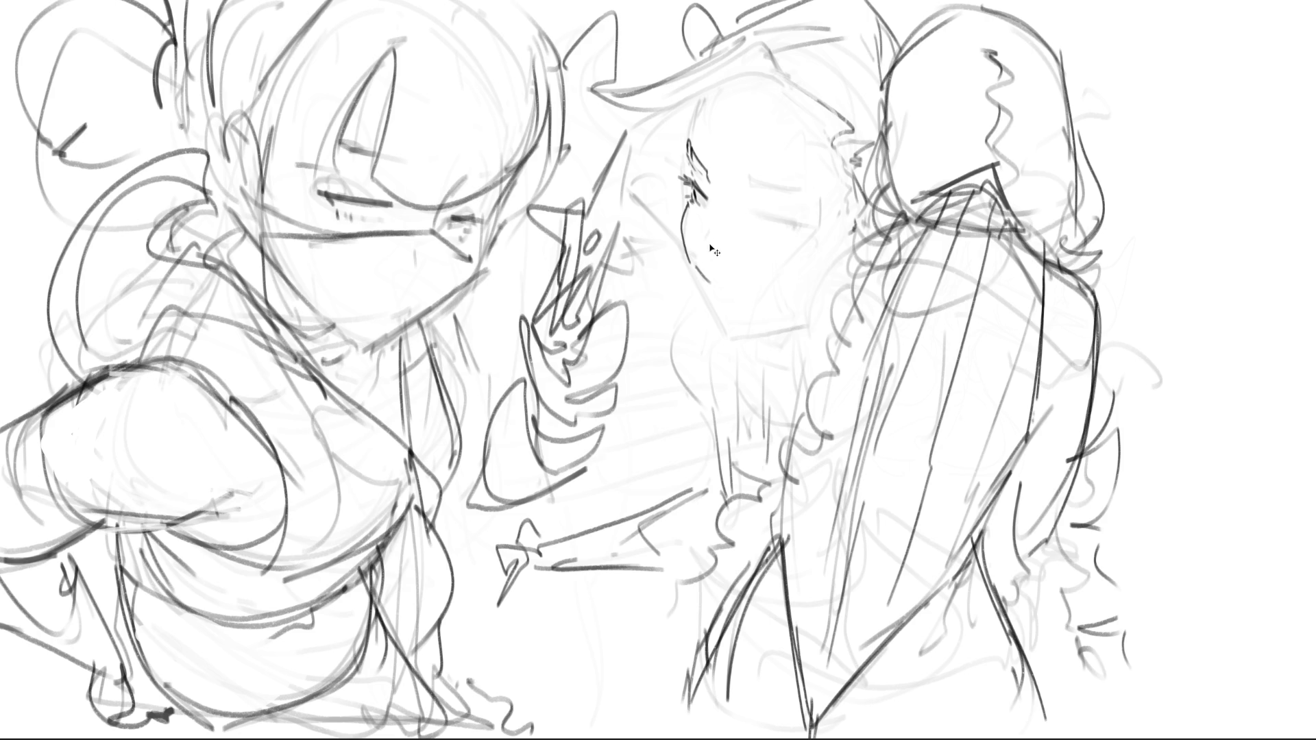
pyautogui.moveTo(691, 272)
pyautogui.mouseDown()
pyautogui.moveTo(695, 292)
pyautogui.moveTo(717, 287)
pyautogui.moveTo(695, 271)
pyautogui.moveTo(708, 260)
pyautogui.moveTo(721, 291)
pyautogui.moveTo(828, 313)
pyautogui.mouseUp()
pyautogui.moveTo(749, 211); pyautogui.dragTo(806, 221)
pyautogui.moveTo(753, 185)
pyautogui.mouseDown()
pyautogui.moveTo(761, 200)
pyautogui.moveTo(754, 190)
pyautogui.moveTo(787, 185)
pyautogui.mouseUp()
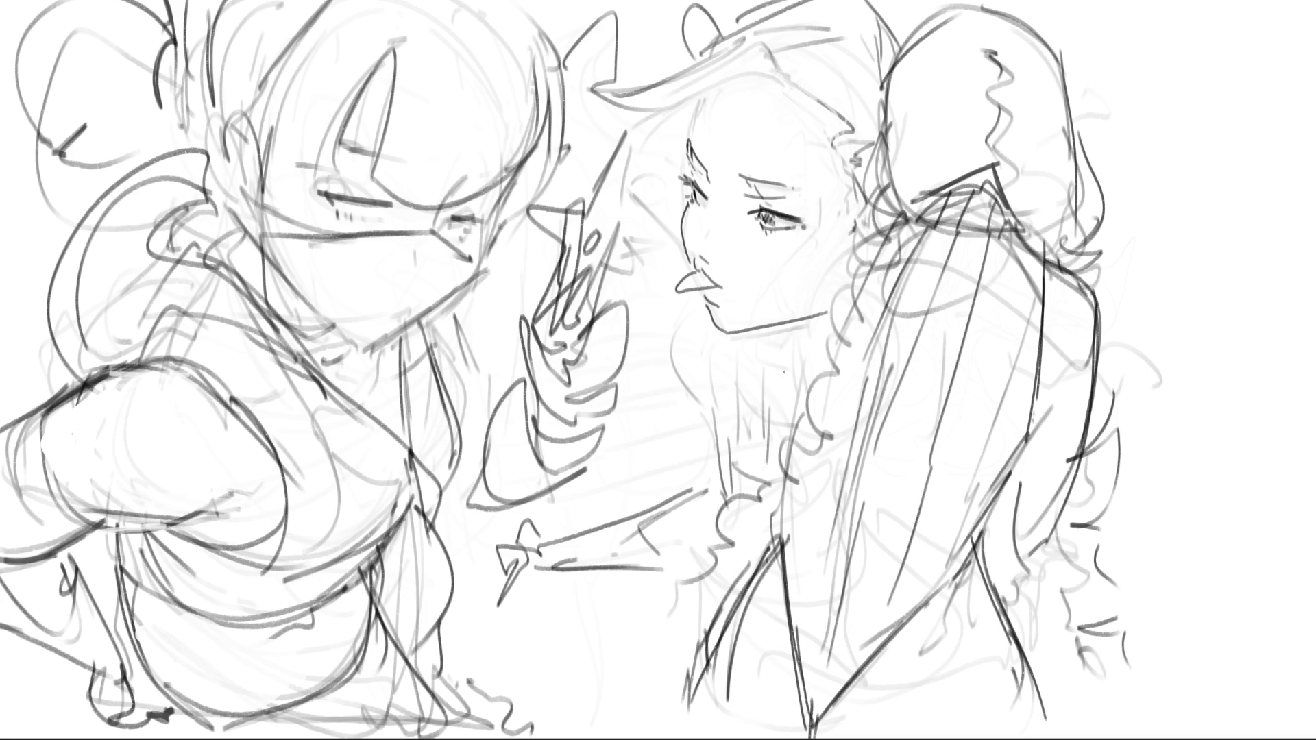
pyautogui.moveTo(755, 212)
pyautogui.mouseDown()
pyautogui.moveTo(797, 228)
pyautogui.moveTo(791, 217)
pyautogui.mouseUp()
pyautogui.press('b')
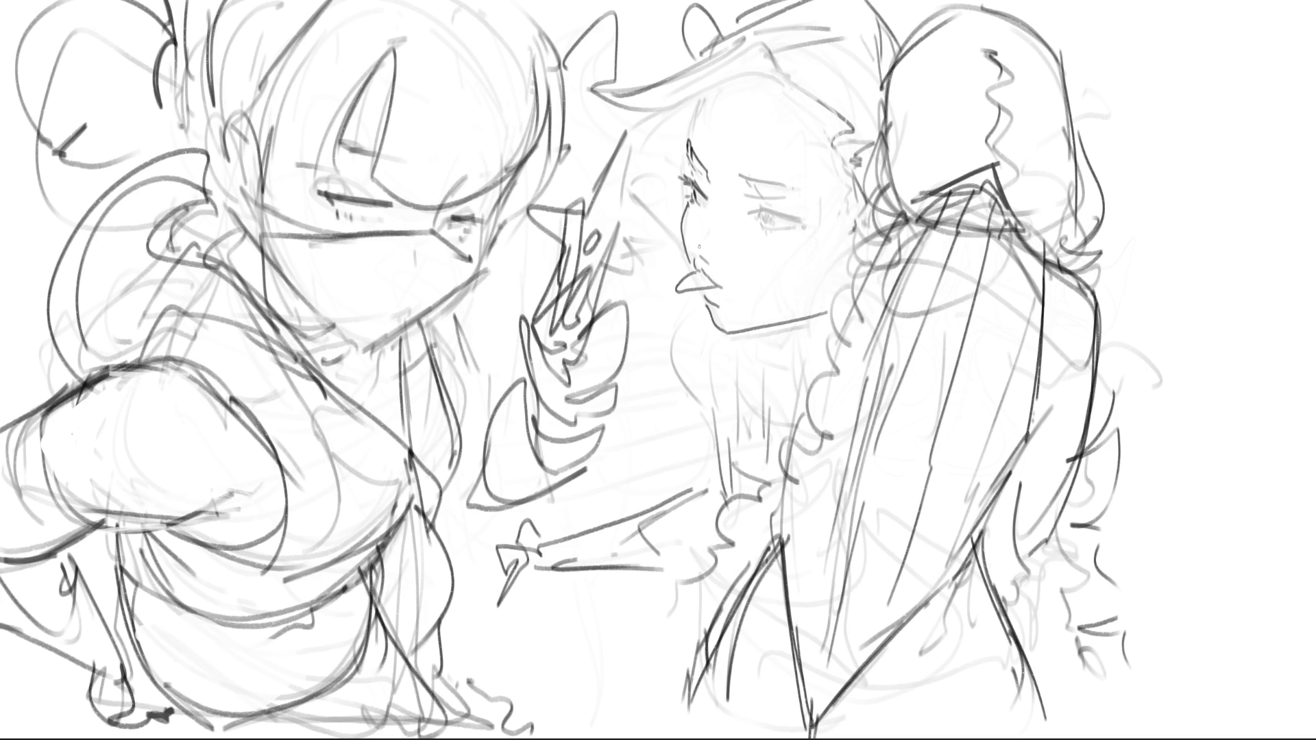
pyautogui.moveTo(696, 247)
pyautogui.mouseDown()
pyautogui.moveTo(712, 253)
pyautogui.moveTo(701, 229)
pyautogui.mouseUp()
pyautogui.moveTo(718, 175)
pyautogui.mouseDown()
pyautogui.moveTo(714, 252)
pyautogui.moveTo(738, 293)
pyautogui.mouseUp()
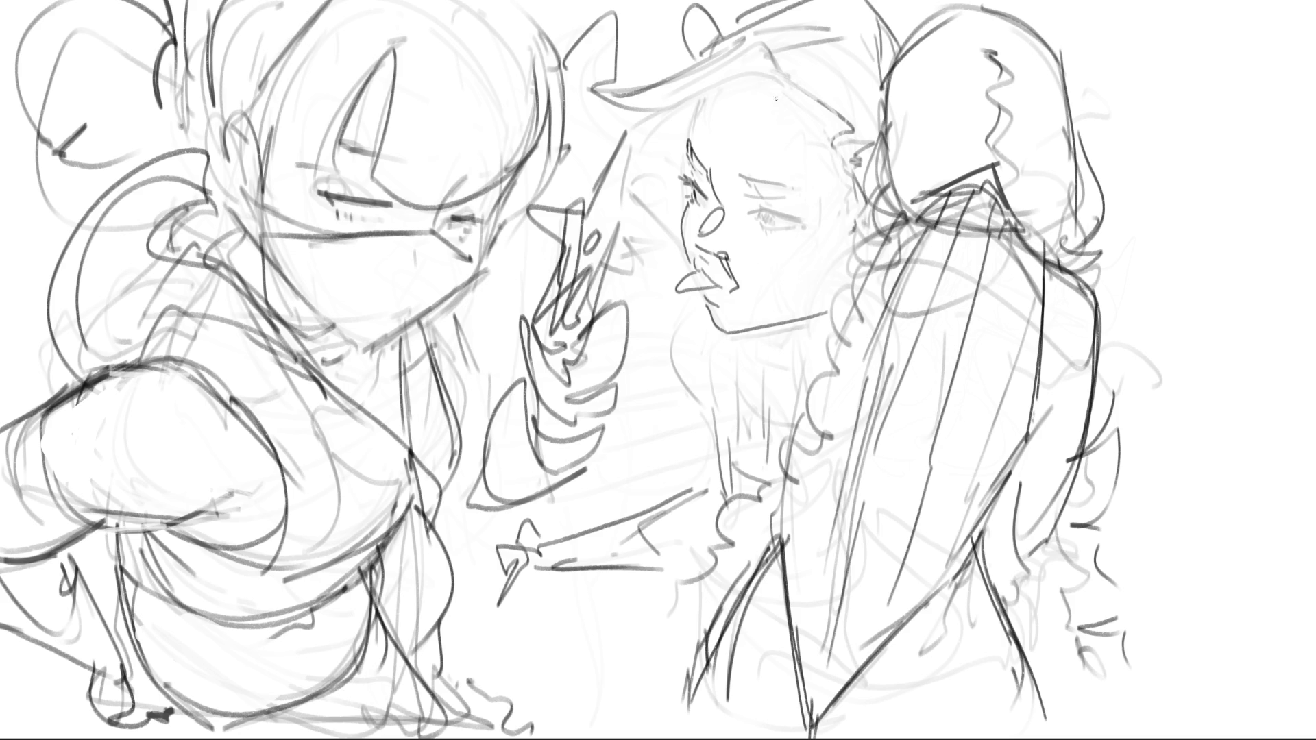
pyautogui.hotkey('ctrl', 'z')
pyautogui.hotkey('ctrl', 'z')
# Add a nostril dot, darken and enlarge the pupil, extend the outline to the hat brim, and draw a round cheek.
pyautogui.click(723, 256)
pyautogui.moveTo(721, 255)
pyautogui.mouseDown()
pyautogui.moveTo(698, 233)
pyautogui.moveTo(731, 259)
pyautogui.mouseUp()
pyautogui.click(716, 253)
pyautogui.click(708, 255)
pyautogui.click(764, 215)
pyautogui.moveTo(767, 216); pyautogui.dragTo(773, 218)
pyautogui.moveTo(687, 139)
pyautogui.mouseDown()
pyautogui.moveTo(684, 107)
pyautogui.moveTo(720, 78)
pyautogui.mouseUp()
pyautogui.moveTo(749, 336)
pyautogui.mouseDown()
pyautogui.moveTo(826, 323)
pyautogui.moveTo(784, 354)
pyautogui.mouseUp()
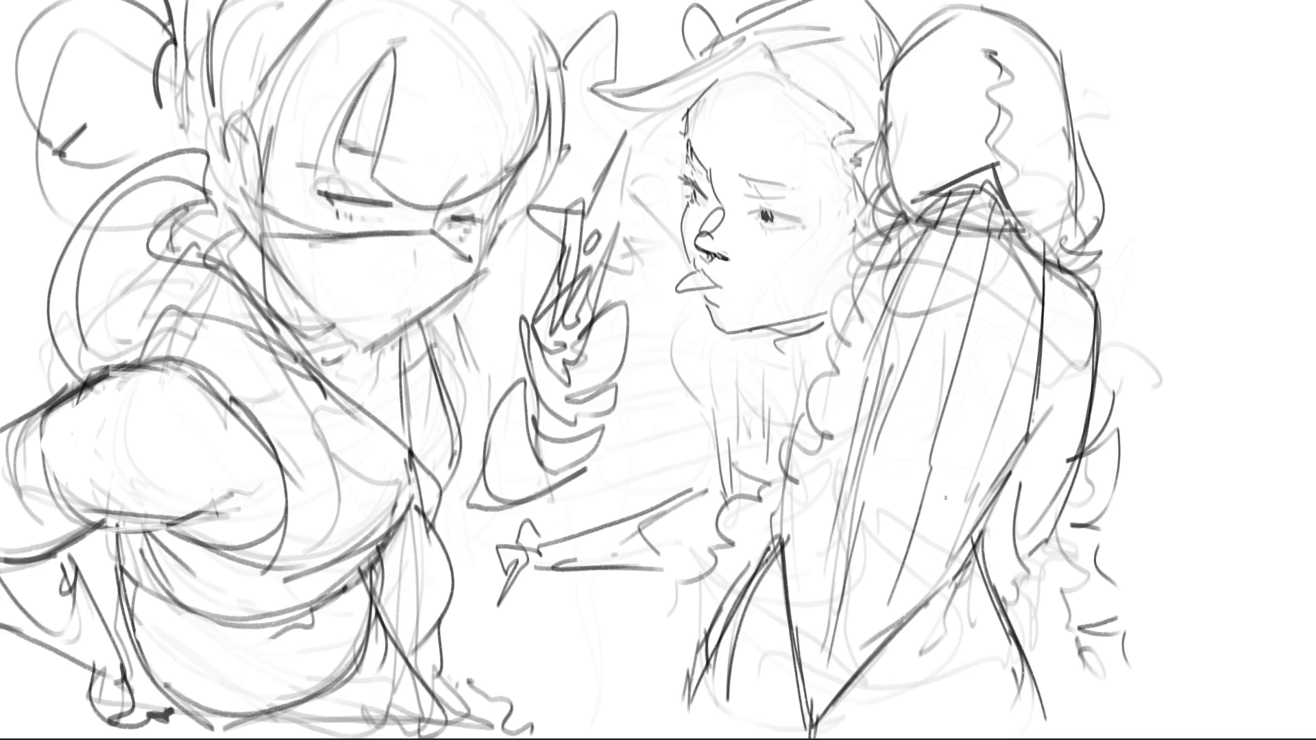
pyautogui.moveTo(795, 240); pyautogui.dragTo(737, 229)
# Darken the left character's eye line, jaw and cheek, with small strokes near the neck.
pyautogui.moveTo(341, 179); pyautogui.dragTo(374, 187)
pyautogui.moveTo(403, 236)
pyautogui.mouseDown()
pyautogui.moveTo(434, 224)
pyautogui.moveTo(481, 245)
pyautogui.moveTo(479, 275)
pyautogui.mouseUp()
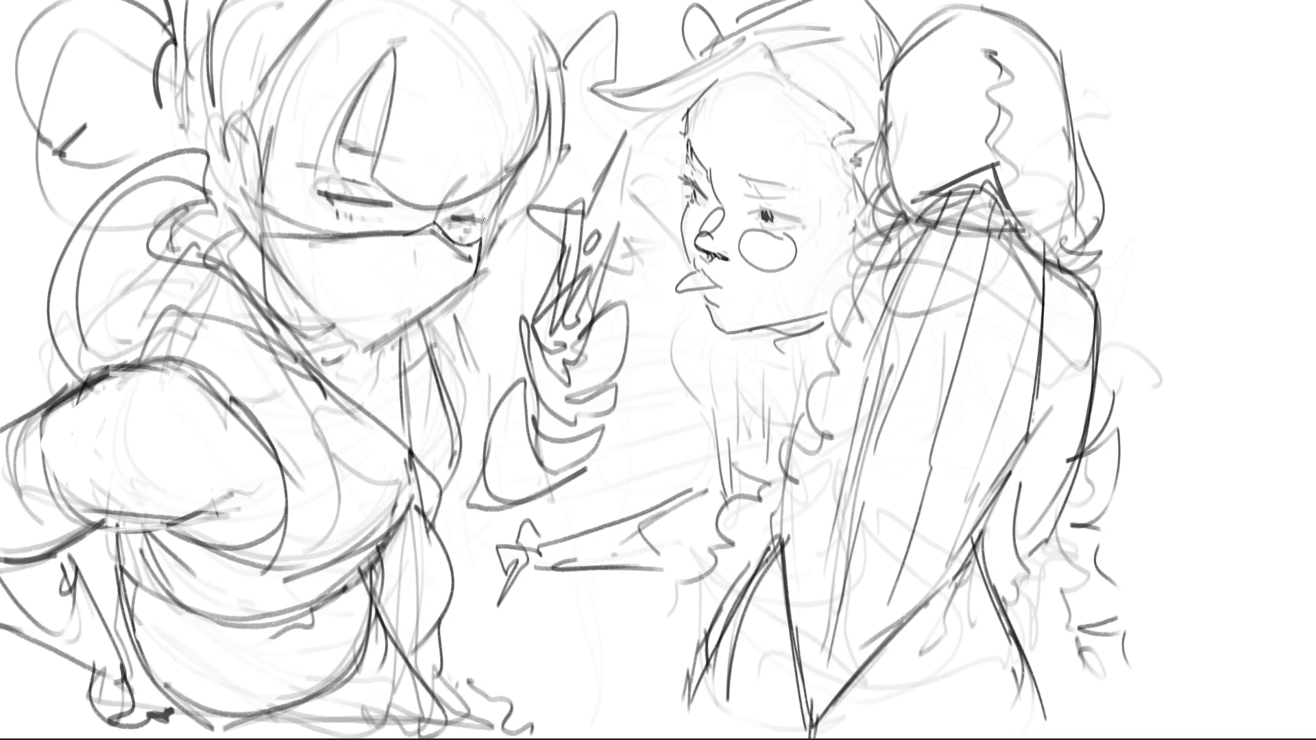
pyautogui.moveTo(247, 193)
pyautogui.mouseDown()
pyautogui.moveTo(306, 230)
pyautogui.moveTo(247, 217)
pyautogui.mouseUp()
pyautogui.moveTo(351, 361)
pyautogui.mouseDown()
pyautogui.moveTo(341, 376)
pyautogui.moveTo(371, 376)
pyautogui.moveTo(405, 442)
pyautogui.mouseUp()
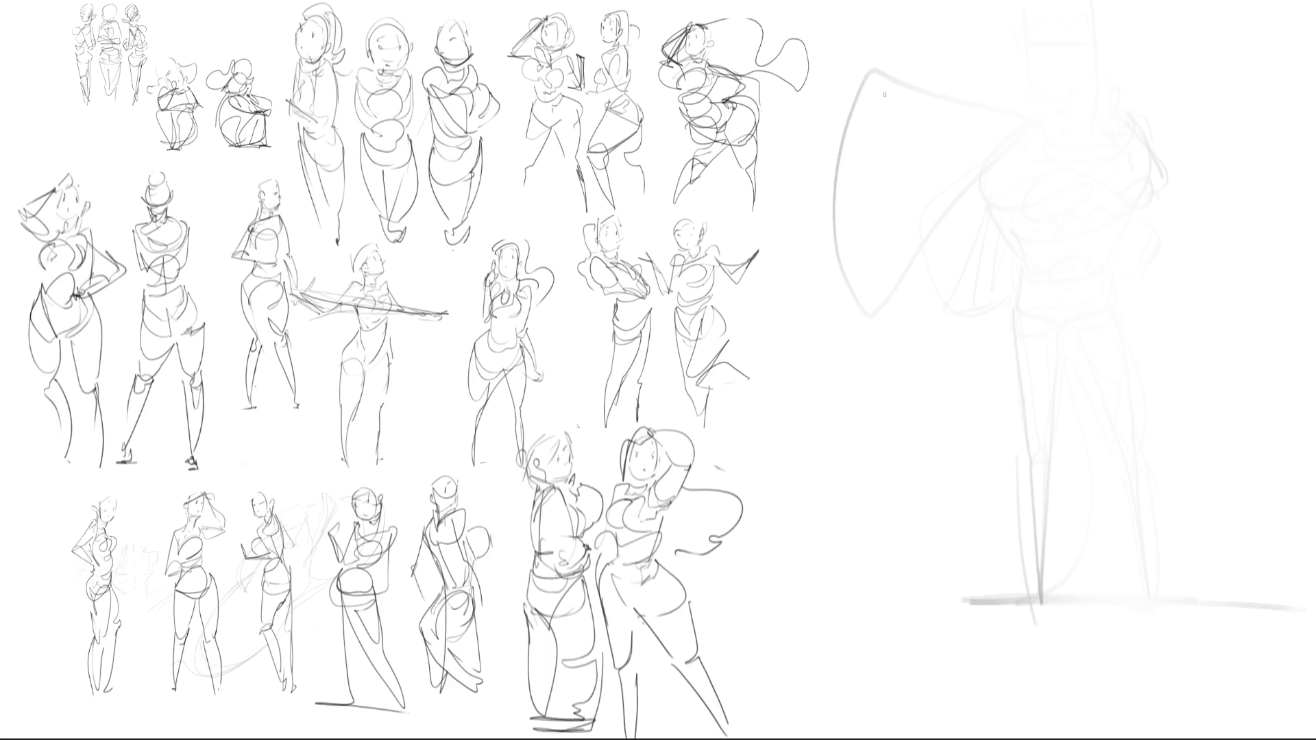
# Draw the new figure's head with two eyes, the shoulder, chest and torso curves, and the hip oval.
pyautogui.moveTo(1008, 36)
pyautogui.mouseDown()
pyautogui.moveTo(1013, 80)
pyautogui.moveTo(1043, 14)
pyautogui.moveTo(1070, 84)
pyautogui.moveTo(1007, 77)
pyautogui.moveTo(1024, 116)
pyautogui.moveTo(1061, 103)
pyautogui.mouseUp()
pyautogui.moveTo(1020, 47)
pyautogui.mouseDown()
pyautogui.moveTo(1023, 64)
pyautogui.moveTo(1048, 61)
pyautogui.moveTo(1034, 90)
pyautogui.moveTo(1067, 86)
pyautogui.moveTo(1007, 93)
pyautogui.moveTo(1034, 99)
pyautogui.moveTo(1025, 138)
pyautogui.moveTo(1041, 156)
pyautogui.moveTo(1020, 144)
pyautogui.moveTo(1040, 144)
pyautogui.moveTo(1016, 152)
pyautogui.moveTo(1000, 141)
pyautogui.moveTo(971, 208)
pyautogui.mouseUp()
pyautogui.moveTo(1067, 129)
pyautogui.mouseDown()
pyautogui.moveTo(1103, 136)
pyautogui.moveTo(1119, 255)
pyautogui.mouseUp()
pyautogui.moveTo(1022, 135); pyautogui.dragTo(987, 187)
pyautogui.moveTo(1043, 154)
pyautogui.mouseDown()
pyautogui.moveTo(1059, 239)
pyautogui.moveTo(993, 261)
pyautogui.moveTo(1060, 277)
pyautogui.moveTo(1020, 323)
pyautogui.moveTo(990, 233)
pyautogui.moveTo(1034, 325)
pyautogui.moveTo(985, 268)
pyautogui.moveTo(997, 372)
pyautogui.moveTo(1078, 304)
pyautogui.mouseUp()
pyautogui.moveTo(1082, 291)
pyautogui.mouseDown()
pyautogui.moveTo(1094, 314)
pyautogui.moveTo(1049, 381)
pyautogui.moveTo(972, 374)
pyautogui.mouseUp()
# Draw both long legs with the crotch curve, inner-leg lines and the V-shaped leg stroke.
pyautogui.moveTo(981, 309)
pyautogui.mouseDown()
pyautogui.moveTo(964, 355)
pyautogui.moveTo(951, 607)
pyautogui.moveTo(1007, 720)
pyautogui.mouseUp()
pyautogui.moveTo(1079, 632); pyautogui.dragTo(1059, 684)
pyautogui.moveTo(1094, 311); pyautogui.dragTo(1082, 704)
pyautogui.moveTo(1121, 596); pyautogui.dragTo(1102, 690)
pyautogui.moveTo(999, 392)
pyautogui.mouseDown()
pyautogui.moveTo(1076, 386)
pyautogui.moveTo(1043, 698)
pyautogui.mouseUp()
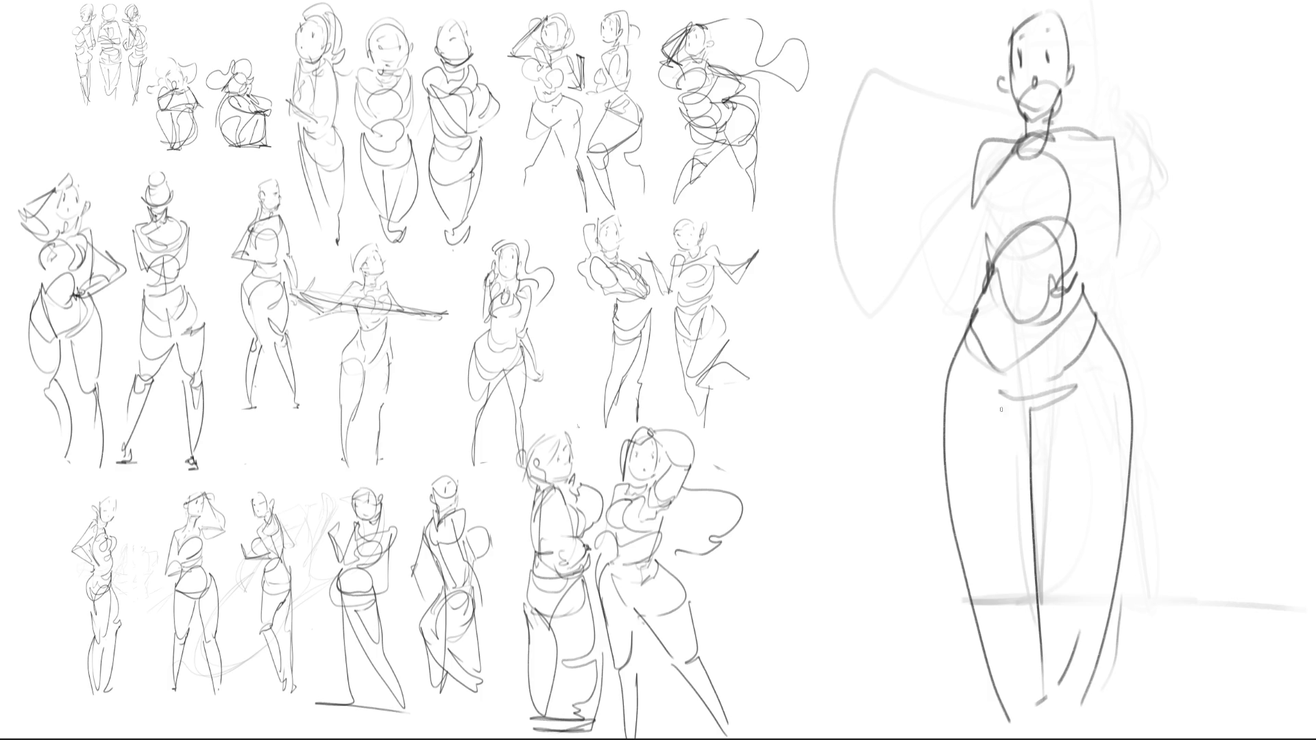
pyautogui.moveTo(1010, 403); pyautogui.dragTo(1022, 559)
pyautogui.moveTo(1062, 401)
pyautogui.mouseDown()
pyautogui.moveTo(1051, 605)
pyautogui.moveTo(1018, 608)
pyautogui.moveTo(956, 479)
pyautogui.moveTo(1083, 625)
pyautogui.mouseUp()
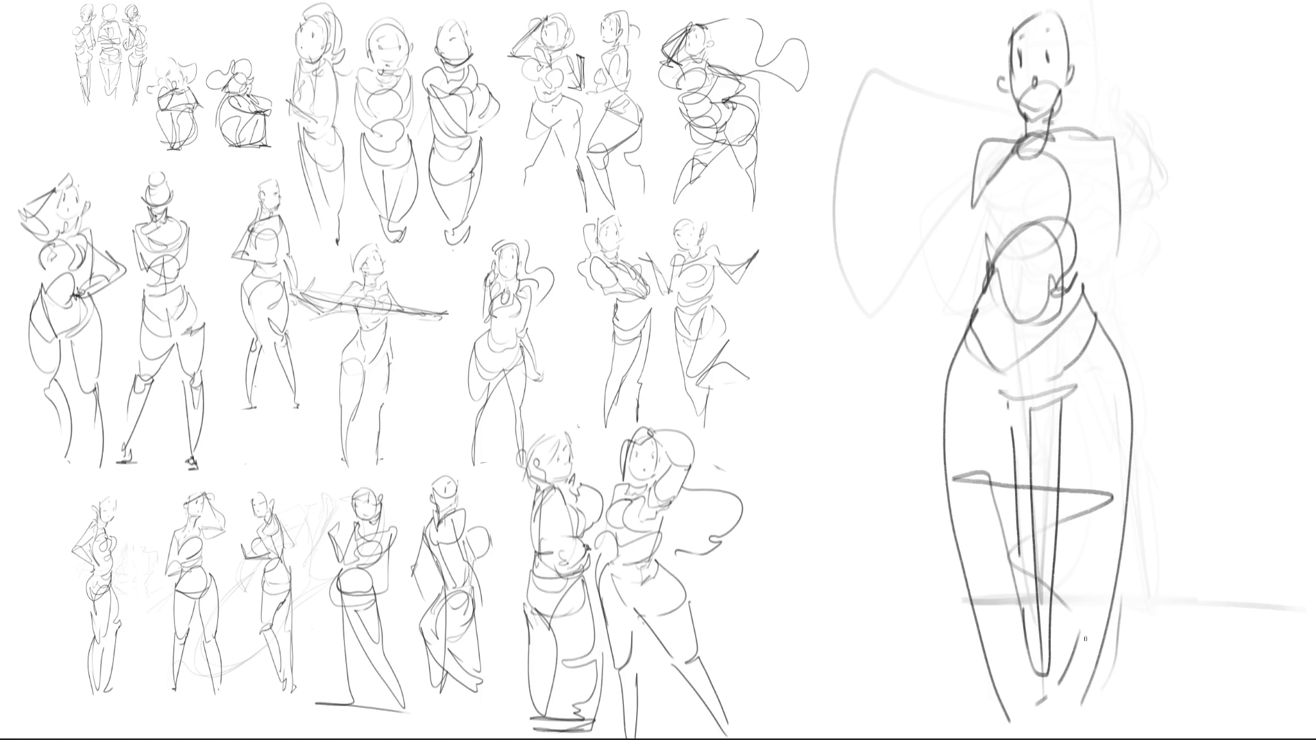
# Draw both arms, trace the head's sides and hair lines, and add the right-side hip curve.
pyautogui.moveTo(1114, 151)
pyautogui.mouseDown()
pyautogui.moveTo(1107, 263)
pyautogui.moveTo(1130, 463)
pyautogui.mouseUp()
pyautogui.moveTo(990, 156); pyautogui.dragTo(907, 414)
pyautogui.moveTo(936, 304); pyautogui.dragTo(911, 412)
pyautogui.moveTo(1007, 185)
pyautogui.mouseDown()
pyautogui.moveTo(1123, 94)
pyautogui.moveTo(1078, 13)
pyautogui.mouseUp()
pyautogui.moveTo(1108, 78); pyautogui.dragTo(1131, 185)
pyautogui.moveTo(1007, 69); pyautogui.dragTo(935, 262)
pyautogui.moveTo(1131, 193); pyautogui.dragTo(1137, 315)
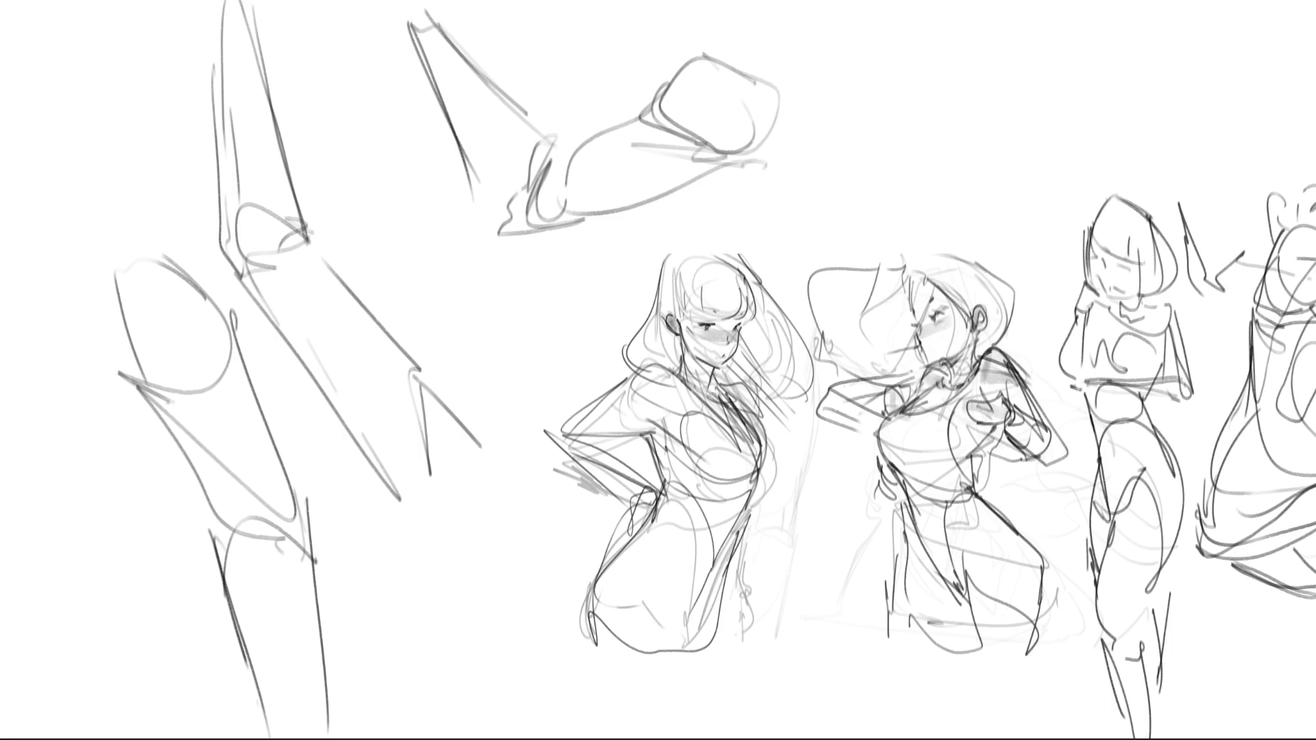
# Transform the whole group sketch, moving it left and up, and commit the move.
pyautogui.hotkey('ctrl', 't')
pyautogui.moveTo(837, 319)
pyautogui.mouseDown()
pyautogui.moveTo(654, 297)
pyautogui.moveTo(470, 216)
pyautogui.mouseUp()
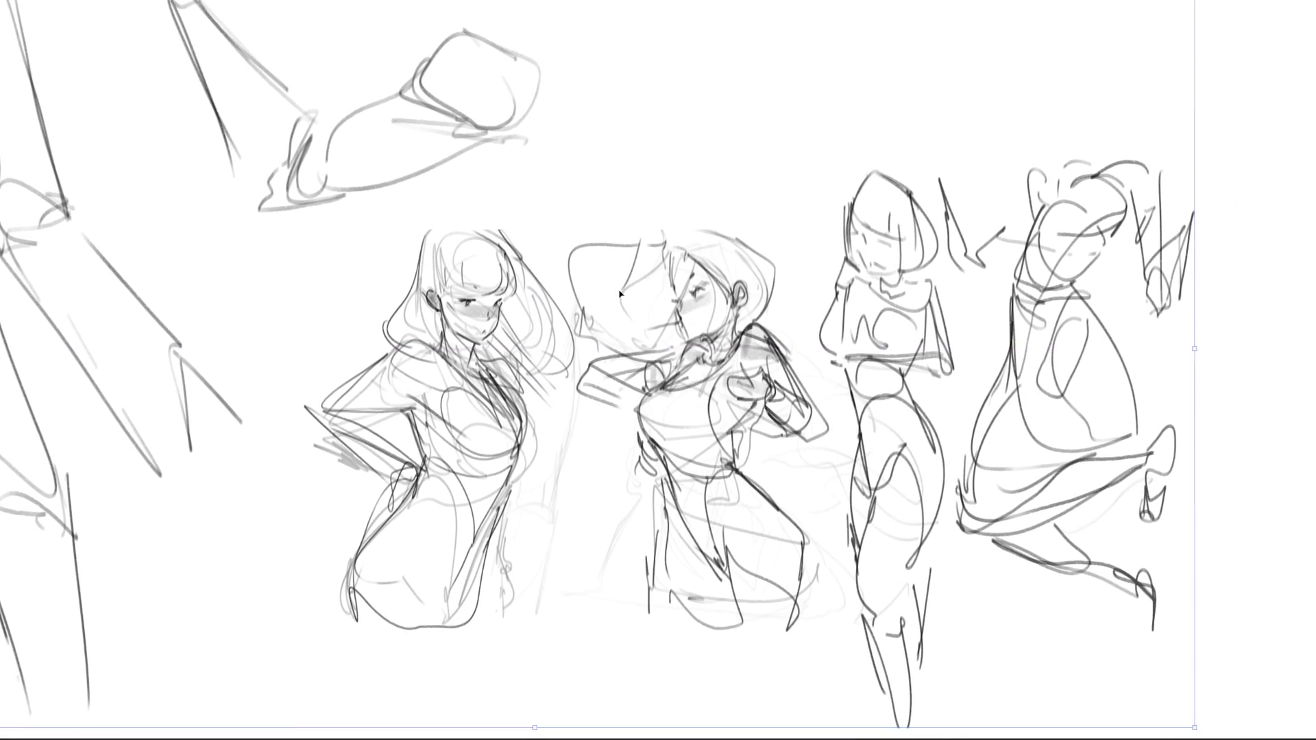
pyautogui.press('Return')
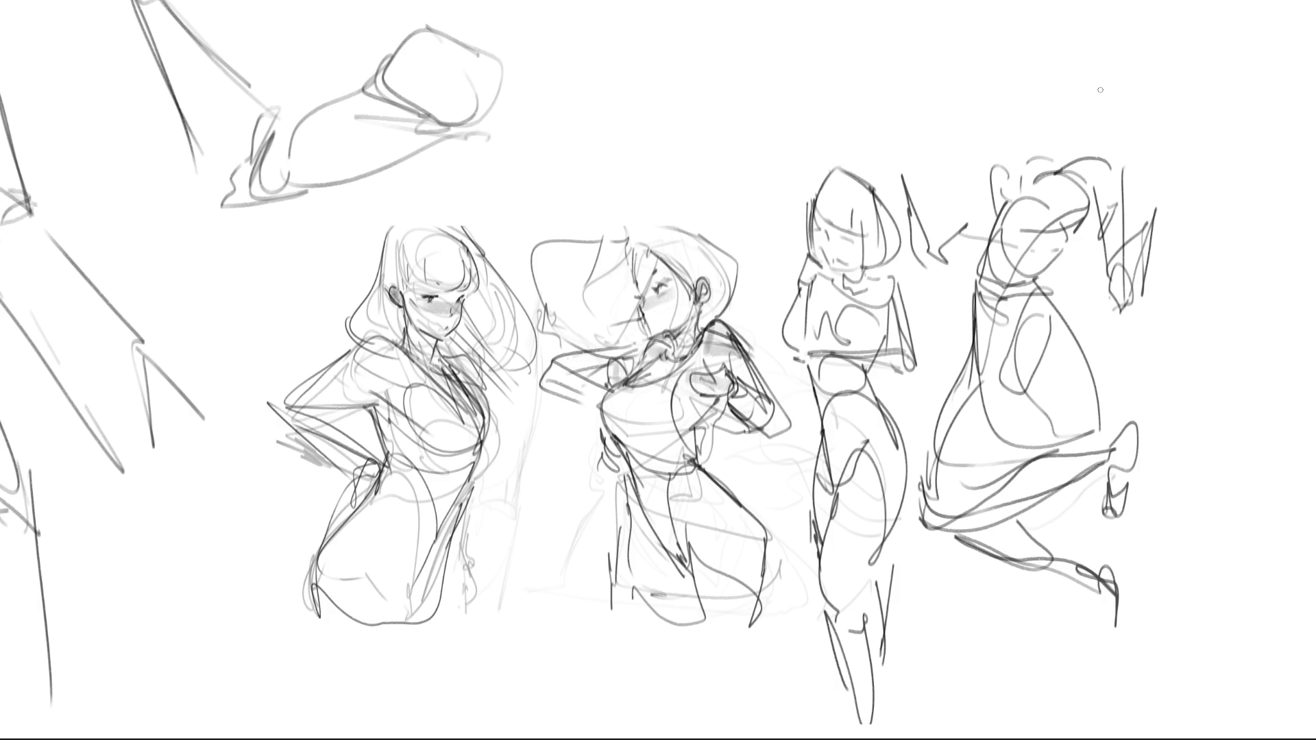
# Sketch the rightmost figure's head arc and surrounding hair strokes, undoing one stray mark.
pyautogui.moveTo(1035, 180)
pyautogui.mouseDown()
pyautogui.moveTo(1083, 176)
pyautogui.moveTo(1077, 209)
pyautogui.moveTo(1027, 207)
pyautogui.moveTo(1026, 153)
pyautogui.moveTo(1016, 201)
pyautogui.moveTo(1031, 183)
pyautogui.mouseUp()
pyautogui.moveTo(1033, 183)
pyautogui.mouseDown()
pyautogui.moveTo(1056, 168)
pyautogui.moveTo(1072, 208)
pyautogui.mouseUp()
pyautogui.moveTo(1070, 205)
pyautogui.mouseDown()
pyautogui.moveTo(1050, 209)
pyautogui.moveTo(1080, 210)
pyautogui.mouseUp()
pyautogui.moveTo(1071, 210)
pyautogui.mouseDown()
pyautogui.moveTo(1084, 228)
pyautogui.moveTo(1075, 243)
pyautogui.mouseUp()
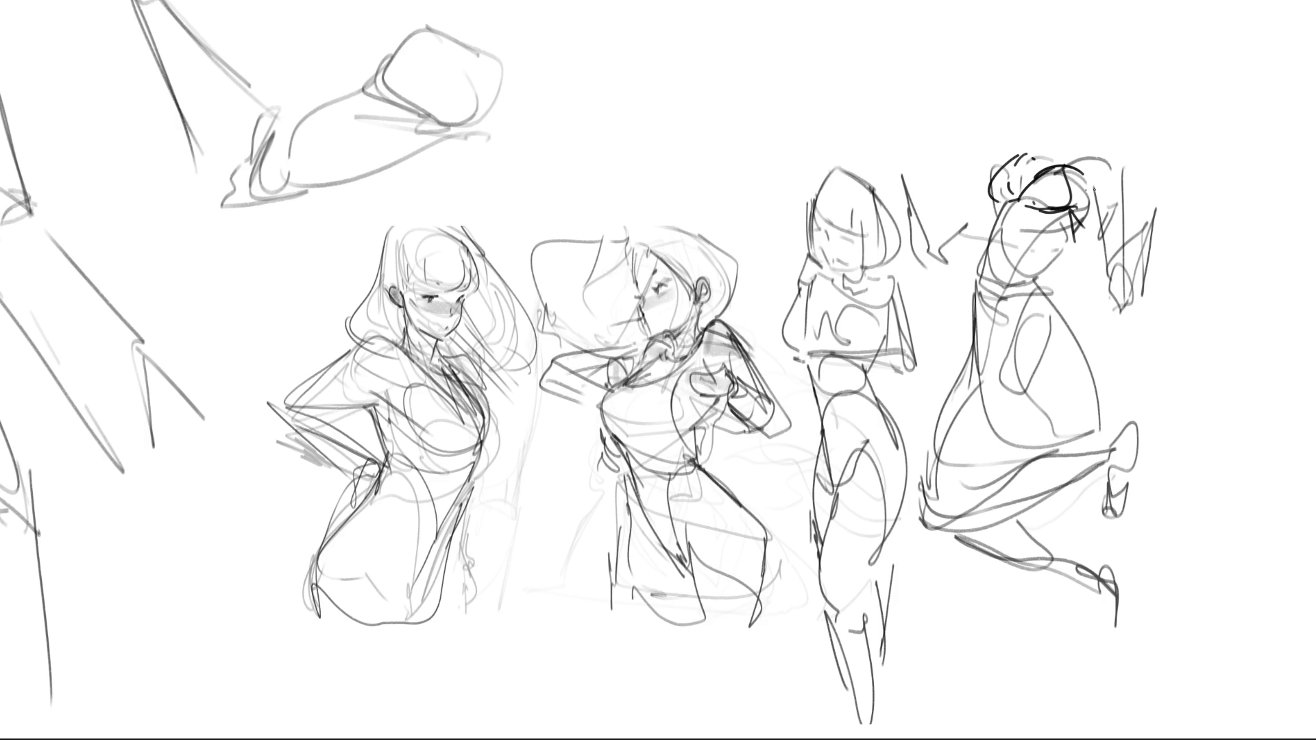
pyautogui.moveTo(1068, 165); pyautogui.dragTo(1104, 147)
pyautogui.moveTo(1026, 161)
pyautogui.mouseDown()
pyautogui.moveTo(1092, 134)
pyautogui.moveTo(1124, 197)
pyautogui.mouseUp()
pyautogui.moveTo(1059, 135)
pyautogui.mouseDown()
pyautogui.moveTo(1044, 106)
pyautogui.moveTo(1057, 112)
pyautogui.moveTo(1080, 88)
pyautogui.moveTo(1052, 74)
pyautogui.moveTo(1099, 114)
pyautogui.mouseUp()
pyautogui.hotkey('ctrl', 'z')
pyautogui.hotkey('ctrl', 'z')
# Sketch a raised head above the rightmost figure with neck lines and side strokes.
pyautogui.moveTo(1082, 69)
pyautogui.mouseDown()
pyautogui.moveTo(1054, 100)
pyautogui.moveTo(1108, 105)
pyautogui.mouseUp()
pyautogui.moveTo(1051, 53); pyautogui.dragTo(1096, 23)
pyautogui.moveTo(1191, 26); pyautogui.dragTo(1181, 91)
pyautogui.moveTo(1153, 135); pyautogui.dragTo(1201, 114)
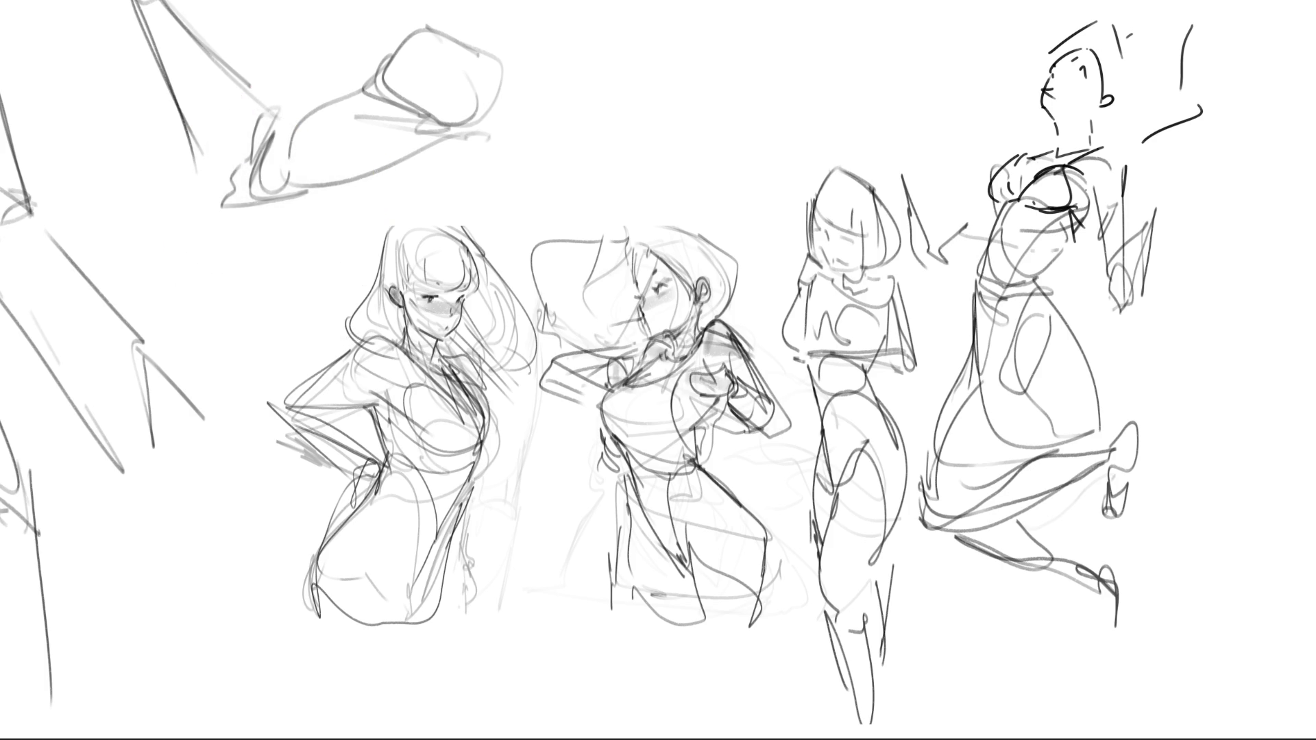
# Sketch the figure's shoulder, outstretched forearm and fingers holding a circle.
pyautogui.moveTo(1094, 153)
pyautogui.mouseDown()
pyautogui.moveTo(1119, 198)
pyautogui.moveTo(1094, 222)
pyautogui.mouseUp()
pyautogui.moveTo(1127, 160)
pyautogui.mouseDown()
pyautogui.moveTo(1138, 284)
pyautogui.moveTo(1176, 206)
pyautogui.moveTo(1136, 273)
pyautogui.mouseUp()
pyautogui.moveTo(1171, 191)
pyautogui.mouseDown()
pyautogui.moveTo(1177, 236)
pyautogui.moveTo(1152, 290)
pyautogui.mouseUp()
pyautogui.moveTo(1182, 228)
pyautogui.mouseDown()
pyautogui.moveTo(1156, 290)
pyautogui.moveTo(1173, 238)
pyautogui.mouseUp()
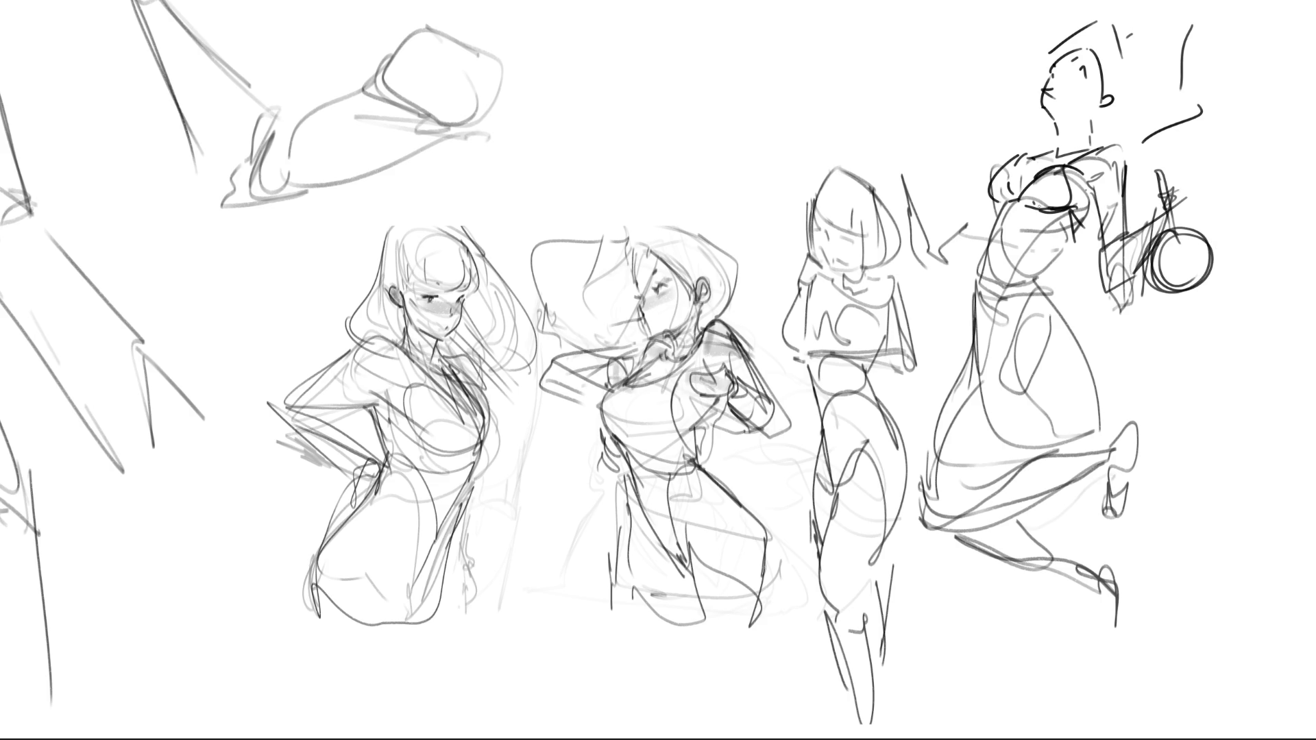
# Sketch a small hand with fingers and an egg-shaped head with a doubled contour and inner marks.
pyautogui.moveTo(894, 142)
pyautogui.mouseDown()
pyautogui.moveTo(896, 164)
pyautogui.moveTo(907, 160)
pyautogui.mouseUp()
pyautogui.moveTo(901, 166)
pyautogui.mouseDown()
pyautogui.moveTo(928, 167)
pyautogui.moveTo(923, 142)
pyautogui.moveTo(925, 156)
pyautogui.mouseUp()
pyautogui.moveTo(887, 152); pyautogui.dragTo(932, 151)
pyautogui.moveTo(888, 156)
pyautogui.mouseDown()
pyautogui.moveTo(944, 169)
pyautogui.moveTo(938, 159)
pyautogui.mouseUp()
pyautogui.moveTo(989, 122)
pyautogui.mouseDown()
pyautogui.moveTo(938, 146)
pyautogui.moveTo(948, 168)
pyautogui.mouseUp()
pyautogui.moveTo(939, 178); pyautogui.dragTo(953, 178)
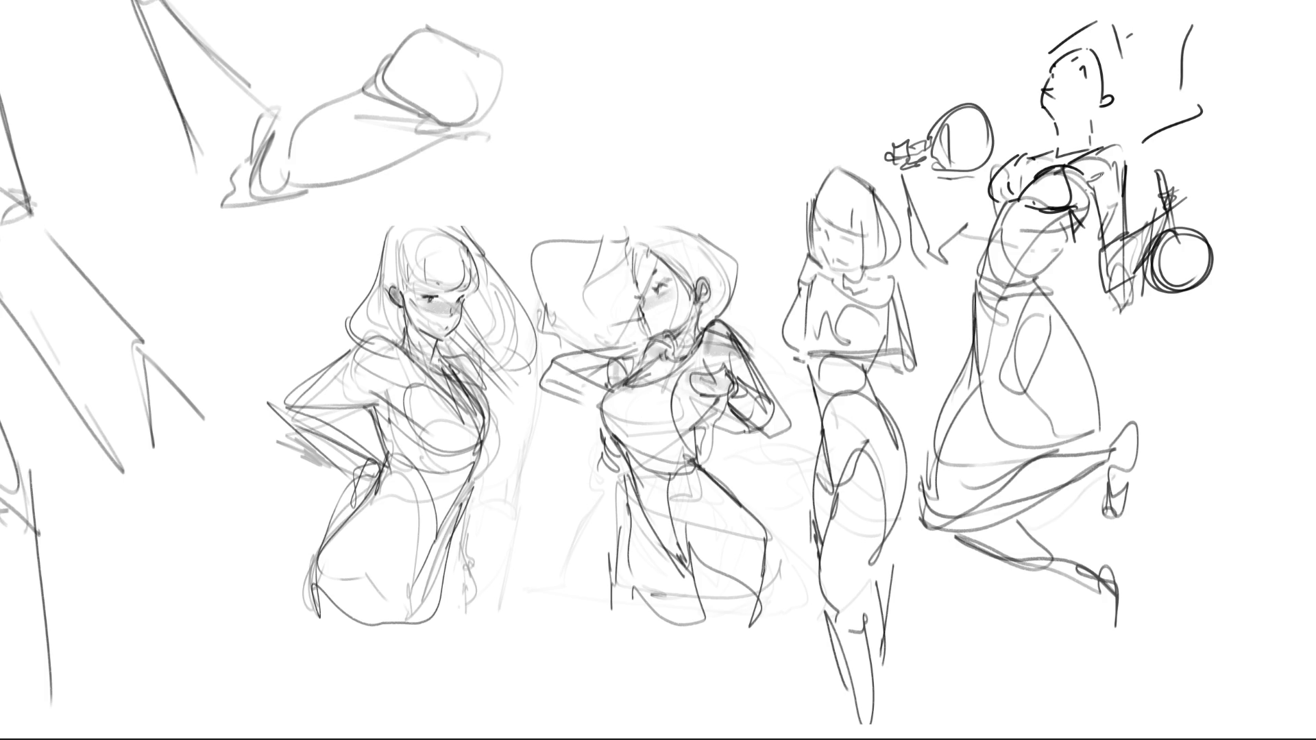
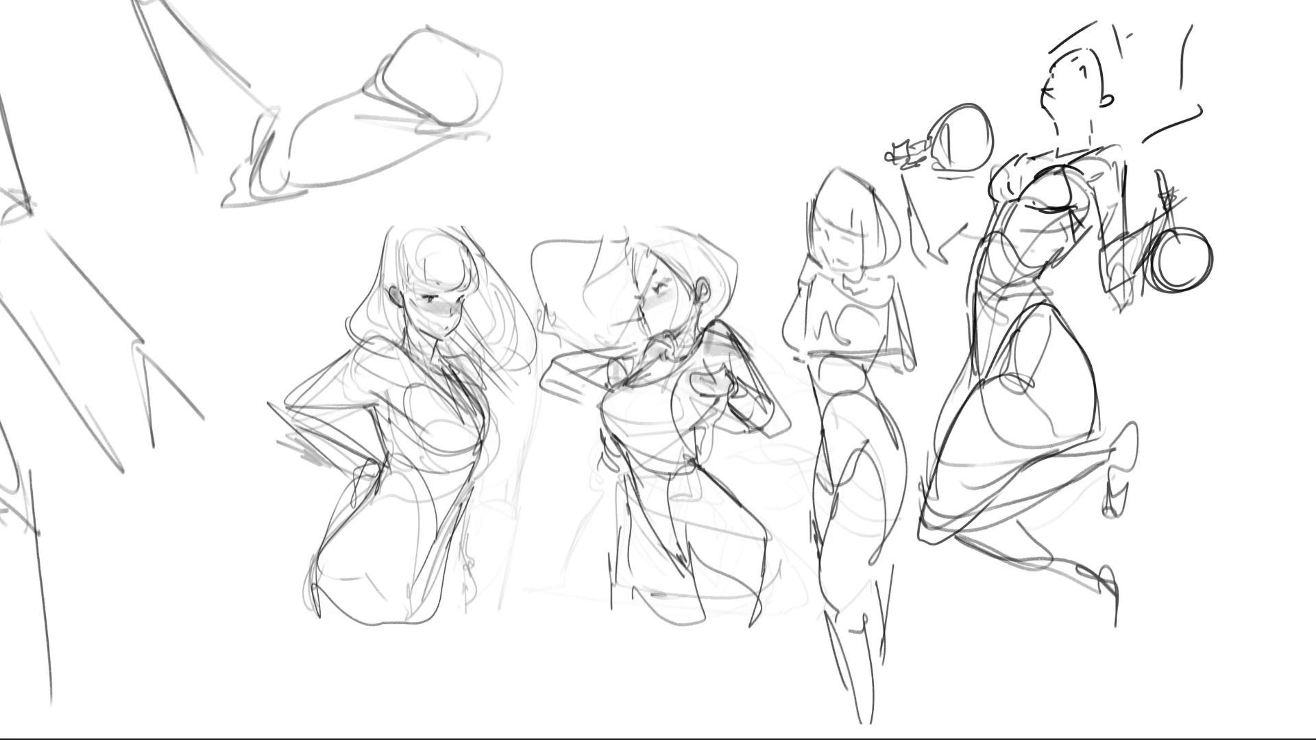
# Ink the right figure's dress contour, hem, lower leg and the raised foot with its heel.
pyautogui.moveTo(974, 346)
pyautogui.mouseDown()
pyautogui.moveTo(926, 467)
pyautogui.moveTo(932, 505)
pyautogui.mouseUp()
pyautogui.moveTo(963, 548)
pyautogui.mouseDown()
pyautogui.moveTo(1024, 527)
pyautogui.moveTo(1142, 621)
pyautogui.moveTo(1098, 639)
pyautogui.mouseUp()
pyautogui.moveTo(1102, 561); pyautogui.dragTo(1135, 659)
pyautogui.moveTo(1017, 516)
pyautogui.mouseDown()
pyautogui.moveTo(1131, 436)
pyautogui.moveTo(1142, 496)
pyautogui.moveTo(1104, 518)
pyautogui.mouseUp()
pyautogui.moveTo(1138, 455); pyautogui.dragTo(1136, 525)
pyautogui.moveTo(1129, 523)
pyautogui.mouseDown()
pyautogui.moveTo(1119, 532)
pyautogui.moveTo(1136, 546)
pyautogui.mouseUp()
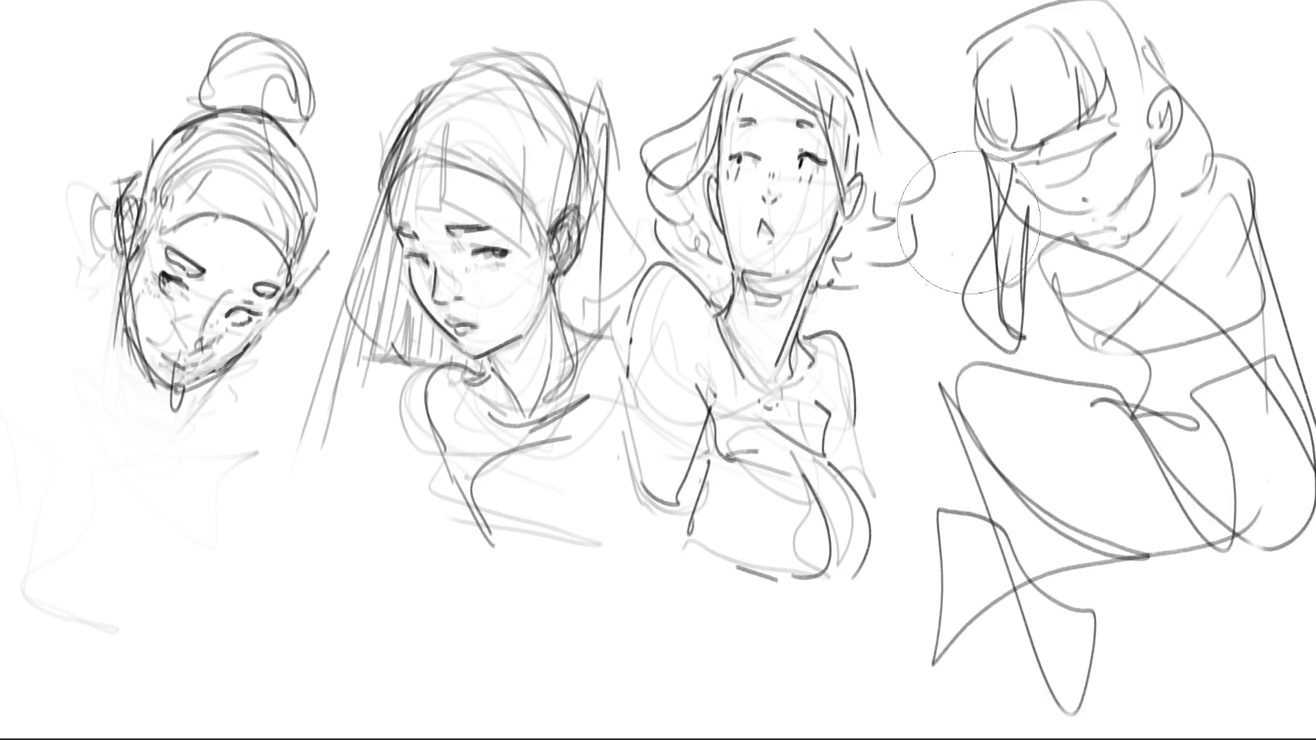
# Fade the middle and right roughs, then finely ink the third girl's pupil, lashes, brow, nose and mouth.
pyautogui.moveTo(1018, 41); pyautogui.dragTo(1213, 452)
pyautogui.moveTo(740, 124)
pyautogui.mouseDown()
pyautogui.moveTo(972, 170)
pyautogui.moveTo(1072, 617)
pyautogui.moveTo(1202, 336)
pyautogui.moveTo(1187, 551)
pyautogui.moveTo(1003, 725)
pyautogui.moveTo(1228, 500)
pyautogui.moveTo(1073, 45)
pyautogui.moveTo(1176, 670)
pyautogui.mouseUp()
pyautogui.press('e')
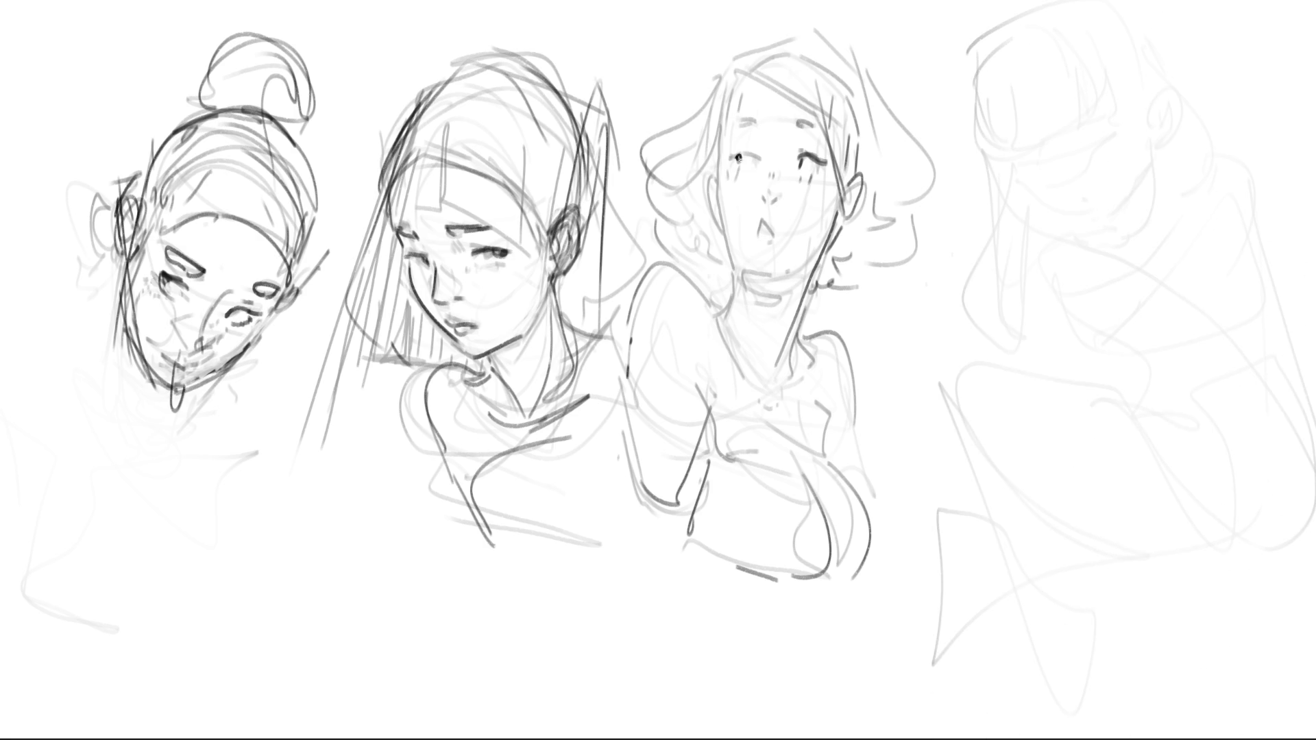
pyautogui.click(739, 158)
pyautogui.moveTo(732, 154); pyautogui.dragTo(764, 162)
pyautogui.moveTo(730, 124)
pyautogui.mouseDown()
pyautogui.moveTo(816, 127)
pyautogui.moveTo(801, 166)
pyautogui.moveTo(812, 157)
pyautogui.mouseUp()
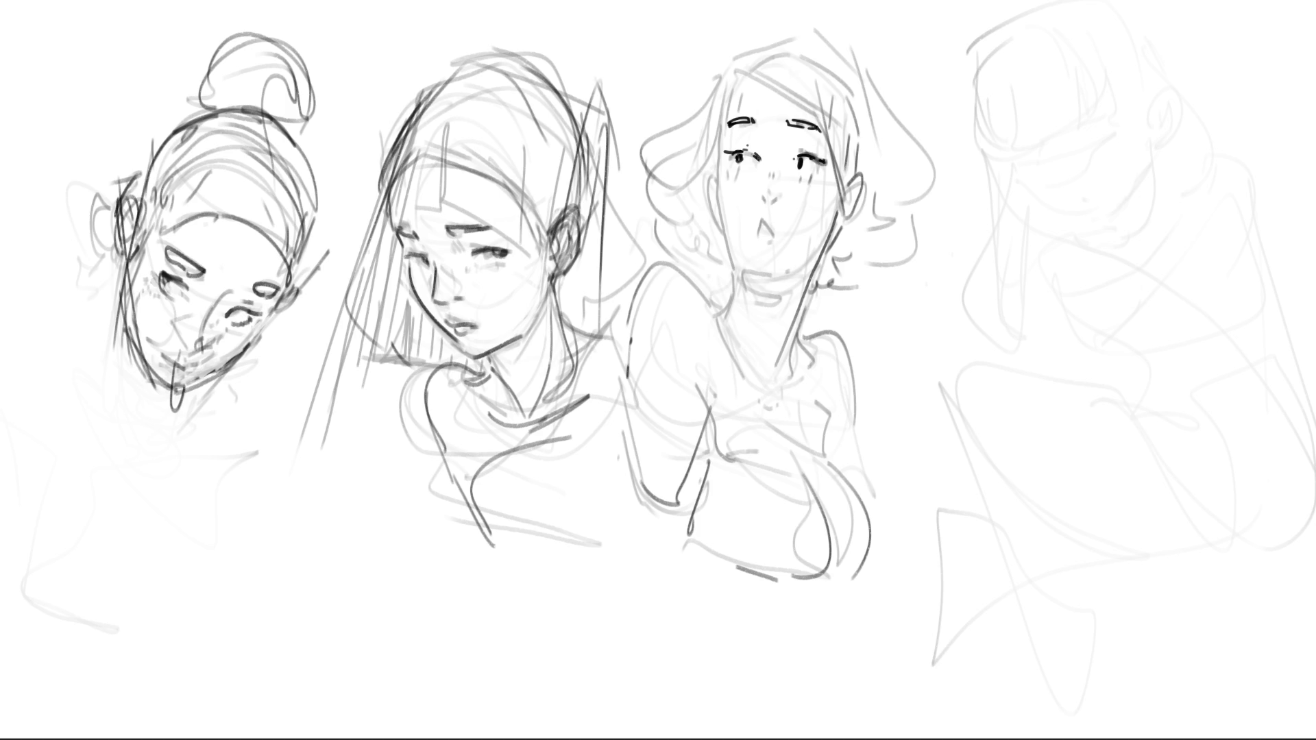
pyautogui.moveTo(771, 202); pyautogui.dragTo(780, 199)
pyautogui.moveTo(760, 243); pyautogui.dragTo(767, 252)
# Ink the third girl's cheek outline, neck, jaw line, ear and hairline.
pyautogui.moveTo(716, 166)
pyautogui.mouseDown()
pyautogui.moveTo(743, 274)
pyautogui.moveTo(725, 320)
pyautogui.mouseUp()
pyautogui.moveTo(810, 271)
pyautogui.mouseDown()
pyautogui.moveTo(778, 394)
pyautogui.moveTo(811, 371)
pyautogui.moveTo(820, 337)
pyautogui.moveTo(862, 392)
pyautogui.mouseUp()
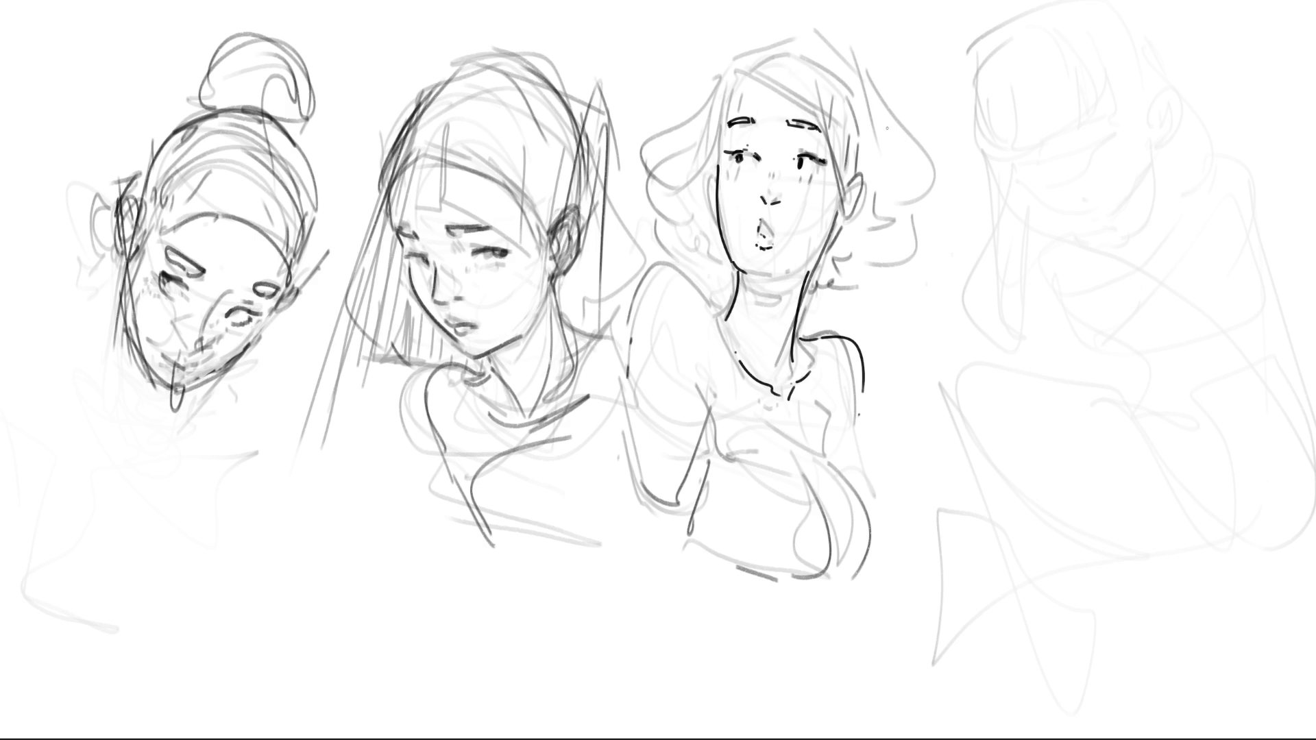
pyautogui.moveTo(846, 212); pyautogui.dragTo(821, 264)
pyautogui.moveTo(865, 181); pyautogui.dragTo(852, 221)
pyautogui.moveTo(836, 109); pyautogui.dragTo(832, 222)
pyautogui.moveTo(862, 154); pyautogui.dragTo(860, 175)
pyautogui.moveTo(731, 68); pyautogui.dragTo(826, 121)
# Ink the top of the third girl's head, the outer hair curve and curls.
pyautogui.moveTo(719, 70)
pyautogui.mouseDown()
pyautogui.moveTo(765, 29)
pyautogui.moveTo(869, 112)
pyautogui.moveTo(856, 163)
pyautogui.mouseUp()
pyautogui.moveTo(866, 109); pyautogui.dragTo(864, 134)
pyautogui.moveTo(839, 42)
pyautogui.mouseDown()
pyautogui.moveTo(881, 150)
pyautogui.moveTo(893, 118)
pyautogui.mouseUp()
pyautogui.moveTo(916, 154); pyautogui.dragTo(879, 299)
pyautogui.moveTo(895, 292); pyautogui.dragTo(877, 306)
pyautogui.moveTo(923, 262); pyautogui.dragTo(857, 338)
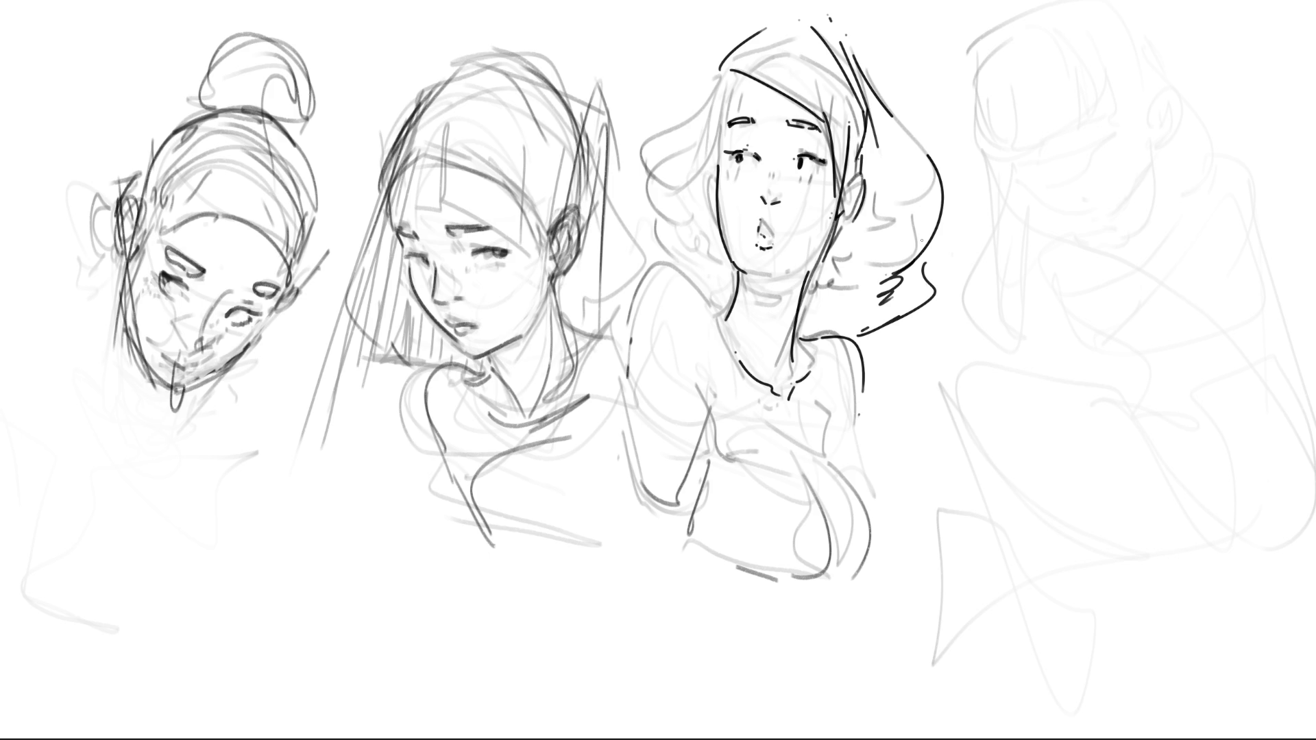
# Ink the fourth girl's eyes, nose mark, jaw, chin and face contour.
pyautogui.moveTo(1034, 166); pyautogui.dragTo(1120, 130)
pyautogui.moveTo(1092, 209); pyautogui.dragTo(1100, 216)
pyautogui.moveTo(1019, 176)
pyautogui.mouseDown()
pyautogui.moveTo(1094, 216)
pyautogui.moveTo(1127, 198)
pyautogui.mouseUp()
pyautogui.moveTo(1150, 126)
pyautogui.mouseDown()
pyautogui.moveTo(1135, 195)
pyautogui.moveTo(1148, 96)
pyautogui.moveTo(1171, 124)
pyautogui.moveTo(1156, 101)
pyautogui.mouseUp()
# Undo the curled ear, redraw it as narrow lines, and ink a hand raised to the ear with a cuffed arm.
pyautogui.hotkey('ctrl', 'z')
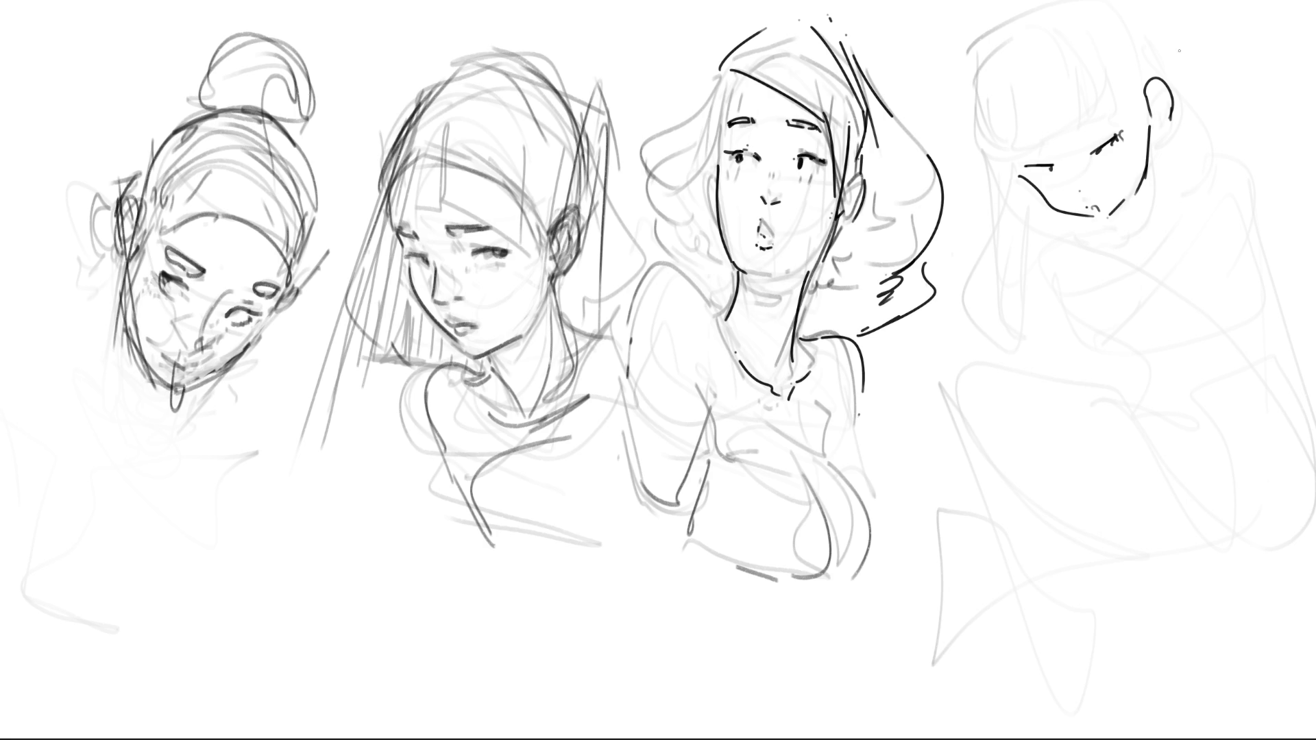
pyautogui.hotkey('ctrl', 'z')
pyautogui.moveTo(1140, 70)
pyautogui.mouseDown()
pyautogui.moveTo(1160, 136)
pyautogui.moveTo(1150, 93)
pyautogui.mouseUp()
pyautogui.moveTo(1141, 47)
pyautogui.mouseDown()
pyautogui.moveTo(1172, 115)
pyautogui.moveTo(1179, 101)
pyautogui.mouseUp()
pyautogui.moveTo(1174, 99)
pyautogui.mouseDown()
pyautogui.moveTo(1175, 173)
pyautogui.moveTo(1205, 186)
pyautogui.moveTo(1192, 321)
pyautogui.mouseUp()
pyautogui.moveTo(1203, 181)
pyautogui.mouseDown()
pyautogui.moveTo(1264, 309)
pyautogui.moveTo(1202, 342)
pyautogui.mouseUp()
pyautogui.moveTo(1175, 157); pyautogui.dragTo(1259, 245)
pyautogui.moveTo(1236, 181); pyautogui.dragTo(1263, 255)
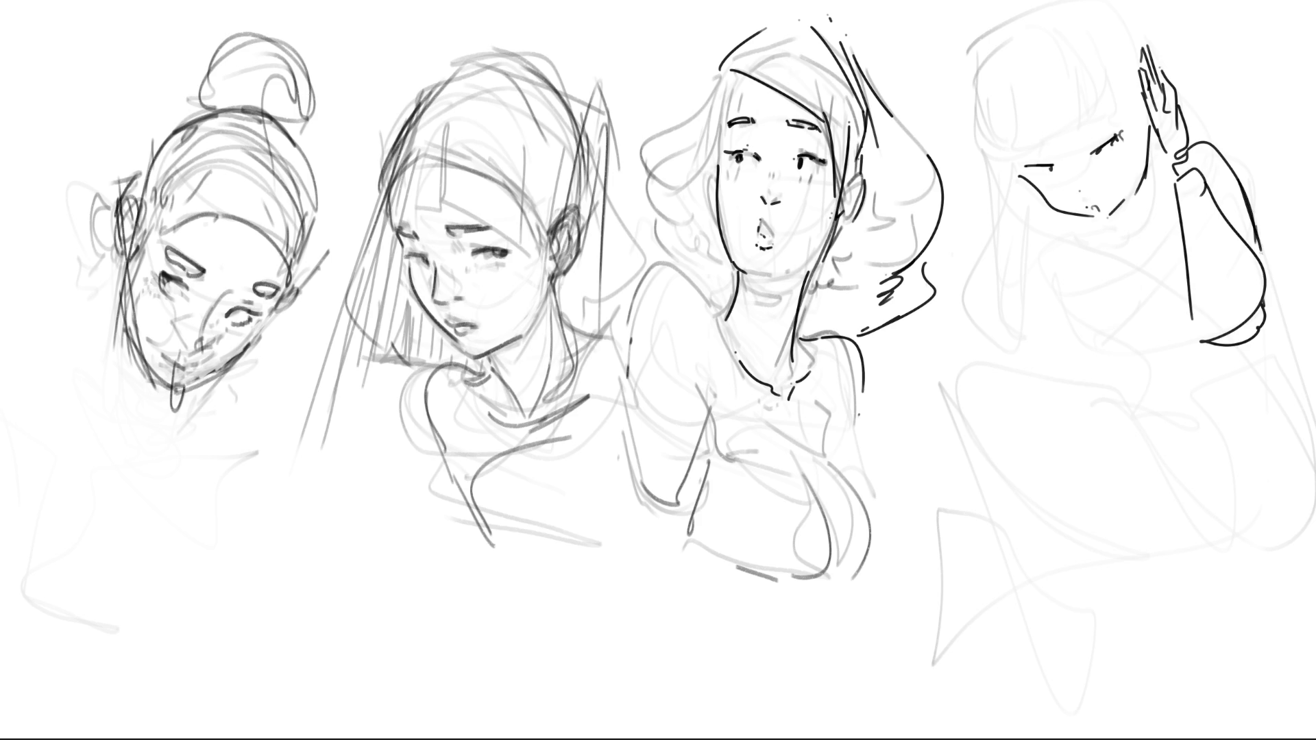
# Ink the fourth girl's jaw, cheek, chin and neck, the fingers under her chin, and the collar.
pyautogui.moveTo(989, 161)
pyautogui.mouseDown()
pyautogui.moveTo(1027, 203)
pyautogui.moveTo(1038, 195)
pyautogui.mouseUp()
pyautogui.moveTo(975, 147)
pyautogui.mouseDown()
pyautogui.moveTo(1032, 202)
pyautogui.moveTo(1002, 154)
pyautogui.mouseUp()
pyautogui.moveTo(1043, 202)
pyautogui.mouseDown()
pyautogui.moveTo(1018, 214)
pyautogui.moveTo(1043, 228)
pyautogui.moveTo(1047, 252)
pyautogui.moveTo(1009, 255)
pyautogui.moveTo(1041, 265)
pyautogui.moveTo(1038, 280)
pyautogui.moveTo(981, 317)
pyautogui.mouseUp()
pyautogui.moveTo(1038, 261); pyautogui.dragTo(982, 370)
pyautogui.moveTo(990, 280); pyautogui.dragTo(988, 299)
pyautogui.moveTo(991, 340); pyautogui.dragTo(1058, 360)
pyautogui.moveTo(1005, 198); pyautogui.dragTo(1000, 269)
pyautogui.moveTo(1141, 175)
pyautogui.mouseDown()
pyautogui.moveTo(1107, 222)
pyautogui.moveTo(1078, 233)
pyautogui.moveTo(1143, 236)
pyautogui.moveTo(1053, 256)
pyautogui.mouseUp()
pyautogui.moveTo(1162, 214); pyautogui.dragTo(1159, 226)
# Add vertical rib lines across the torso and ink the chest and sweeping lower-body contours.
pyautogui.moveTo(1061, 244); pyautogui.dragTo(1084, 344)
pyautogui.moveTo(1106, 258); pyautogui.dragTo(1121, 337)
pyautogui.moveTo(1145, 249)
pyautogui.mouseDown()
pyautogui.moveTo(1159, 335)
pyautogui.moveTo(1175, 329)
pyautogui.mouseUp()
pyautogui.moveTo(1071, 325)
pyautogui.mouseDown()
pyautogui.moveTo(1209, 342)
pyautogui.moveTo(1167, 368)
pyautogui.moveTo(1191, 385)
pyautogui.mouseUp()
pyautogui.moveTo(1281, 293); pyautogui.dragTo(1226, 411)
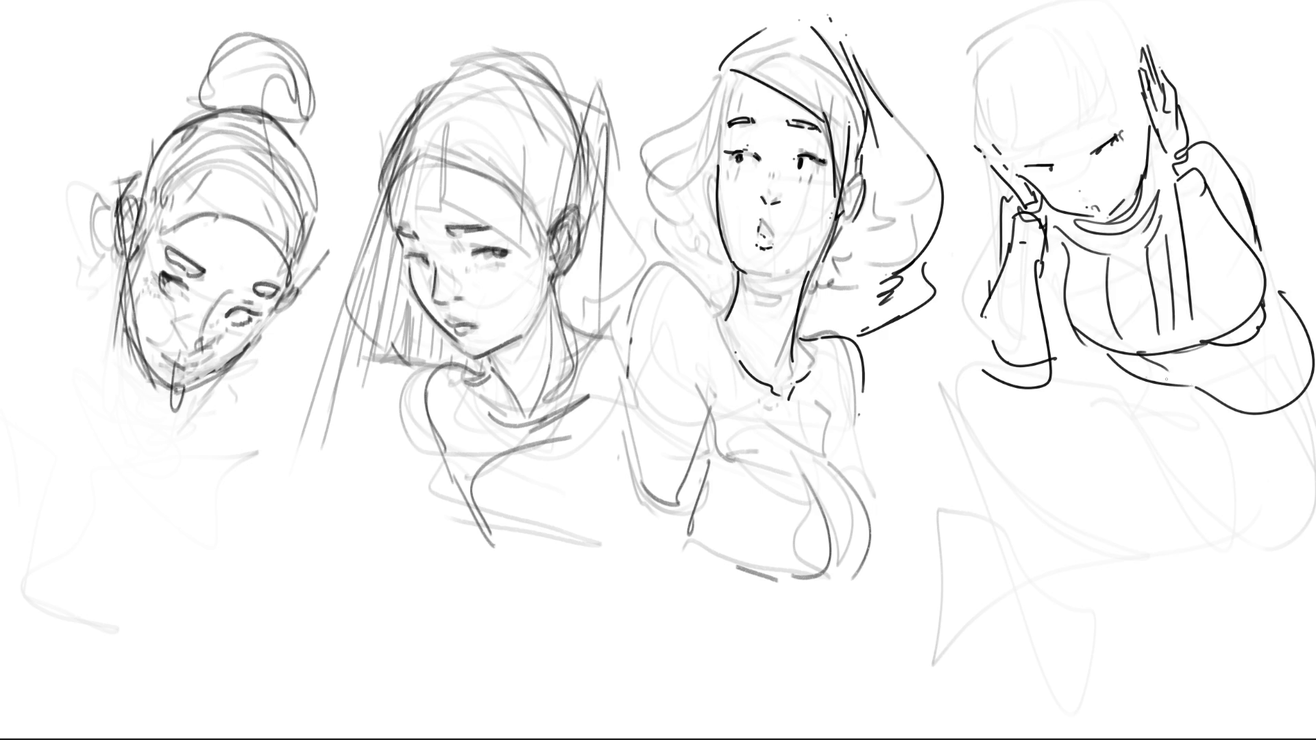
pyautogui.moveTo(1089, 381); pyautogui.dragTo(1213, 389)
pyautogui.moveTo(1098, 379); pyautogui.dragTo(1288, 458)
pyautogui.moveTo(1301, 354); pyautogui.dragTo(1315, 459)
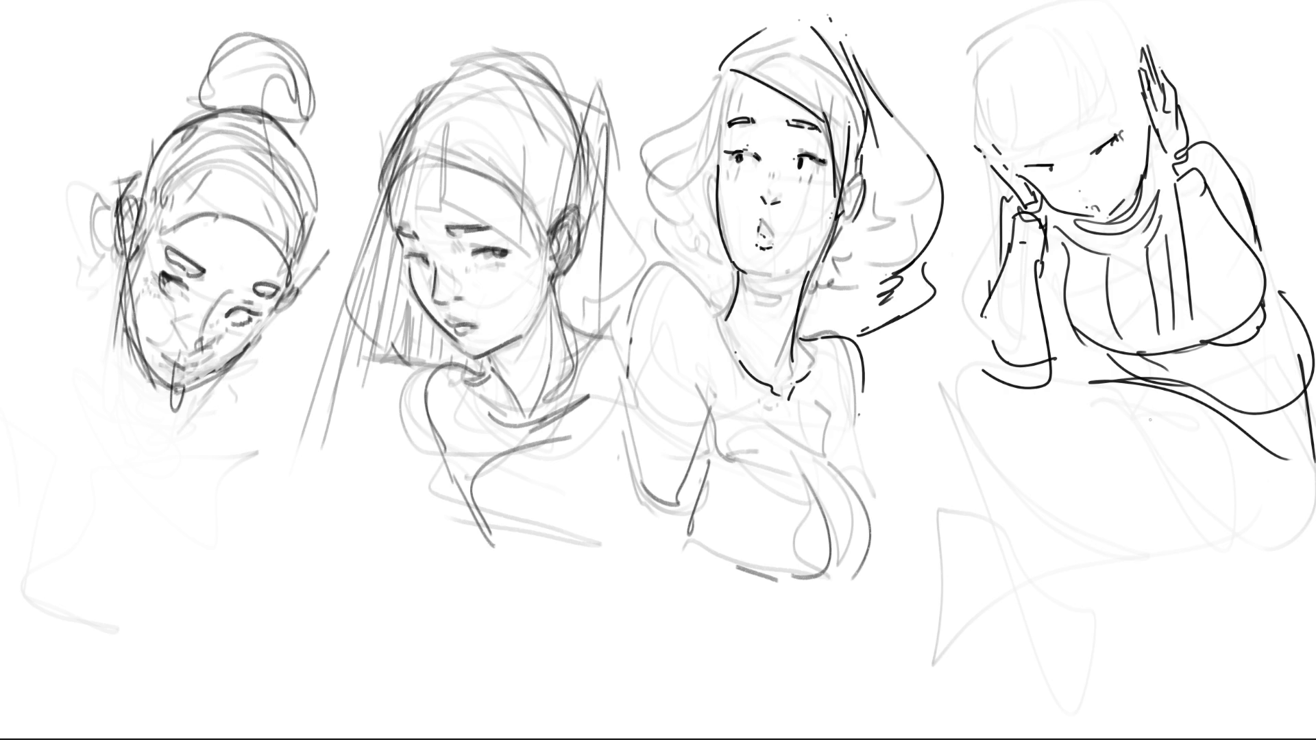
pyautogui.moveTo(1145, 389)
pyautogui.mouseDown()
pyautogui.moveTo(946, 416)
pyautogui.moveTo(937, 451)
pyautogui.moveTo(982, 493)
pyautogui.moveTo(1056, 490)
pyautogui.moveTo(1027, 459)
pyautogui.moveTo(1049, 475)
pyautogui.moveTo(1096, 686)
pyautogui.mouseUp()
# Ink the left leg and thigh, right hip curve, hemline and the raised thigh down to the page bottom.
pyautogui.moveTo(941, 452); pyautogui.dragTo(1070, 739)
pyautogui.moveTo(1094, 606); pyautogui.dragTo(1098, 738)
pyautogui.moveTo(1080, 552)
pyautogui.mouseDown()
pyautogui.moveTo(1300, 581)
pyautogui.moveTo(1314, 514)
pyautogui.mouseUp()
pyautogui.moveTo(1121, 383)
pyautogui.mouseDown()
pyautogui.moveTo(1185, 432)
pyautogui.moveTo(1281, 582)
pyautogui.moveTo(1309, 568)
pyautogui.mouseUp()
pyautogui.moveTo(1099, 584)
pyautogui.mouseDown()
pyautogui.moveTo(1229, 602)
pyautogui.moveTo(1131, 596)
pyautogui.mouseUp()
pyautogui.moveTo(936, 458)
pyautogui.mouseDown()
pyautogui.moveTo(870, 560)
pyautogui.moveTo(891, 578)
pyautogui.moveTo(976, 577)
pyautogui.mouseUp()
pyautogui.moveTo(841, 508); pyautogui.dragTo(828, 739)
pyautogui.moveTo(976, 577); pyautogui.dragTo(888, 739)
pyautogui.moveTo(955, 579); pyautogui.dragTo(940, 586)
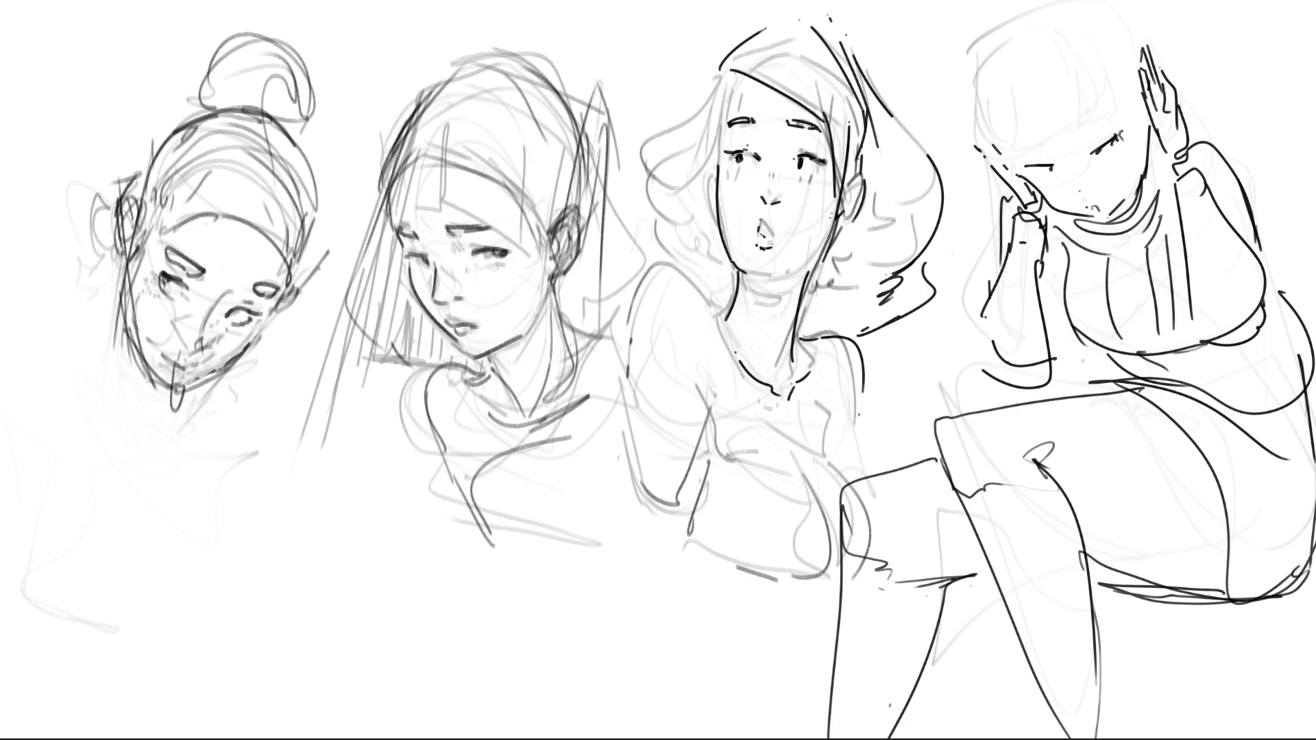
# Ink the side curve, right torso edge and rib lines under the chest and along the skirt side.
pyautogui.moveTo(1061, 237); pyautogui.dragTo(1110, 355)
pyautogui.moveTo(1089, 367); pyautogui.dragTo(1144, 391)
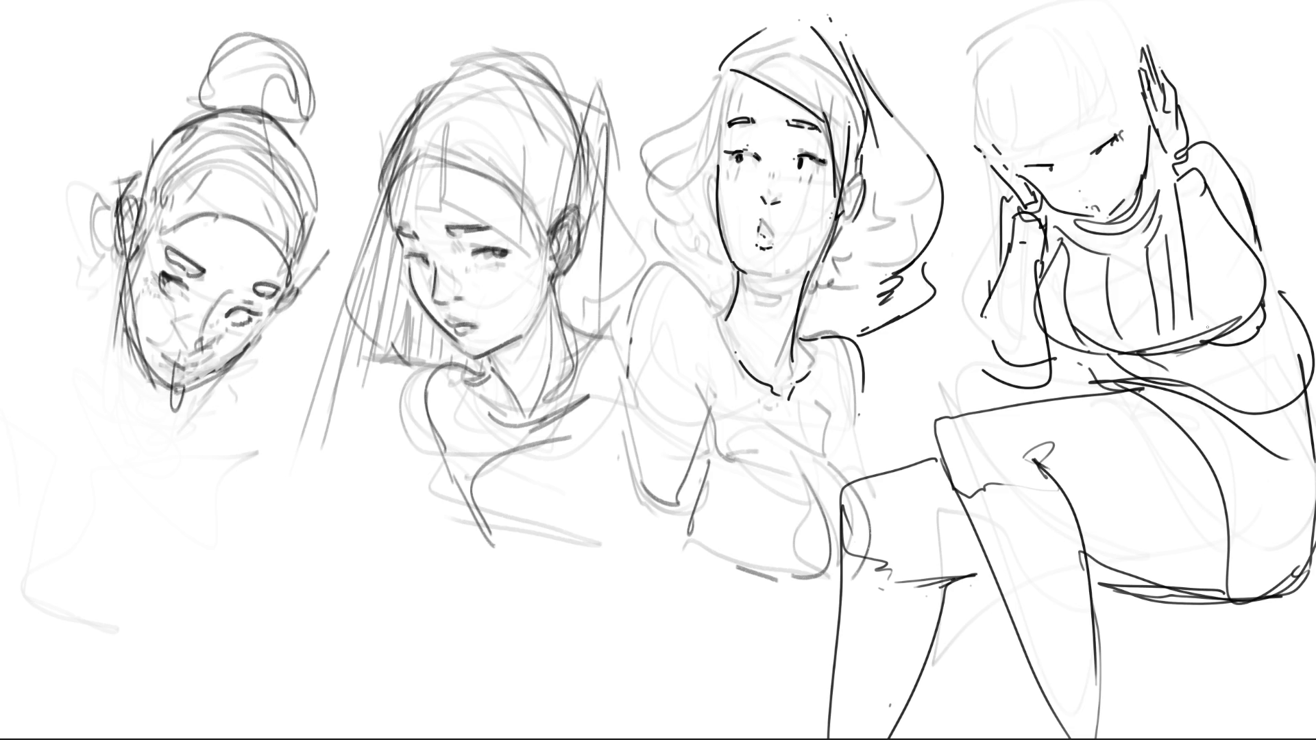
pyautogui.moveTo(1246, 172); pyautogui.dragTo(1312, 372)
pyautogui.moveTo(1133, 357); pyautogui.dragTo(1142, 387)
pyautogui.moveTo(1175, 354)
pyautogui.mouseDown()
pyautogui.moveTo(1193, 409)
pyautogui.moveTo(1235, 419)
pyautogui.mouseUp()
pyautogui.moveTo(1260, 358); pyautogui.dragTo(1277, 440)
pyautogui.moveTo(1283, 305); pyautogui.dragTo(1308, 367)
pyautogui.moveTo(1206, 407); pyautogui.dragTo(1274, 449)
pyautogui.moveTo(1131, 386); pyautogui.dragTo(1279, 426)
pyautogui.moveTo(1296, 383)
pyautogui.mouseDown()
pyautogui.moveTo(1300, 436)
pyautogui.moveTo(1288, 443)
pyautogui.mouseUp()
# Ink under the chest, the skirt's top edge and marks, sleeve lines, lower arm and right shoulder.
pyautogui.moveTo(1075, 386); pyautogui.dragTo(1306, 412)
pyautogui.moveTo(1298, 306)
pyautogui.mouseDown()
pyautogui.moveTo(1302, 463)
pyautogui.moveTo(1306, 366)
pyautogui.mouseUp()
pyautogui.moveTo(1281, 463); pyautogui.dragTo(1314, 469)
pyautogui.moveTo(1219, 442); pyautogui.dragTo(1245, 454)
pyautogui.moveTo(1066, 391)
pyautogui.mouseDown()
pyautogui.moveTo(1092, 366)
pyautogui.moveTo(1099, 385)
pyautogui.mouseUp()
pyautogui.moveTo(1078, 393); pyautogui.dragTo(1125, 373)
pyautogui.moveTo(1035, 230); pyautogui.dragTo(989, 336)
pyautogui.moveTo(1022, 266)
pyautogui.mouseDown()
pyautogui.moveTo(1003, 362)
pyautogui.moveTo(1055, 354)
pyautogui.mouseUp()
pyautogui.moveTo(1192, 221)
pyautogui.mouseDown()
pyautogui.moveTo(1219, 323)
pyautogui.moveTo(1261, 328)
pyautogui.mouseUp()
pyautogui.moveTo(1221, 171); pyautogui.dragTo(1236, 208)
# Ink the fourth girl's bangs over the eye line, trying and undoing a cheek blush oval.
pyautogui.moveTo(982, 87)
pyautogui.mouseDown()
pyautogui.moveTo(994, 155)
pyautogui.moveTo(1057, 143)
pyautogui.mouseUp()
pyautogui.moveTo(1062, 105)
pyautogui.mouseDown()
pyautogui.moveTo(1066, 128)
pyautogui.moveTo(1092, 128)
pyautogui.mouseUp()
pyautogui.moveTo(1115, 106); pyautogui.dragTo(1119, 120)
pyautogui.moveTo(1021, 143); pyautogui.dragTo(1045, 136)
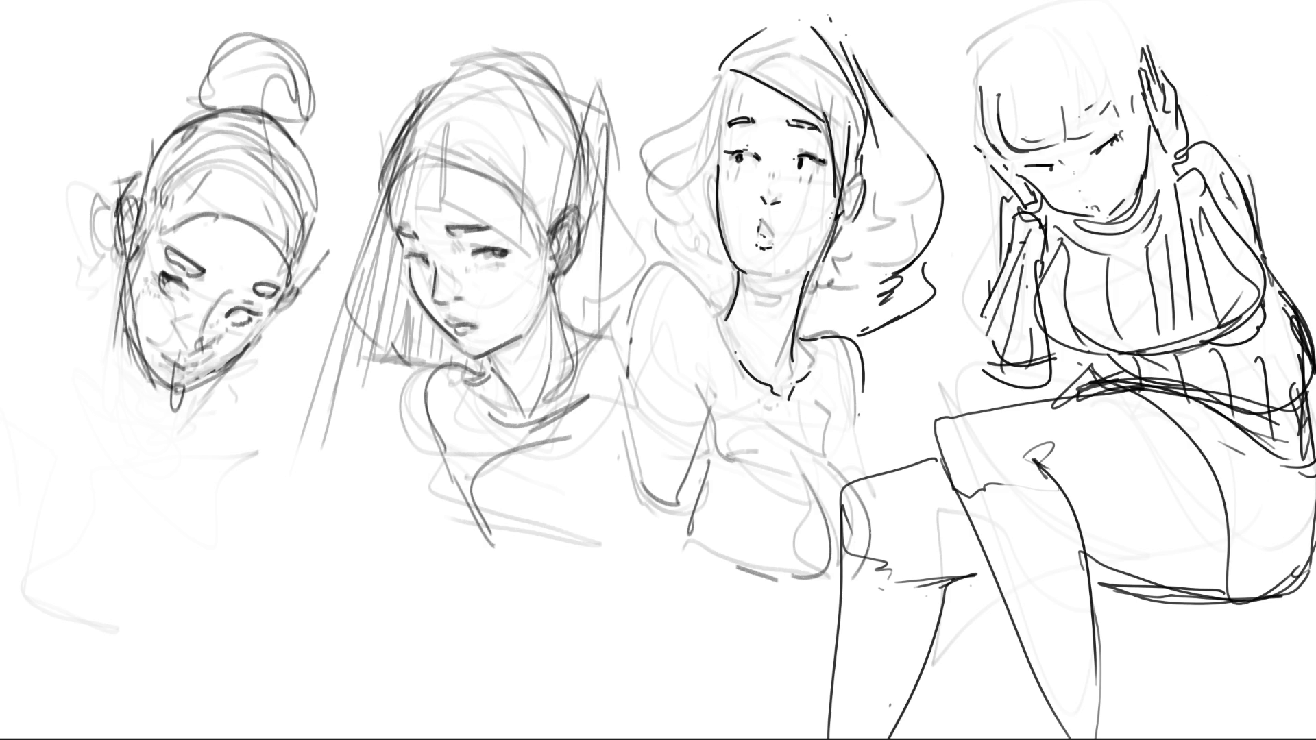
pyautogui.moveTo(1101, 167)
pyautogui.mouseDown()
pyautogui.moveTo(1130, 150)
pyautogui.moveTo(1114, 132)
pyautogui.mouseUp()
pyautogui.hotkey('ctrl', 'z')
# Ink the face-hair edge, outline the top of the hair and draw a bow at the upper right.
pyautogui.moveTo(1148, 105); pyautogui.dragTo(1143, 180)
pyautogui.moveTo(995, 37)
pyautogui.mouseDown()
pyautogui.moveTo(976, 100)
pyautogui.moveTo(1033, 6)
pyautogui.mouseUp()
pyautogui.moveTo(1122, 7); pyautogui.dragTo(1148, 55)
pyautogui.moveTo(966, 90)
pyautogui.mouseDown()
pyautogui.moveTo(972, 20)
pyautogui.moveTo(1010, 2)
pyautogui.mouseUp()
pyautogui.moveTo(1123, 2); pyautogui.dragTo(1189, 115)
pyautogui.moveTo(1158, 47); pyautogui.dragTo(1203, 135)
pyautogui.moveTo(970, 166)
pyautogui.mouseDown()
pyautogui.moveTo(987, 171)
pyautogui.moveTo(988, 195)
pyautogui.mouseUp()
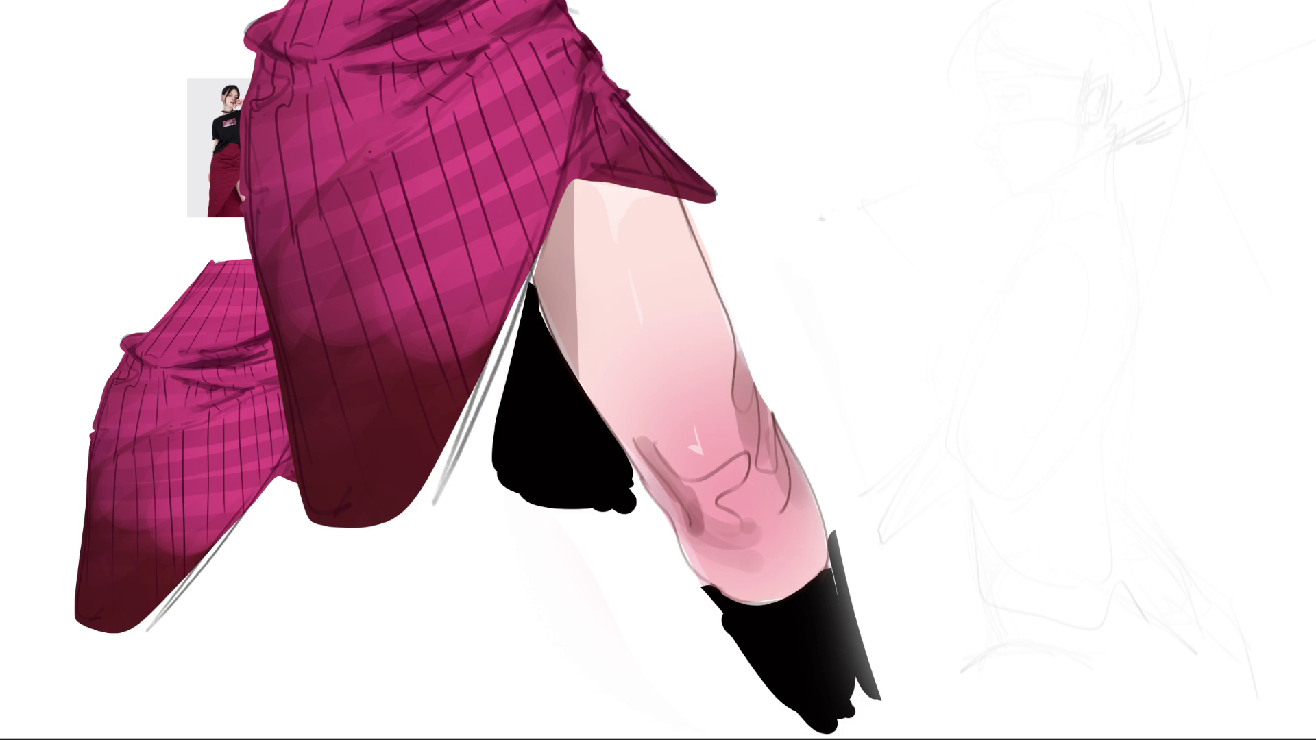
# Sketch the new figure's eye, face curves, jaw, cheek, ear and neck lines.
pyautogui.moveTo(1005, 93)
pyautogui.mouseDown()
pyautogui.moveTo(998, 73)
pyautogui.moveTo(1075, 114)
pyautogui.moveTo(994, 63)
pyautogui.moveTo(1096, 106)
pyautogui.mouseUp()
pyautogui.moveTo(1049, 23)
pyautogui.mouseDown()
pyautogui.moveTo(1095, 100)
pyautogui.moveTo(1115, 103)
pyautogui.moveTo(1106, 116)
pyautogui.mouseUp()
pyautogui.moveTo(1078, 128)
pyautogui.mouseDown()
pyautogui.moveTo(1049, 126)
pyautogui.moveTo(1025, 150)
pyautogui.moveTo(1088, 132)
pyautogui.moveTo(1032, 174)
pyautogui.moveTo(1057, 195)
pyautogui.moveTo(1004, 117)
pyautogui.moveTo(1066, 197)
pyautogui.mouseUp()
pyautogui.moveTo(1065, 185)
pyautogui.mouseDown()
pyautogui.moveTo(1100, 139)
pyautogui.moveTo(1119, 144)
pyautogui.mouseUp()
pyautogui.moveTo(1084, 175)
pyautogui.mouseDown()
pyautogui.moveTo(1068, 195)
pyautogui.moveTo(1119, 167)
pyautogui.mouseUp()
pyautogui.moveTo(1071, 210)
pyautogui.mouseDown()
pyautogui.moveTo(1028, 226)
pyautogui.moveTo(1025, 240)
pyautogui.moveTo(1048, 252)
pyautogui.moveTo(1006, 259)
pyautogui.moveTo(939, 205)
pyautogui.moveTo(1016, 254)
pyautogui.mouseUp()
# Rough in a large collar shape with its base line and the curves below it.
pyautogui.moveTo(968, 198)
pyautogui.mouseDown()
pyautogui.moveTo(1013, 255)
pyautogui.moveTo(1100, 243)
pyautogui.mouseUp()
pyautogui.moveTo(1126, 218)
pyautogui.mouseDown()
pyautogui.moveTo(1124, 247)
pyautogui.moveTo(1088, 280)
pyautogui.moveTo(989, 269)
pyautogui.moveTo(954, 214)
pyautogui.mouseUp()
pyautogui.moveTo(956, 274); pyautogui.dragTo(1178, 277)
pyautogui.moveTo(1070, 283); pyautogui.dragTo(1103, 313)
pyautogui.moveTo(1183, 278); pyautogui.dragTo(1033, 360)
pyautogui.moveTo(932, 321)
pyautogui.mouseDown()
pyautogui.moveTo(1003, 386)
pyautogui.moveTo(1053, 320)
pyautogui.mouseUp()
pyautogui.moveTo(1053, 320); pyautogui.dragTo(1019, 386)
pyautogui.moveTo(1115, 324)
pyautogui.mouseDown()
pyautogui.moveTo(1037, 389)
pyautogui.moveTo(1046, 412)
pyautogui.moveTo(1035, 419)
pyautogui.mouseUp()
# Rough in the chest oval, lower body, skirt and leg shapes down to the bottom curve.
pyautogui.moveTo(1002, 261)
pyautogui.mouseDown()
pyautogui.moveTo(1112, 324)
pyautogui.moveTo(972, 393)
pyautogui.moveTo(1004, 411)
pyautogui.moveTo(930, 439)
pyautogui.mouseUp()
pyautogui.moveTo(918, 382)
pyautogui.mouseDown()
pyautogui.moveTo(1071, 392)
pyautogui.moveTo(985, 449)
pyautogui.moveTo(835, 477)
pyautogui.mouseUp()
pyautogui.moveTo(913, 434); pyautogui.dragTo(1008, 444)
pyautogui.moveTo(1034, 437)
pyautogui.mouseDown()
pyautogui.moveTo(1060, 571)
pyautogui.moveTo(1087, 433)
pyautogui.moveTo(1087, 559)
pyautogui.moveTo(1233, 467)
pyautogui.mouseUp()
pyautogui.moveTo(1177, 501); pyautogui.dragTo(1075, 571)
pyautogui.moveTo(925, 599)
pyautogui.mouseDown()
pyautogui.moveTo(1123, 518)
pyautogui.moveTo(1049, 560)
pyautogui.moveTo(992, 705)
pyautogui.mouseUp()
pyautogui.moveTo(965, 614)
pyautogui.mouseDown()
pyautogui.moveTo(971, 686)
pyautogui.moveTo(1114, 572)
pyautogui.mouseUp()
pyautogui.moveTo(1090, 673)
pyautogui.mouseDown()
pyautogui.moveTo(1023, 730)
pyautogui.moveTo(1121, 710)
pyautogui.mouseUp()
pyautogui.moveTo(906, 582); pyautogui.dragTo(1090, 712)
# Rough in the belly, left torso and hip, a right-torso zigzag and lines near the head.
pyautogui.moveTo(1028, 353); pyautogui.dragTo(907, 407)
pyautogui.moveTo(875, 348); pyautogui.dragTo(938, 250)
pyautogui.moveTo(860, 401)
pyautogui.mouseDown()
pyautogui.moveTo(911, 265)
pyautogui.moveTo(836, 387)
pyautogui.mouseUp()
pyautogui.moveTo(889, 304); pyautogui.dragTo(845, 492)
pyautogui.moveTo(922, 288)
pyautogui.mouseDown()
pyautogui.moveTo(827, 527)
pyautogui.moveTo(899, 463)
pyautogui.mouseUp()
pyautogui.moveTo(847, 501); pyautogui.dragTo(903, 455)
pyautogui.moveTo(1092, 346)
pyautogui.mouseDown()
pyautogui.moveTo(1191, 305)
pyautogui.moveTo(1244, 332)
pyautogui.moveTo(1220, 362)
pyautogui.mouseUp()
pyautogui.moveTo(1127, 170)
pyautogui.mouseDown()
pyautogui.moveTo(1159, 151)
pyautogui.moveTo(1151, 183)
pyautogui.mouseUp()
pyautogui.moveTo(1154, 72); pyautogui.dragTo(1172, 177)
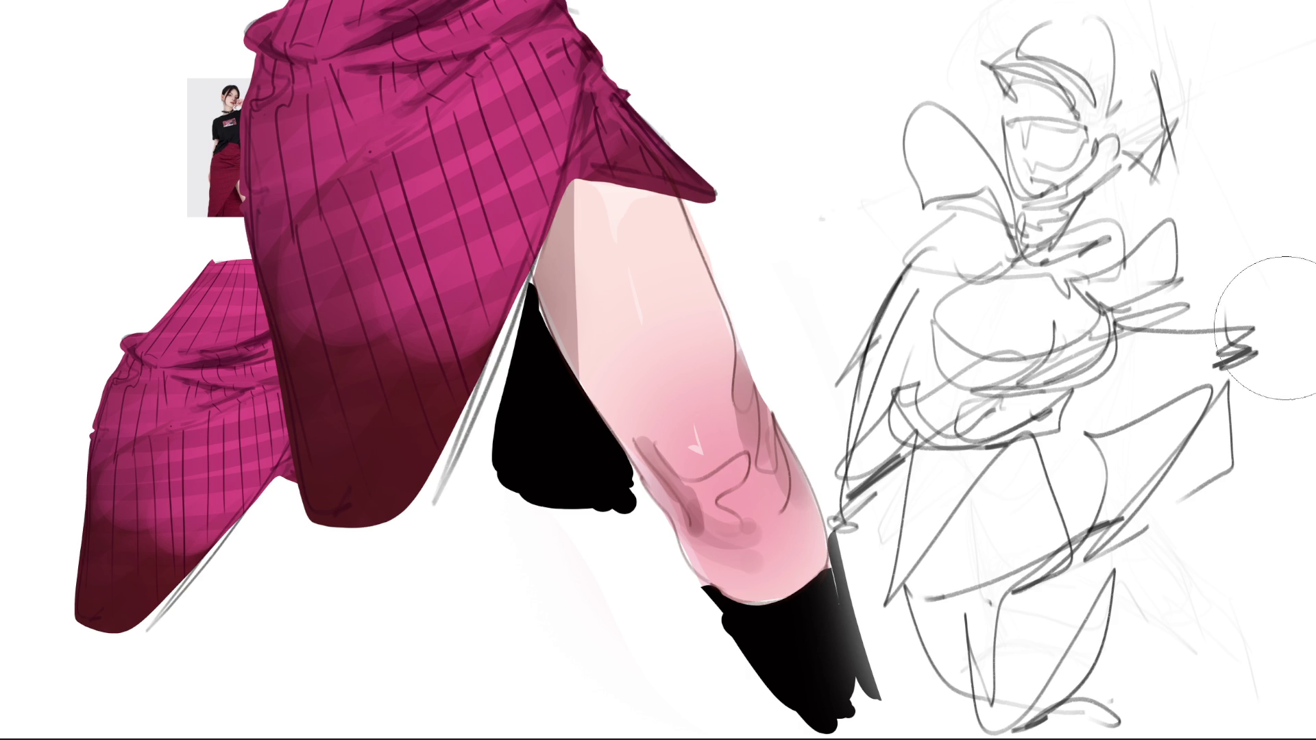
# Fade the whole rough figure into a pale underdrawing with the soft eraser.
pyautogui.moveTo(1152, 62)
pyautogui.mouseDown()
pyautogui.moveTo(884, 412)
pyautogui.moveTo(931, 678)
pyautogui.moveTo(1101, 257)
pyautogui.mouseUp()
pyautogui.moveTo(1152, 432); pyautogui.dragTo(1049, 699)
pyautogui.moveTo(1162, 203); pyautogui.dragTo(1203, 494)
pyautogui.moveTo(925, 308)
pyautogui.mouseDown()
pyautogui.moveTo(1080, 206)
pyautogui.moveTo(1204, 577)
pyautogui.mouseUp()
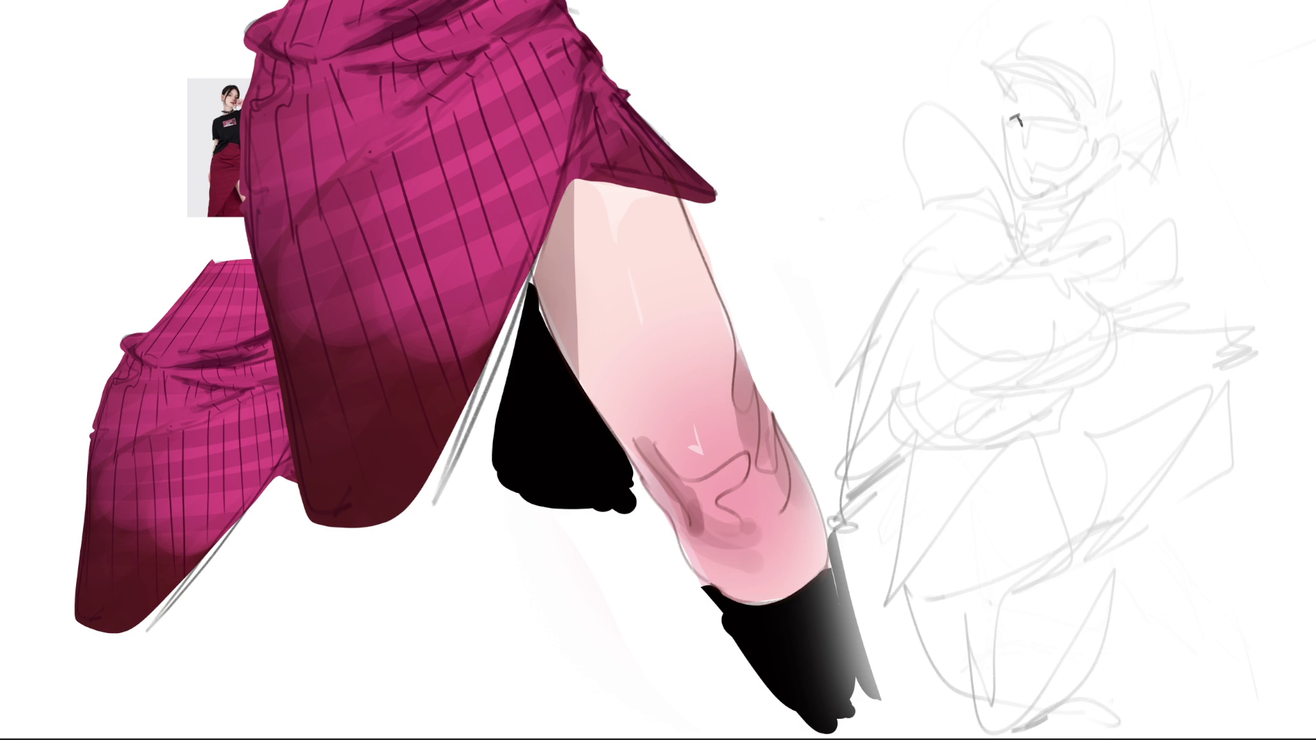
# Draw the refined eye, face sides, jaw, ear, eyebrow and hairline, undoing and redrawing one face stroke.
pyautogui.moveTo(1054, 126); pyautogui.dragTo(1071, 127)
pyautogui.moveTo(1002, 127); pyautogui.dragTo(1014, 188)
pyautogui.hotkey('ctrl', 'z')
pyautogui.moveTo(1000, 135)
pyautogui.mouseDown()
pyautogui.moveTo(1018, 193)
pyautogui.moveTo(1058, 205)
pyautogui.moveTo(1109, 162)
pyautogui.mouseUp()
pyautogui.moveTo(1086, 108); pyautogui.dragTo(1092, 129)
pyautogui.moveTo(1007, 96); pyautogui.dragTo(1066, 80)
pyautogui.moveTo(1077, 90)
pyautogui.mouseDown()
pyautogui.moveTo(1092, 121)
pyautogui.moveTo(1059, 91)
pyautogui.moveTo(980, 58)
pyautogui.moveTo(1080, 103)
pyautogui.mouseUp()
pyautogui.moveTo(977, 57); pyautogui.dragTo(1062, 52)
pyautogui.moveTo(1092, 79); pyautogui.dragTo(1107, 116)
pyautogui.moveTo(1004, 77)
pyautogui.mouseDown()
pyautogui.moveTo(1068, 70)
pyautogui.moveTo(1105, 113)
pyautogui.mouseUp()
# Outline the cap with pointed hair spikes beside it and redraw the ear and back hair.
pyautogui.moveTo(1010, 45)
pyautogui.mouseDown()
pyautogui.moveTo(1070, 21)
pyautogui.moveTo(1109, 105)
pyautogui.mouseUp()
pyautogui.moveTo(1120, 60)
pyautogui.mouseDown()
pyautogui.moveTo(1106, 130)
pyautogui.moveTo(1137, 95)
pyautogui.mouseUp()
pyautogui.moveTo(1138, 91)
pyautogui.mouseDown()
pyautogui.moveTo(1124, 125)
pyautogui.moveTo(1135, 95)
pyautogui.mouseUp()
pyautogui.moveTo(1138, 91); pyautogui.dragTo(1106, 181)
pyautogui.moveTo(1136, 121)
pyautogui.mouseDown()
pyautogui.moveTo(1096, 210)
pyautogui.moveTo(1154, 200)
pyautogui.mouseUp()
pyautogui.moveTo(1148, 218); pyautogui.dragTo(1202, 196)
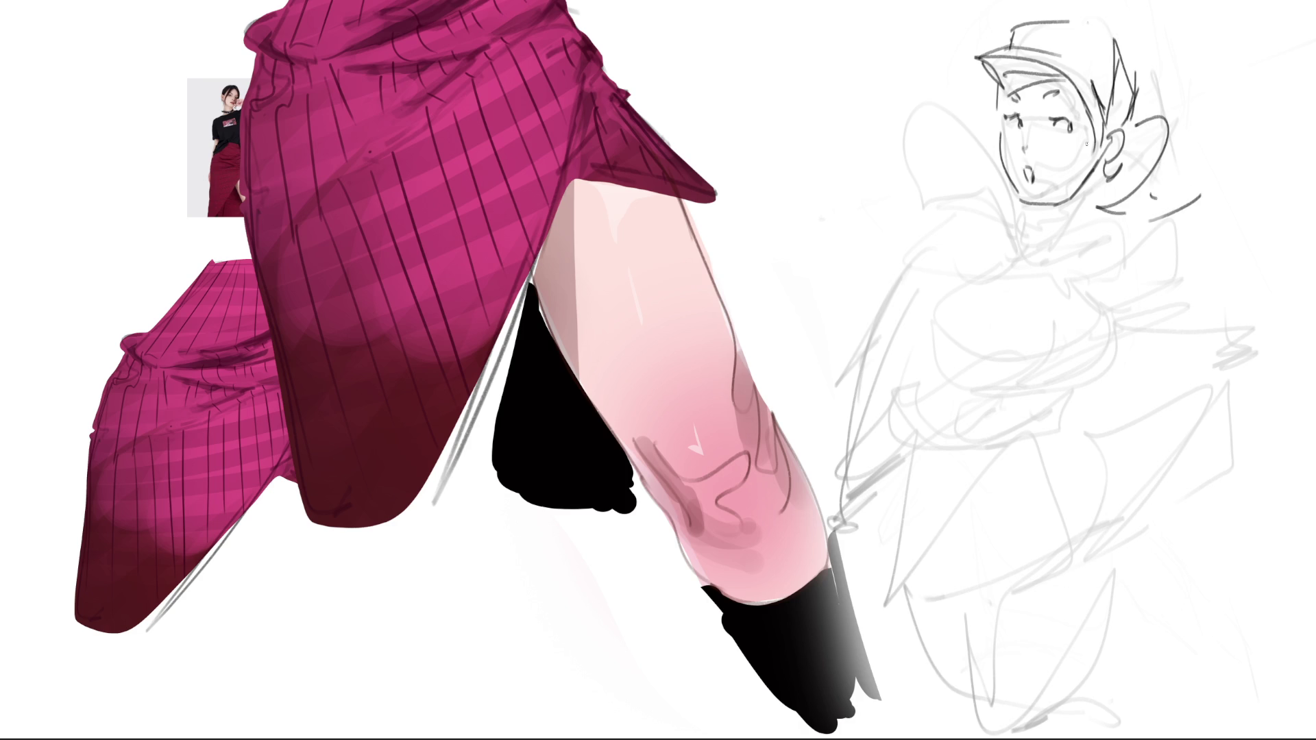
pyautogui.moveTo(1062, 138); pyautogui.dragTo(1079, 142)
# Ink the neck under the chin with a pointed collar and a shoulder line.
pyautogui.moveTo(1022, 201); pyautogui.dragTo(1050, 240)
pyautogui.moveTo(1082, 195); pyautogui.dragTo(1055, 248)
pyautogui.moveTo(1016, 206)
pyautogui.mouseDown()
pyautogui.moveTo(1049, 247)
pyautogui.moveTo(1090, 255)
pyautogui.moveTo(1045, 288)
pyautogui.moveTo(1073, 304)
pyautogui.mouseUp()
pyautogui.moveTo(1138, 222); pyautogui.dragTo(1086, 297)
pyautogui.moveTo(1072, 297); pyautogui.dragTo(1089, 313)
pyautogui.moveTo(1111, 224)
pyautogui.mouseDown()
pyautogui.moveTo(1084, 259)
pyautogui.moveTo(1080, 308)
pyautogui.mouseUp()
pyautogui.moveTo(1080, 308); pyautogui.dragTo(1121, 301)
pyautogui.moveTo(1055, 273)
pyautogui.mouseDown()
pyautogui.moveTo(1139, 297)
pyautogui.moveTo(960, 206)
pyautogui.moveTo(880, 260)
pyautogui.mouseUp()
# Outline the cape left of the face with inner folds, plus shoulder and right-side details.
pyautogui.moveTo(885, 113)
pyautogui.mouseDown()
pyautogui.moveTo(842, 263)
pyautogui.moveTo(994, 177)
pyautogui.moveTo(1009, 214)
pyautogui.mouseUp()
pyautogui.moveTo(967, 203); pyautogui.dragTo(863, 253)
pyautogui.moveTo(887, 118)
pyautogui.mouseDown()
pyautogui.moveTo(868, 234)
pyautogui.moveTo(928, 212)
pyautogui.mouseUp()
pyautogui.moveTo(944, 105); pyautogui.dragTo(976, 198)
pyautogui.moveTo(918, 216)
pyautogui.mouseDown()
pyautogui.moveTo(858, 263)
pyautogui.moveTo(984, 202)
pyautogui.mouseUp()
pyautogui.moveTo(983, 209); pyautogui.dragTo(1061, 308)
pyautogui.moveTo(1119, 250)
pyautogui.mouseDown()
pyautogui.moveTo(1101, 312)
pyautogui.moveTo(1112, 294)
pyautogui.mouseUp()
pyautogui.moveTo(1138, 242)
pyautogui.mouseDown()
pyautogui.moveTo(1158, 226)
pyautogui.moveTo(1142, 301)
pyautogui.mouseUp()
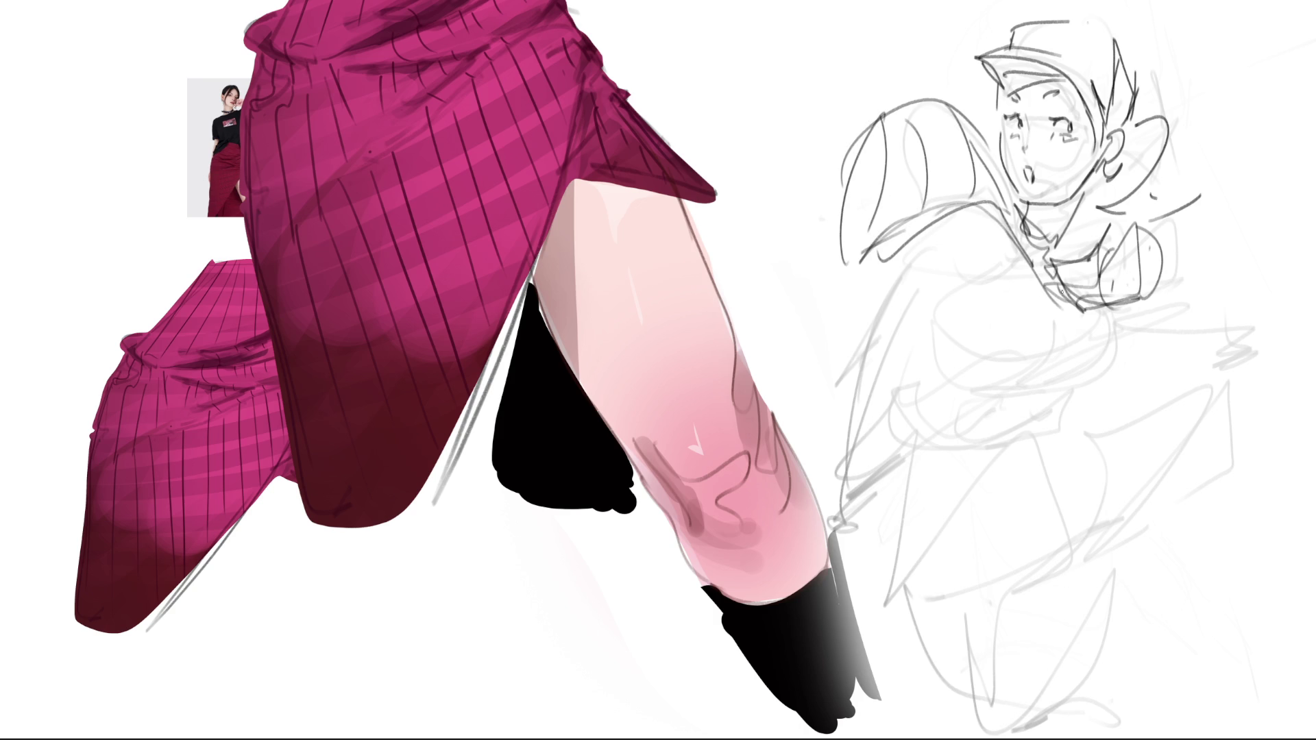
# Add the angular cape edge, a wavy zigzag below it and a crescent at the waist.
pyautogui.moveTo(902, 274)
pyautogui.mouseDown()
pyautogui.moveTo(904, 230)
pyautogui.moveTo(951, 309)
pyautogui.mouseUp()
pyautogui.moveTo(906, 269); pyautogui.dragTo(951, 311)
pyautogui.moveTo(921, 239); pyautogui.dragTo(996, 208)
pyautogui.moveTo(948, 298)
pyautogui.mouseDown()
pyautogui.moveTo(1005, 279)
pyautogui.moveTo(940, 335)
pyautogui.moveTo(932, 380)
pyautogui.mouseUp()
pyautogui.moveTo(929, 321)
pyautogui.mouseDown()
pyautogui.moveTo(883, 366)
pyautogui.moveTo(905, 415)
pyautogui.moveTo(1037, 450)
pyautogui.mouseUp()
pyautogui.moveTo(1073, 406); pyautogui.dragTo(1074, 416)
# Ink curved torso lines and hatch the torso's right edge.
pyautogui.moveTo(965, 383)
pyautogui.mouseDown()
pyautogui.moveTo(1112, 317)
pyautogui.moveTo(1121, 362)
pyautogui.moveTo(975, 374)
pyautogui.mouseUp()
pyautogui.moveTo(1059, 288)
pyautogui.mouseDown()
pyautogui.moveTo(1068, 325)
pyautogui.moveTo(1029, 386)
pyautogui.mouseUp()
pyautogui.moveTo(1075, 319); pyautogui.dragTo(998, 386)
pyautogui.moveTo(1066, 295)
pyautogui.mouseDown()
pyautogui.moveTo(962, 443)
pyautogui.moveTo(1072, 424)
pyautogui.moveTo(1108, 378)
pyautogui.mouseUp()
pyautogui.moveTo(1139, 295); pyautogui.dragTo(1124, 380)
# Ink the left leg, hip lines and lower body marks.
pyautogui.moveTo(893, 416); pyautogui.dragTo(862, 611)
pyautogui.moveTo(968, 452)
pyautogui.mouseDown()
pyautogui.moveTo(898, 625)
pyautogui.moveTo(966, 615)
pyautogui.mouseUp()
pyautogui.moveTo(1041, 457); pyautogui.dragTo(1069, 575)
pyautogui.moveTo(959, 636); pyautogui.dragTo(1104, 539)
pyautogui.moveTo(1061, 427)
pyautogui.mouseDown()
pyautogui.moveTo(1123, 466)
pyautogui.moveTo(1194, 421)
pyautogui.moveTo(1124, 540)
pyautogui.moveTo(1226, 368)
pyautogui.moveTo(1256, 483)
pyautogui.moveTo(1123, 539)
pyautogui.mouseUp()
# Hatch the triangular flap and ink the legs and skirt down to the page bottom.
pyautogui.moveTo(1162, 486); pyautogui.dragTo(1156, 523)
pyautogui.moveTo(1179, 449); pyautogui.dragTo(1191, 497)
pyautogui.moveTo(1199, 422); pyautogui.dragTo(1210, 471)
pyautogui.moveTo(1219, 401); pyautogui.dragTo(1240, 476)
pyautogui.moveTo(1129, 540); pyautogui.dragTo(1076, 716)
pyautogui.moveTo(979, 630)
pyautogui.mouseDown()
pyautogui.moveTo(1039, 730)
pyautogui.moveTo(1091, 693)
pyautogui.mouseUp()
pyautogui.moveTo(922, 615); pyautogui.dragTo(962, 707)
pyautogui.moveTo(1114, 700); pyautogui.dragTo(1131, 718)
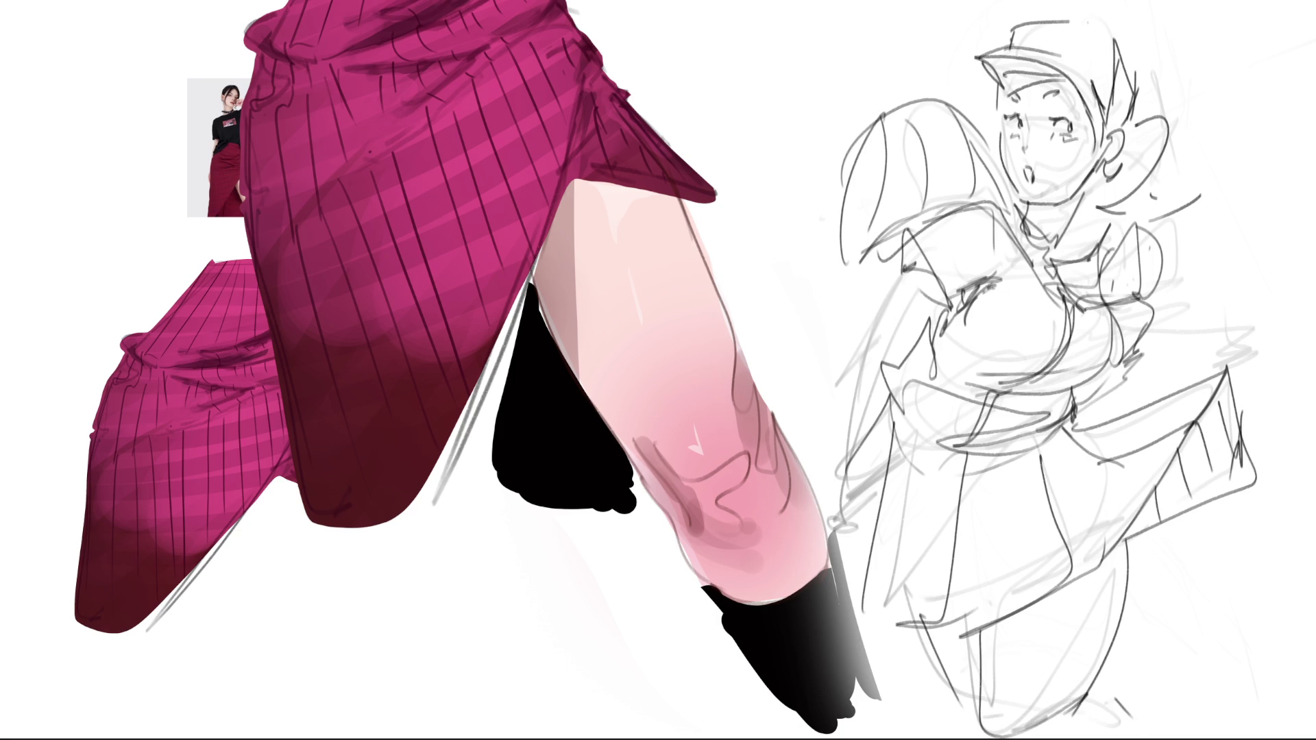
# Erase and lighten the new sketch's face features.
pyautogui.moveTo(1091, 82)
pyautogui.mouseDown()
pyautogui.moveTo(987, 206)
pyautogui.moveTo(998, 216)
pyautogui.mouseUp()
pyautogui.moveTo(1070, 51)
pyautogui.mouseDown()
pyautogui.moveTo(1000, 204)
pyautogui.moveTo(1071, 267)
pyautogui.mouseUp()
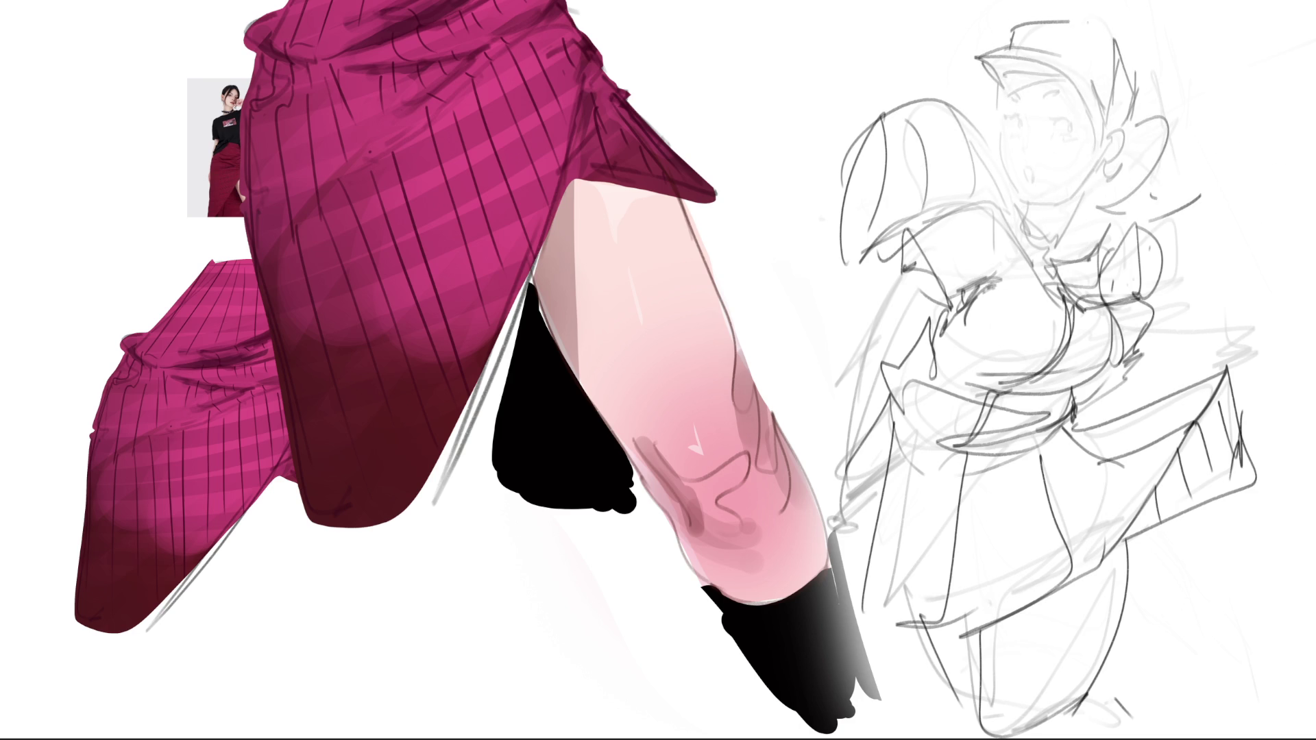
pyautogui.moveTo(1131, 62); pyautogui.dragTo(1007, 195)
pyautogui.moveTo(1090, 113); pyautogui.dragTo(956, 241)
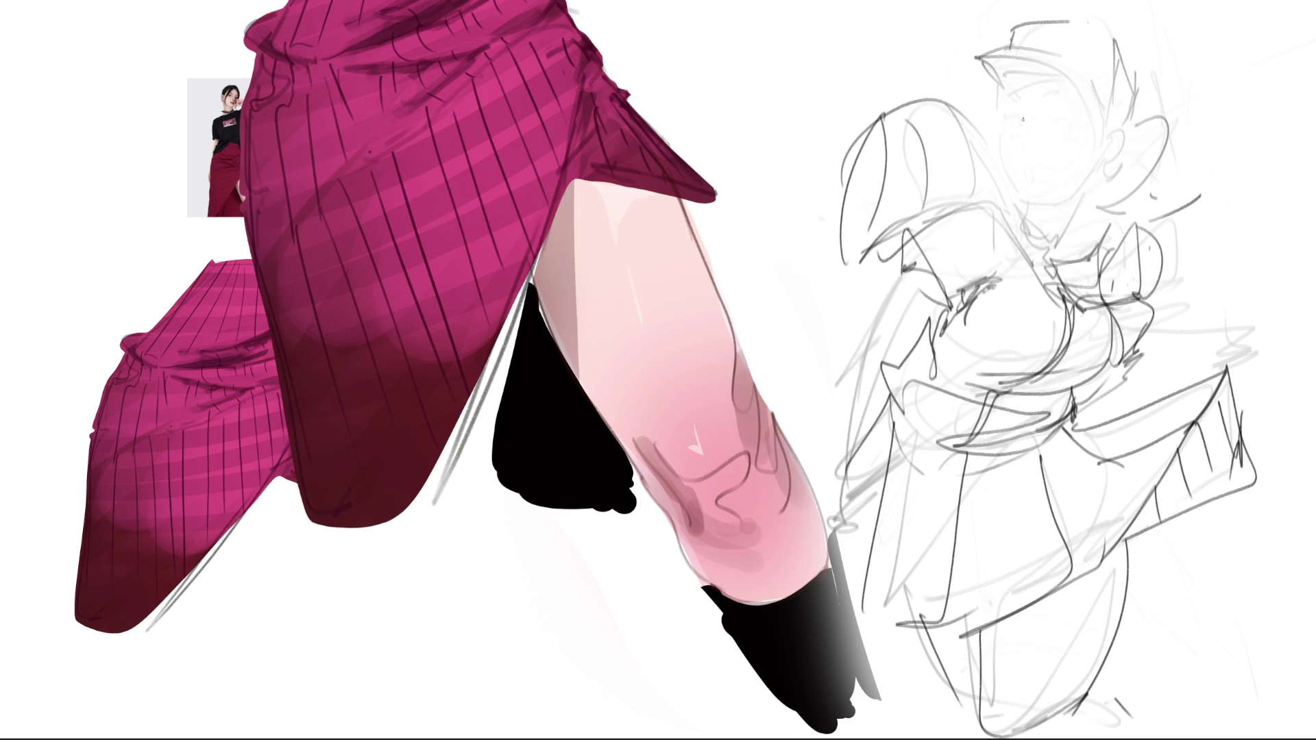
# Redraw the face with closed eyes, eyebrow, mouth, jaw, ear and forehead hair strands.
pyautogui.moveTo(1047, 123)
pyautogui.mouseDown()
pyautogui.moveTo(1070, 129)
pyautogui.moveTo(1019, 125)
pyautogui.mouseUp()
pyautogui.moveTo(1013, 93); pyautogui.dragTo(1050, 84)
pyautogui.moveTo(1010, 160)
pyautogui.mouseDown()
pyautogui.moveTo(1015, 188)
pyautogui.moveTo(1043, 155)
pyautogui.mouseUp()
pyautogui.moveTo(1058, 141)
pyautogui.mouseDown()
pyautogui.moveTo(1064, 154)
pyautogui.moveTo(997, 178)
pyautogui.mouseUp()
pyautogui.moveTo(1072, 196)
pyautogui.mouseDown()
pyautogui.moveTo(1098, 160)
pyautogui.moveTo(1101, 171)
pyautogui.mouseUp()
pyautogui.moveTo(1004, 113); pyautogui.dragTo(1015, 81)
pyautogui.moveTo(1042, 80); pyautogui.dragTo(1083, 72)
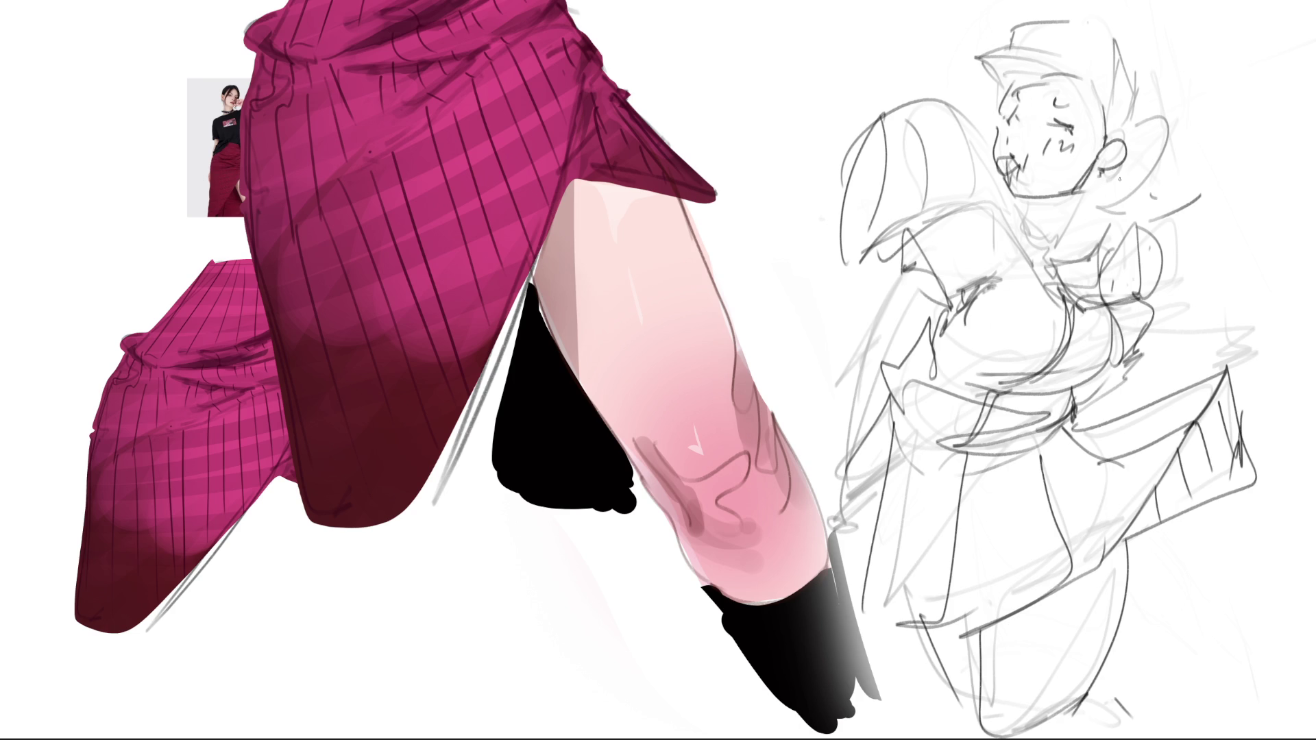
# Darken the jaw and neck lines, hatch under the jaw and ink the collar from the ear.
pyautogui.moveTo(1019, 197)
pyautogui.mouseDown()
pyautogui.moveTo(1083, 186)
pyautogui.moveTo(1032, 240)
pyautogui.mouseUp()
pyautogui.moveTo(1031, 236)
pyautogui.mouseDown()
pyautogui.moveTo(1094, 186)
pyautogui.moveTo(1069, 213)
pyautogui.mouseUp()
pyautogui.moveTo(1070, 212); pyautogui.dragTo(1048, 251)
pyautogui.moveTo(1086, 187); pyautogui.dragTo(1050, 257)
pyautogui.moveTo(1025, 205); pyautogui.dragTo(1043, 237)
pyautogui.moveTo(1079, 189)
pyautogui.mouseDown()
pyautogui.moveTo(1061, 223)
pyautogui.moveTo(1102, 217)
pyautogui.mouseUp()
pyautogui.moveTo(1108, 214); pyautogui.dragTo(1065, 232)
pyautogui.moveTo(1146, 131); pyautogui.dragTo(1156, 175)
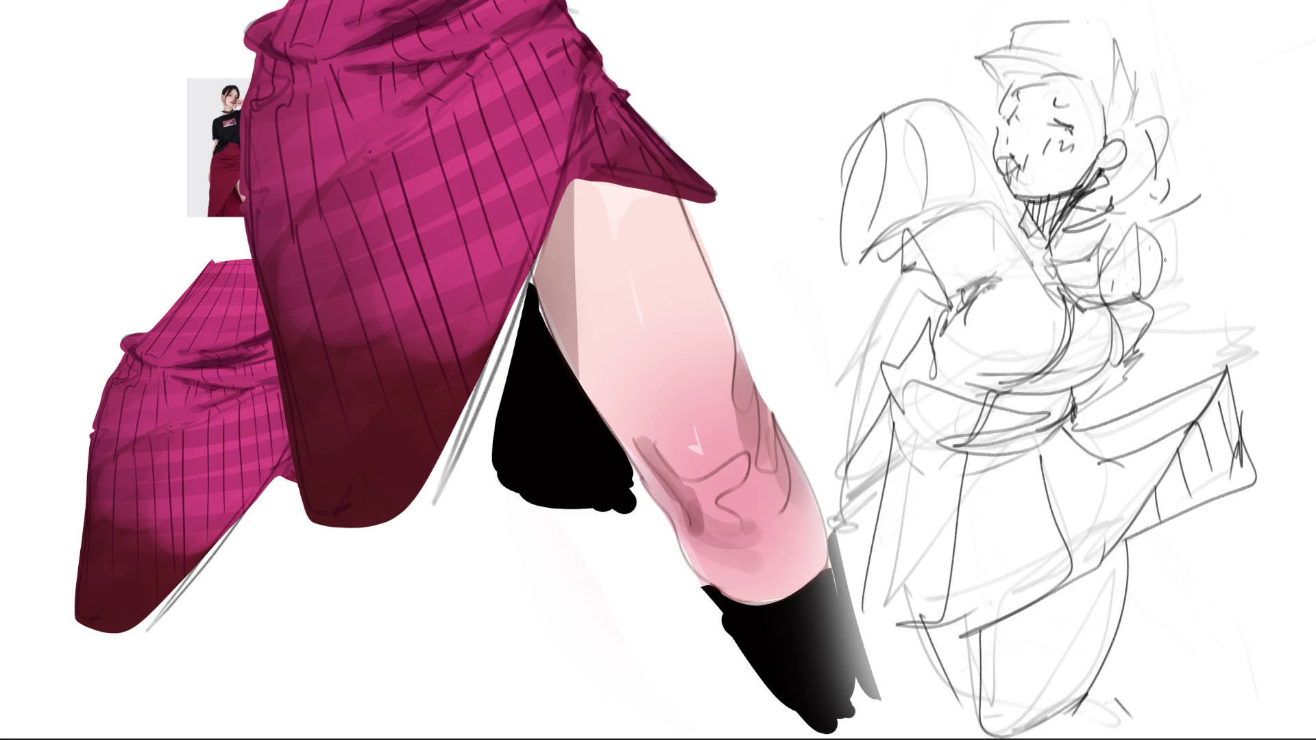
# Mirror the canvas horizontally and lighten the sketch lines around the figure and face.
pyautogui.press('m')
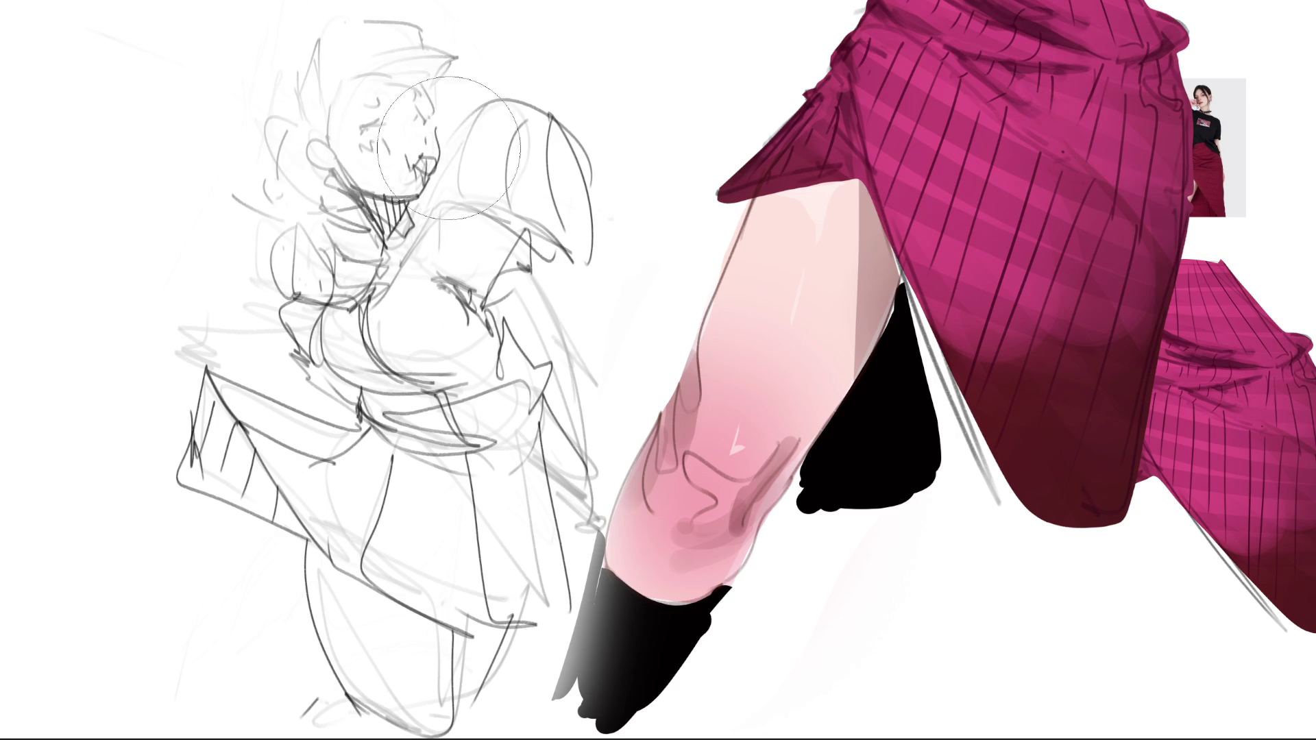
pyautogui.moveTo(411, 83)
pyautogui.mouseDown()
pyautogui.moveTo(323, 512)
pyautogui.moveTo(449, 524)
pyautogui.mouseUp()
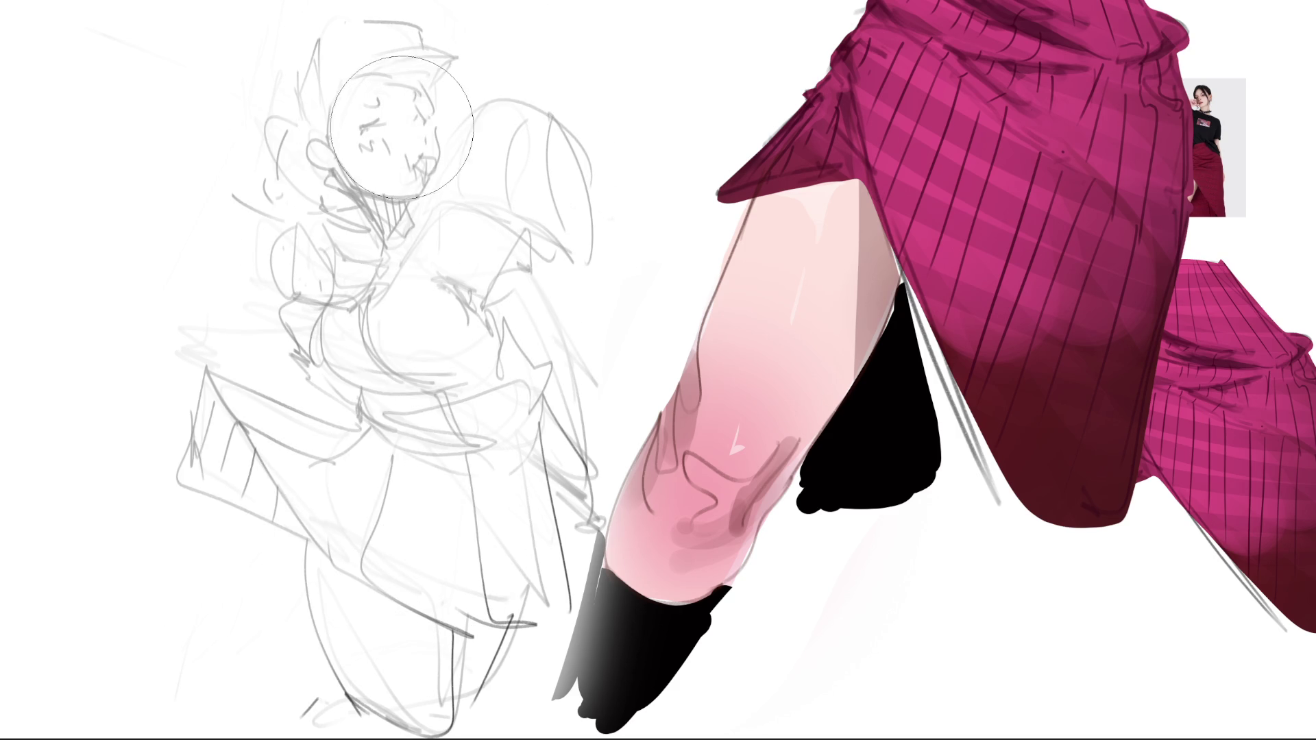
pyautogui.moveTo(436, 206); pyautogui.dragTo(414, 143)
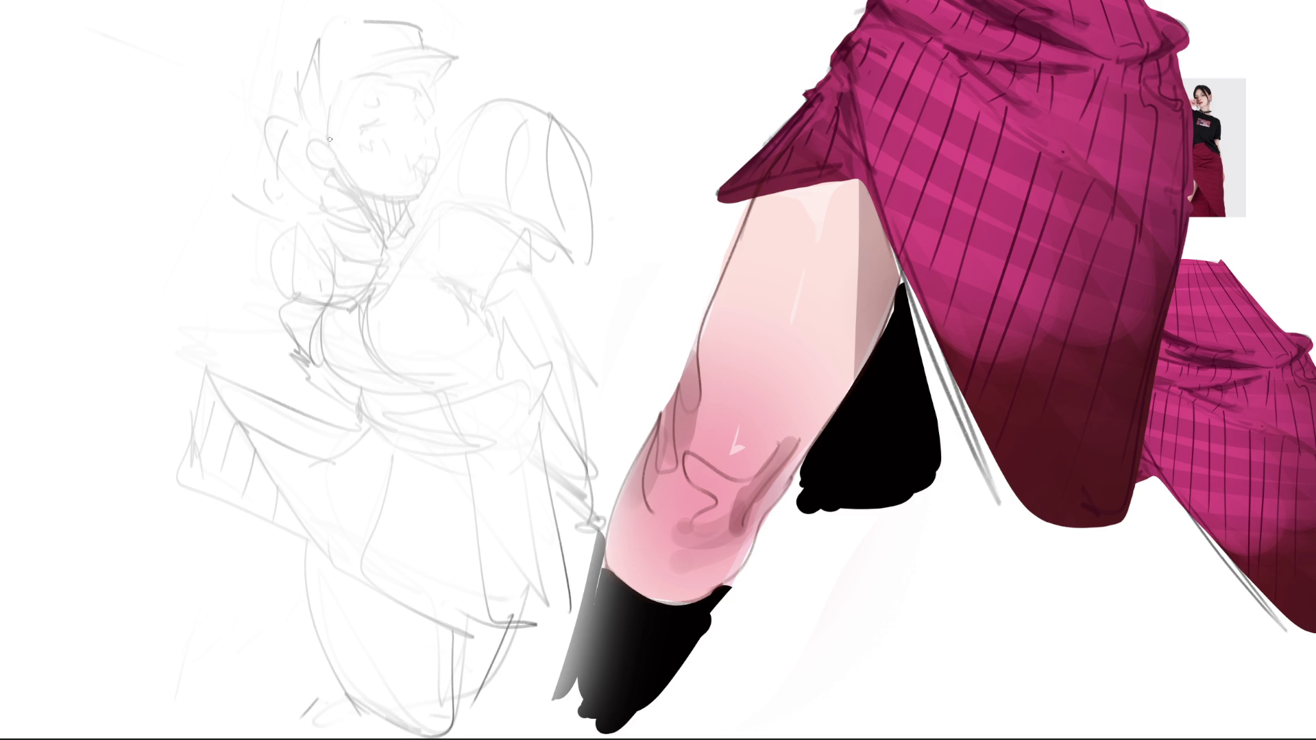
# Ink the face outline, hair strands, ear and jaw over the faded rough.
pyautogui.moveTo(296, 121)
pyautogui.mouseDown()
pyautogui.moveTo(326, 201)
pyautogui.moveTo(319, 105)
pyautogui.moveTo(413, 154)
pyautogui.moveTo(363, 206)
pyautogui.moveTo(365, 233)
pyautogui.moveTo(423, 192)
pyautogui.mouseUp()
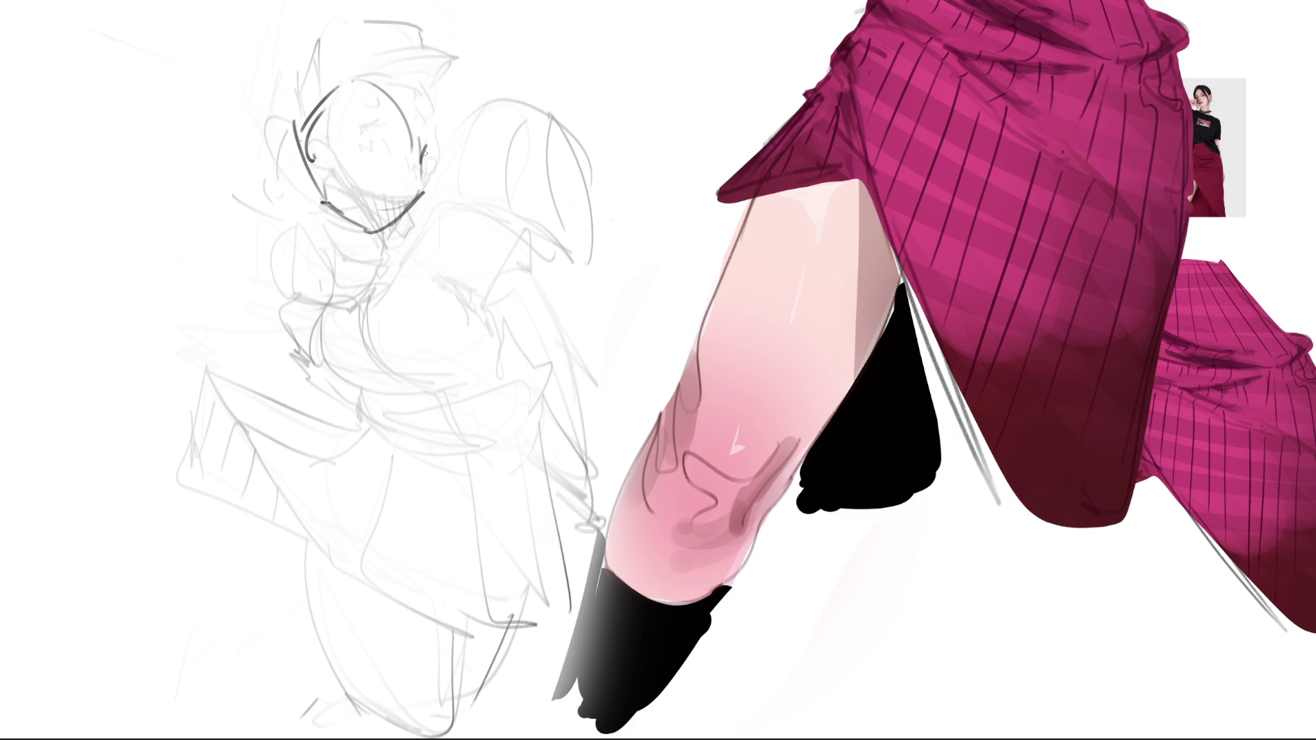
pyautogui.moveTo(340, 119); pyautogui.dragTo(318, 137)
pyautogui.moveTo(367, 103)
pyautogui.mouseDown()
pyautogui.moveTo(379, 132)
pyautogui.moveTo(428, 163)
pyautogui.moveTo(277, 181)
pyautogui.moveTo(286, 189)
pyautogui.mouseUp()
pyautogui.moveTo(372, 132); pyautogui.dragTo(338, 159)
pyautogui.moveTo(296, 105); pyautogui.dragTo(291, 159)
pyautogui.moveTo(285, 62); pyautogui.dragTo(331, 33)
pyautogui.moveTo(356, 32)
pyautogui.mouseDown()
pyautogui.moveTo(373, 88)
pyautogui.moveTo(265, 111)
pyautogui.mouseUp()
pyautogui.moveTo(266, 107); pyautogui.dragTo(298, 146)
pyautogui.moveTo(387, 46)
pyautogui.mouseDown()
pyautogui.moveTo(290, 144)
pyautogui.moveTo(415, 115)
pyautogui.moveTo(429, 152)
pyautogui.mouseUp()
pyautogui.moveTo(394, 166)
pyautogui.mouseDown()
pyautogui.moveTo(449, 167)
pyautogui.moveTo(443, 156)
pyautogui.moveTo(477, 182)
pyautogui.moveTo(460, 183)
pyautogui.mouseUp()
pyautogui.moveTo(389, 231)
pyautogui.mouseDown()
pyautogui.moveTo(414, 219)
pyautogui.moveTo(399, 185)
pyautogui.moveTo(422, 225)
pyautogui.moveTo(394, 269)
pyautogui.moveTo(340, 257)
pyautogui.moveTo(428, 253)
pyautogui.mouseUp()
# Ink the collar, neck, shoulders, torso curves and the lines beneath the chest.
pyautogui.moveTo(475, 200)
pyautogui.mouseDown()
pyautogui.moveTo(373, 290)
pyautogui.moveTo(303, 297)
pyautogui.mouseUp()
pyautogui.moveTo(269, 228)
pyautogui.mouseDown()
pyautogui.moveTo(256, 274)
pyautogui.moveTo(335, 252)
pyautogui.mouseUp()
pyautogui.moveTo(334, 268); pyautogui.dragTo(369, 286)
pyautogui.moveTo(452, 187)
pyautogui.mouseDown()
pyautogui.moveTo(527, 248)
pyautogui.moveTo(460, 301)
pyautogui.moveTo(336, 300)
pyautogui.moveTo(301, 321)
pyautogui.moveTo(307, 371)
pyautogui.mouseUp()
pyautogui.moveTo(348, 296)
pyautogui.mouseDown()
pyautogui.moveTo(326, 384)
pyautogui.moveTo(377, 391)
pyautogui.moveTo(438, 371)
pyautogui.mouseUp()
pyautogui.moveTo(440, 282); pyautogui.dragTo(436, 373)
pyautogui.moveTo(436, 371); pyautogui.dragTo(480, 363)
pyautogui.moveTo(346, 404)
pyautogui.mouseDown()
pyautogui.moveTo(393, 429)
pyautogui.moveTo(418, 426)
pyautogui.mouseUp()
pyautogui.moveTo(521, 378)
pyautogui.mouseDown()
pyautogui.moveTo(465, 421)
pyautogui.moveTo(351, 432)
pyautogui.mouseUp()
pyautogui.moveTo(532, 413)
pyautogui.mouseDown()
pyautogui.moveTo(534, 367)
pyautogui.moveTo(520, 433)
pyautogui.moveTo(350, 422)
pyautogui.moveTo(211, 285)
pyautogui.moveTo(166, 327)
pyautogui.mouseUp()
# Ink the long side curves down to the bottom and the skirt hem folds at lower left.
pyautogui.moveTo(210, 286); pyautogui.dragTo(125, 434)
pyautogui.moveTo(163, 514); pyautogui.dragTo(181, 505)
pyautogui.moveTo(213, 290)
pyautogui.mouseDown()
pyautogui.moveTo(220, 412)
pyautogui.moveTo(310, 582)
pyautogui.moveTo(374, 563)
pyautogui.mouseUp()
pyautogui.moveTo(432, 469); pyautogui.dragTo(367, 582)
pyautogui.moveTo(149, 464); pyautogui.dragTo(218, 501)
pyautogui.moveTo(204, 306); pyautogui.dragTo(155, 458)
pyautogui.moveTo(224, 336); pyautogui.dragTo(185, 477)
pyautogui.moveTo(241, 397); pyautogui.dragTo(255, 479)
# Ink more skirt folds, the bottom curve, right edge, hem and a V-shaped fold.
pyautogui.moveTo(237, 396)
pyautogui.mouseDown()
pyautogui.moveTo(417, 439)
pyautogui.moveTo(336, 614)
pyautogui.moveTo(503, 509)
pyautogui.mouseUp()
pyautogui.moveTo(505, 459); pyautogui.dragTo(564, 619)
pyautogui.moveTo(576, 424)
pyautogui.mouseDown()
pyautogui.moveTo(592, 622)
pyautogui.moveTo(514, 691)
pyautogui.moveTo(368, 629)
pyautogui.mouseUp()
pyautogui.moveTo(443, 656); pyautogui.dragTo(397, 658)
pyautogui.moveTo(229, 528)
pyautogui.mouseDown()
pyautogui.moveTo(221, 583)
pyautogui.moveTo(308, 596)
pyautogui.moveTo(340, 725)
pyautogui.mouseUp()
pyautogui.moveTo(345, 726)
pyautogui.mouseDown()
pyautogui.moveTo(540, 664)
pyautogui.moveTo(502, 715)
pyautogui.moveTo(545, 268)
pyautogui.moveTo(473, 313)
pyautogui.mouseUp()
# Ink the tall stroke and hook shape right of the torso, the upper right arm and a long upper-left arc.
pyautogui.moveTo(550, 296)
pyautogui.mouseDown()
pyautogui.moveTo(602, 147)
pyautogui.moveTo(621, 216)
pyautogui.moveTo(488, 293)
pyautogui.mouseUp()
pyautogui.moveTo(578, 362)
pyautogui.mouseDown()
pyautogui.moveTo(594, 164)
pyautogui.moveTo(574, 132)
pyautogui.moveTo(646, 87)
pyautogui.moveTo(602, 181)
pyautogui.moveTo(563, 63)
pyautogui.mouseUp()
pyautogui.moveTo(535, 30); pyautogui.dragTo(670, 224)
pyautogui.moveTo(638, 95)
pyautogui.mouseDown()
pyautogui.moveTo(568, 175)
pyautogui.moveTo(545, 109)
pyautogui.mouseUp()
pyautogui.moveTo(566, 157); pyautogui.dragTo(488, 204)
pyautogui.moveTo(462, 132); pyautogui.dragTo(533, 87)
pyautogui.moveTo(535, 87); pyautogui.dragTo(543, 217)
pyautogui.moveTo(444, 263)
pyautogui.mouseDown()
pyautogui.moveTo(327, 247)
pyautogui.moveTo(149, 296)
pyautogui.mouseUp()
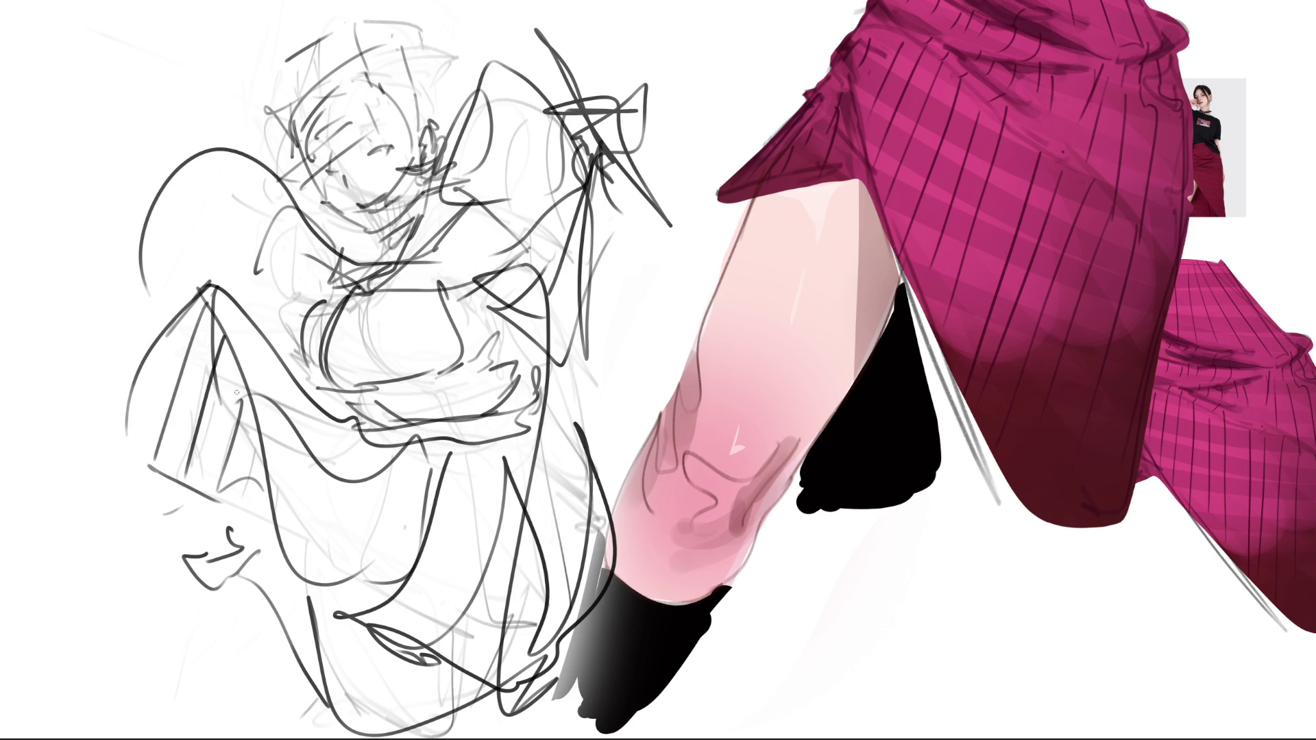
# Sweep a soft eraser over the whole figure to fade the dark lines to pale grey.
pyautogui.moveTo(443, 134); pyautogui.dragTo(576, 155)
pyautogui.moveTo(340, 124); pyautogui.dragTo(205, 371)
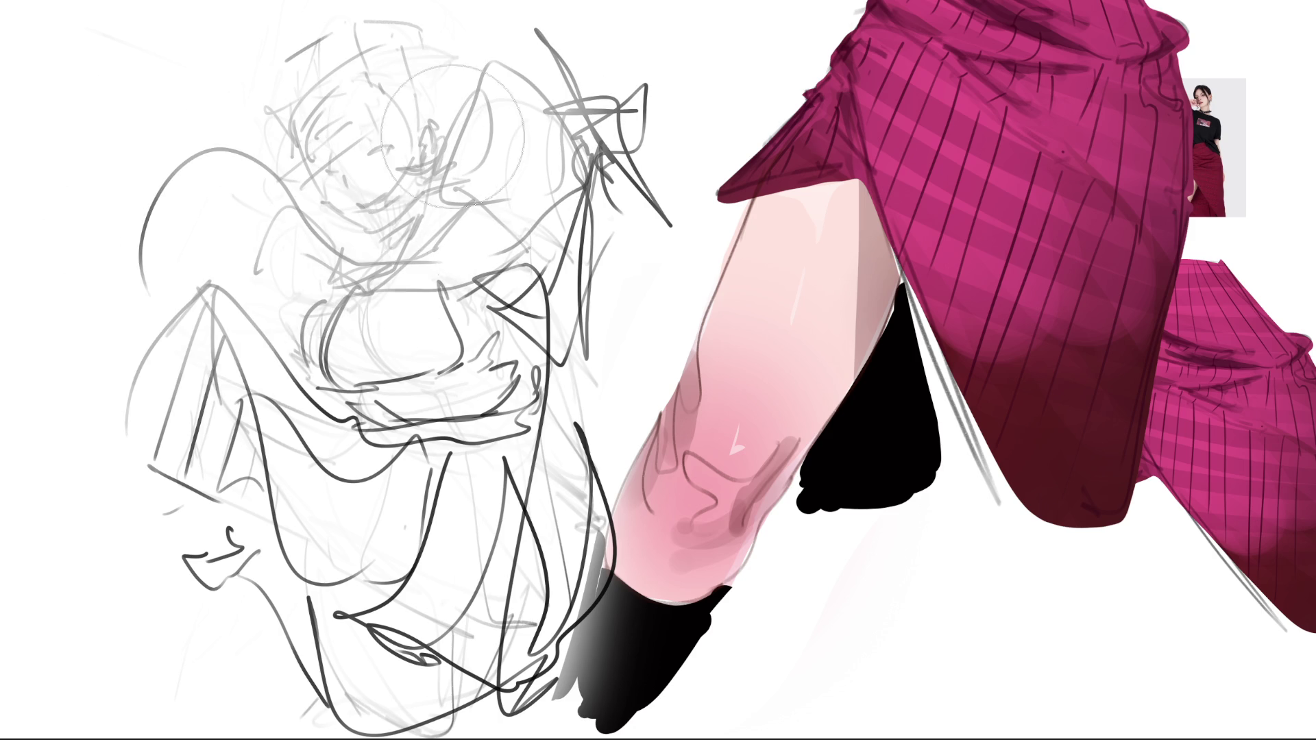
pyautogui.moveTo(247, 433); pyautogui.dragTo(391, 555)
pyautogui.moveTo(452, 299); pyautogui.dragTo(494, 679)
pyautogui.moveTo(597, 123); pyautogui.dragTo(308, 618)
pyautogui.moveTo(309, 186)
pyautogui.mouseDown()
pyautogui.moveTo(575, 63)
pyautogui.moveTo(205, 226)
pyautogui.mouseUp()
pyautogui.moveTo(107, 468); pyautogui.dragTo(432, 268)
pyautogui.moveTo(637, 61); pyautogui.dragTo(216, 535)
pyautogui.moveTo(576, 412); pyautogui.dragTo(412, 617)
pyautogui.moveTo(493, 483); pyautogui.dragTo(381, 630)
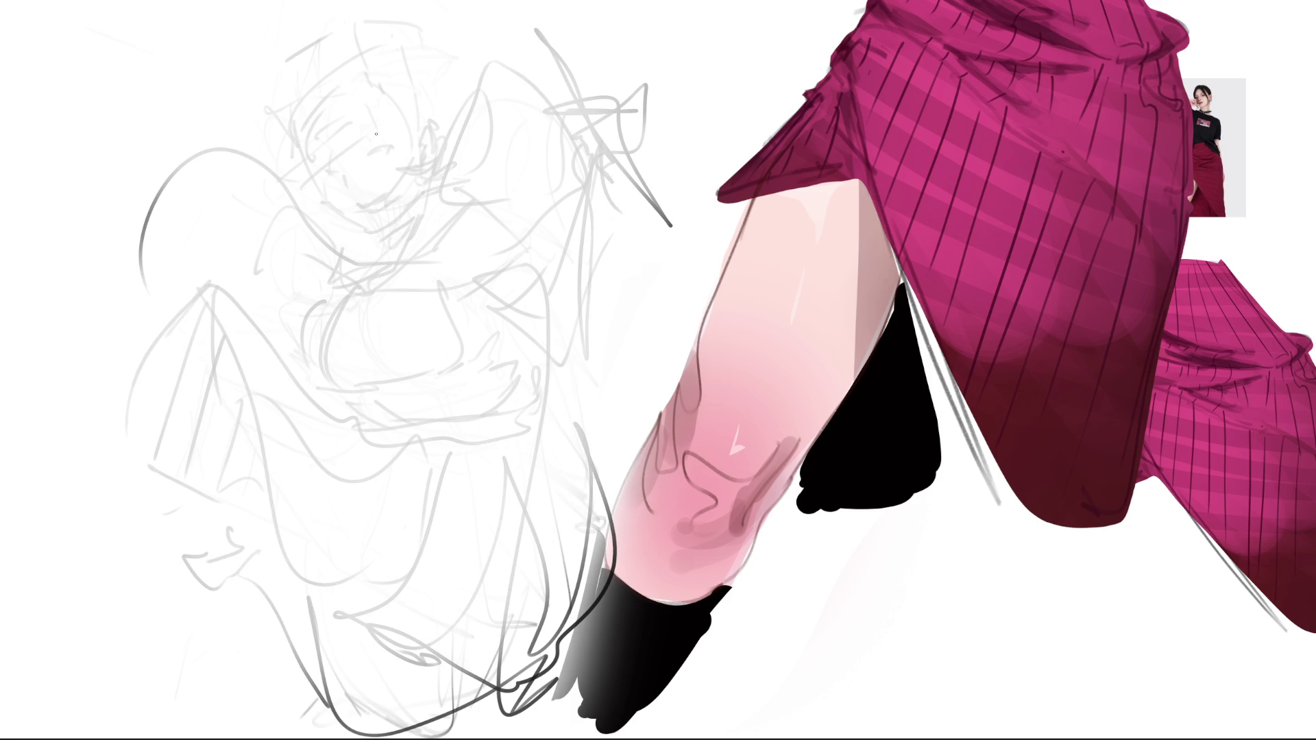
# Outline the hooded girl's head and hair curving down to the ear in dark strokes.
pyautogui.moveTo(290, 109)
pyautogui.mouseDown()
pyautogui.moveTo(281, 172)
pyautogui.moveTo(295, 172)
pyautogui.mouseUp()
pyautogui.moveTo(391, 87); pyautogui.dragTo(377, 126)
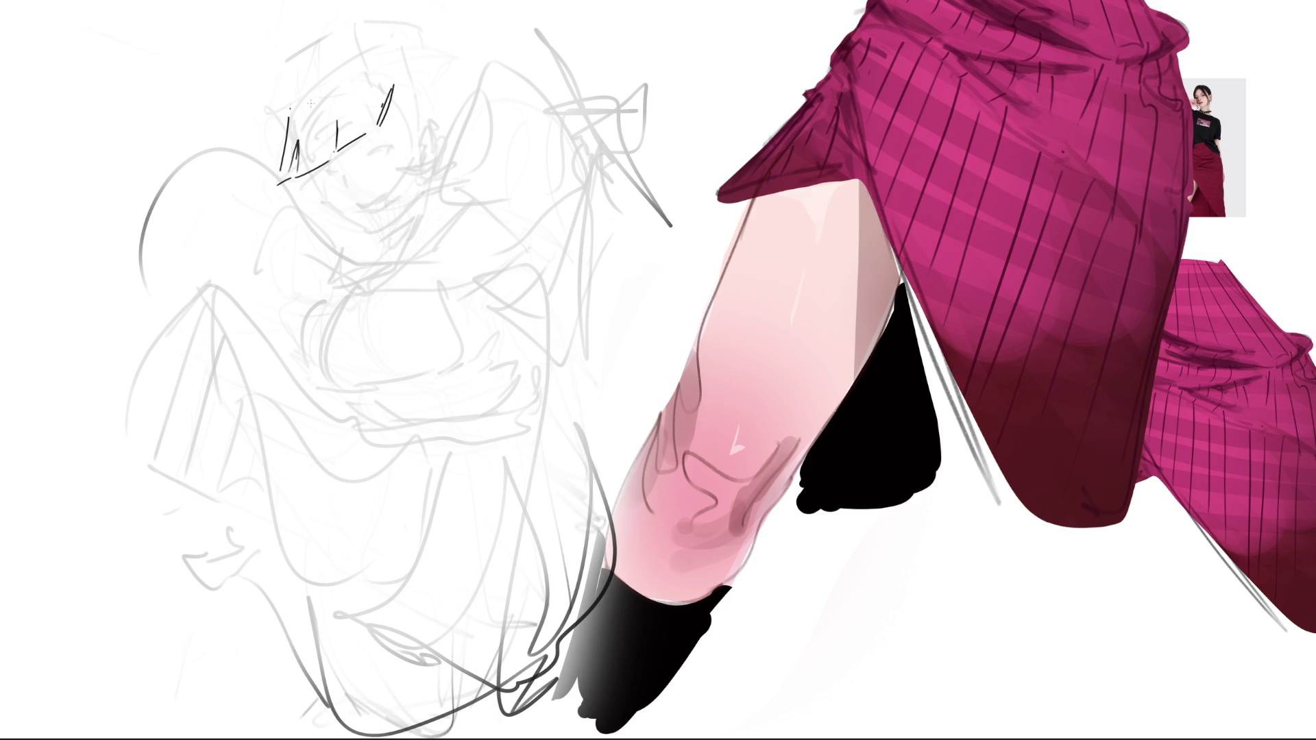
pyautogui.moveTo(294, 104)
pyautogui.mouseDown()
pyautogui.moveTo(354, 39)
pyautogui.moveTo(348, 52)
pyautogui.moveTo(397, 91)
pyautogui.mouseUp()
pyautogui.moveTo(290, 103)
pyautogui.mouseDown()
pyautogui.moveTo(344, 51)
pyautogui.moveTo(409, 89)
pyautogui.moveTo(403, 140)
pyautogui.mouseUp()
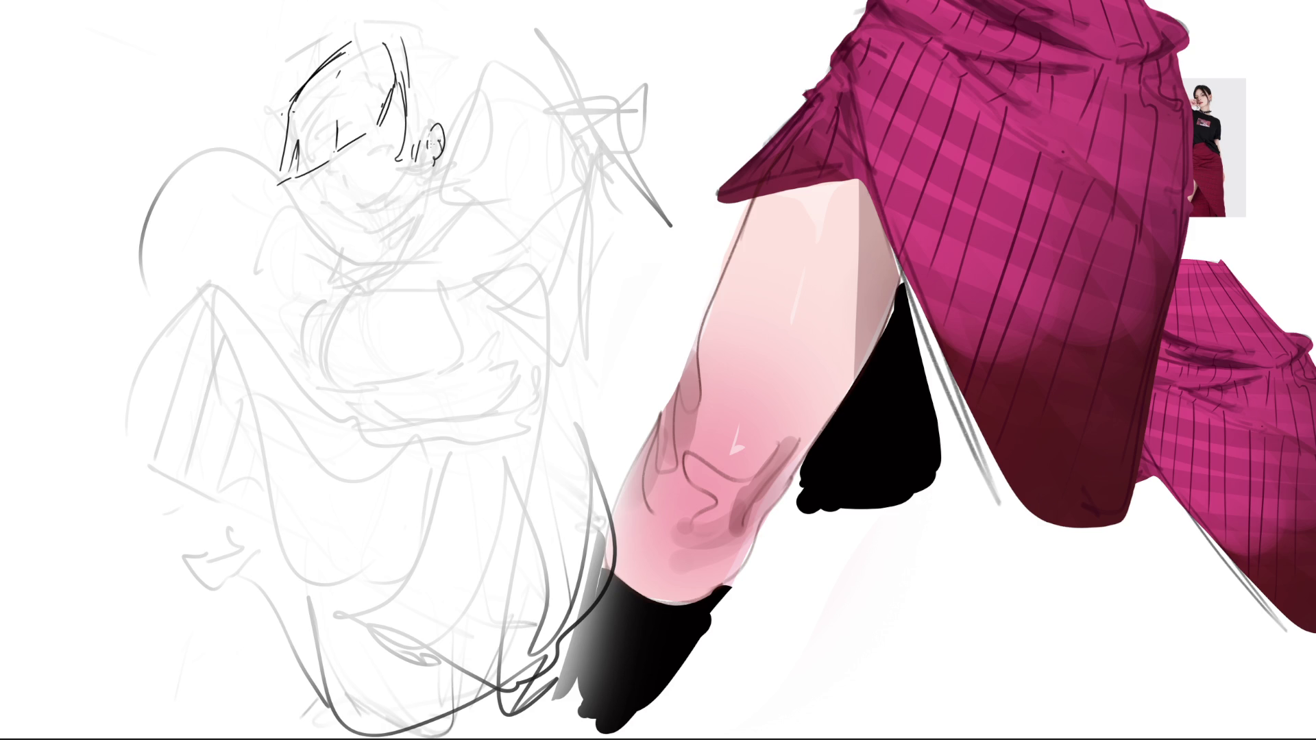
pyautogui.moveTo(411, 40); pyautogui.dragTo(455, 135)
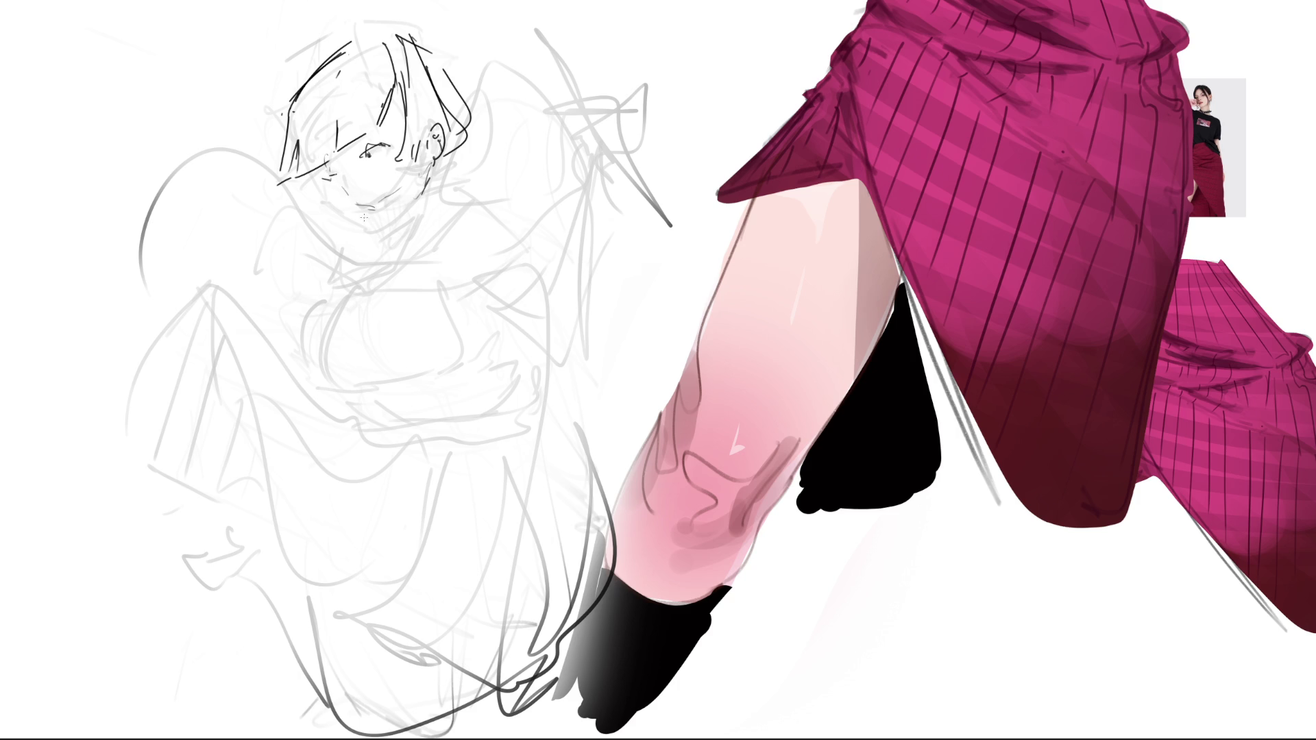
# Draw the jaw line, neck diagonal, chin marks, eye line and an arc over the head.
pyautogui.moveTo(324, 176); pyautogui.dragTo(365, 230)
pyautogui.moveTo(459, 164); pyautogui.dragTo(367, 258)
pyautogui.moveTo(477, 135); pyautogui.dragTo(340, 293)
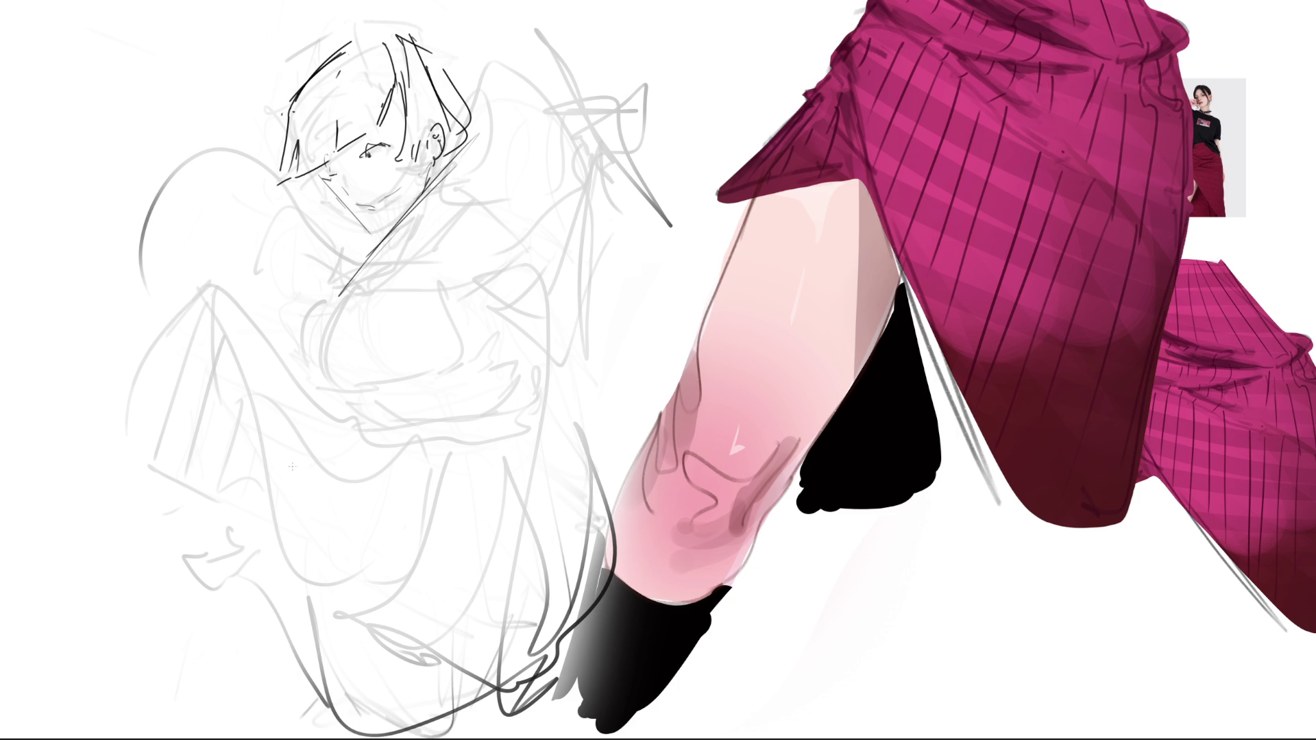
pyautogui.moveTo(320, 164); pyautogui.dragTo(382, 235)
pyautogui.moveTo(438, 189)
pyautogui.mouseDown()
pyautogui.moveTo(372, 231)
pyautogui.moveTo(393, 220)
pyautogui.mouseUp()
pyautogui.moveTo(405, 149); pyautogui.dragTo(394, 199)
pyautogui.moveTo(328, 156); pyautogui.dragTo(368, 130)
pyautogui.moveTo(375, 103)
pyautogui.mouseDown()
pyautogui.moveTo(361, 131)
pyautogui.moveTo(399, 72)
pyautogui.mouseUp()
pyautogui.moveTo(416, 75); pyautogui.dragTo(426, 109)
# Sketch the hood edge beside the face and add cheek, brow, jaw and hair marks.
pyautogui.moveTo(346, 31); pyautogui.dragTo(280, 169)
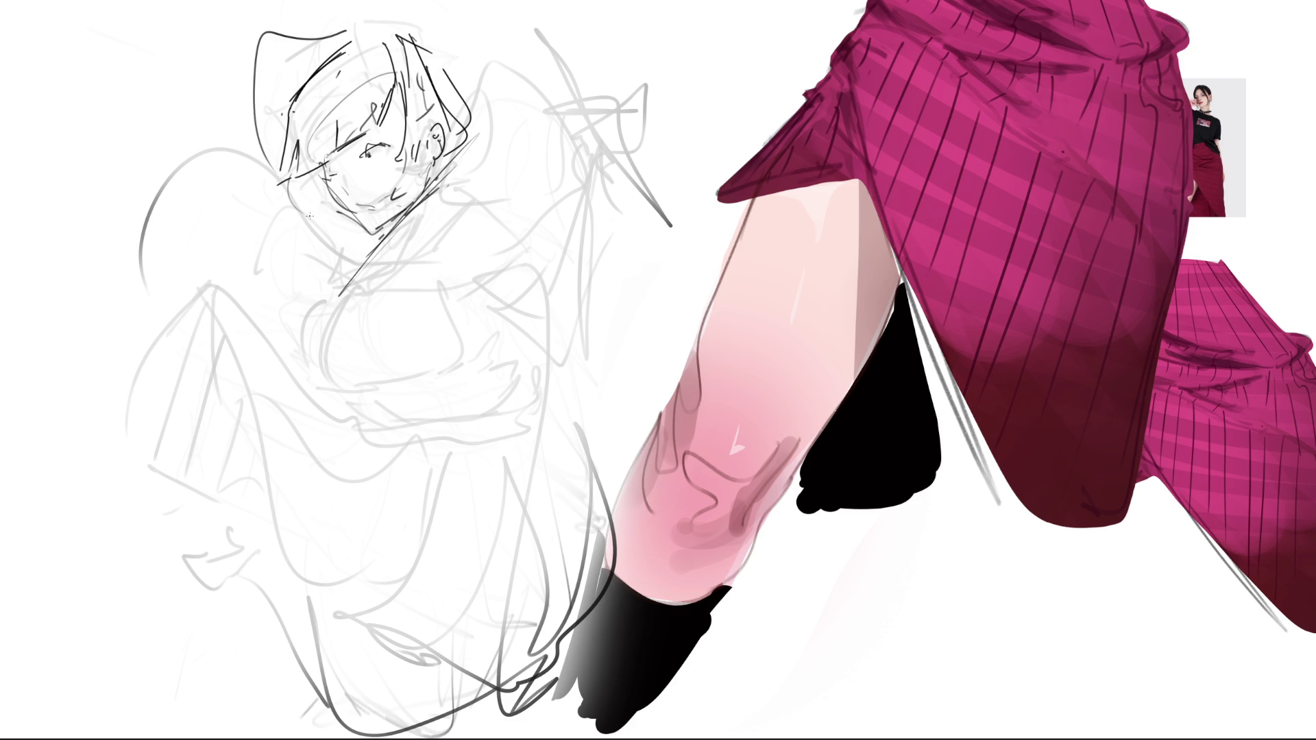
pyautogui.moveTo(341, 217); pyautogui.dragTo(99, 155)
pyautogui.moveTo(192, 161); pyautogui.dragTo(292, 33)
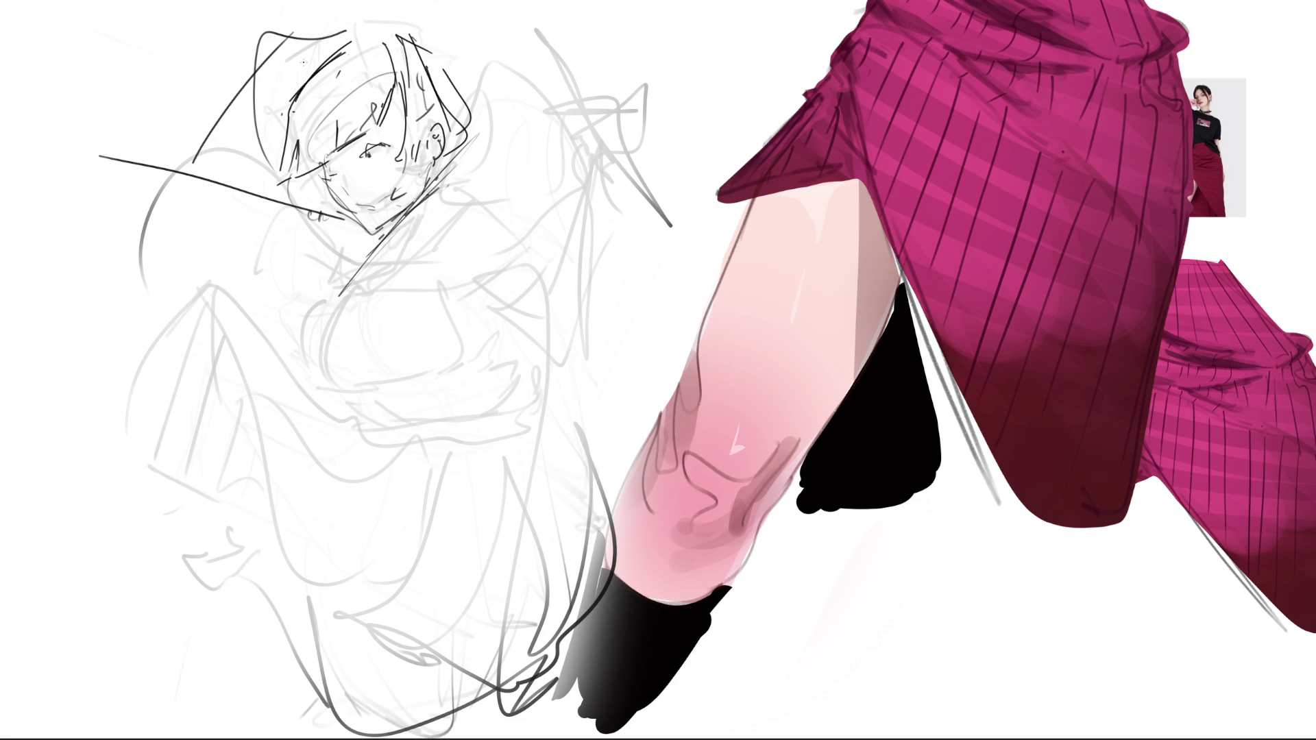
pyautogui.moveTo(379, 156)
pyautogui.mouseDown()
pyautogui.moveTo(370, 192)
pyautogui.moveTo(387, 144)
pyautogui.moveTo(391, 182)
pyautogui.mouseUp()
pyautogui.moveTo(367, 212); pyautogui.dragTo(397, 204)
pyautogui.moveTo(411, 109); pyautogui.dragTo(407, 161)
pyautogui.moveTo(398, 175); pyautogui.dragTo(410, 213)
pyautogui.moveTo(410, 218); pyautogui.dragTo(441, 205)
# Draw the tall hood arc, collar, chest folds and a long sweeping body line.
pyautogui.moveTo(385, 243)
pyautogui.mouseDown()
pyautogui.moveTo(602, 110)
pyautogui.moveTo(582, 206)
pyautogui.mouseUp()
pyautogui.moveTo(601, 210)
pyautogui.mouseDown()
pyautogui.moveTo(476, 237)
pyautogui.moveTo(366, 314)
pyautogui.mouseUp()
pyautogui.moveTo(416, 237); pyautogui.dragTo(566, 242)
pyautogui.moveTo(455, 300)
pyautogui.mouseDown()
pyautogui.moveTo(568, 249)
pyautogui.moveTo(531, 396)
pyautogui.moveTo(576, 323)
pyautogui.mouseUp()
pyautogui.moveTo(482, 321)
pyautogui.mouseDown()
pyautogui.moveTo(688, 212)
pyautogui.moveTo(704, 160)
pyautogui.mouseUp()
pyautogui.moveTo(628, 206); pyautogui.dragTo(691, 219)
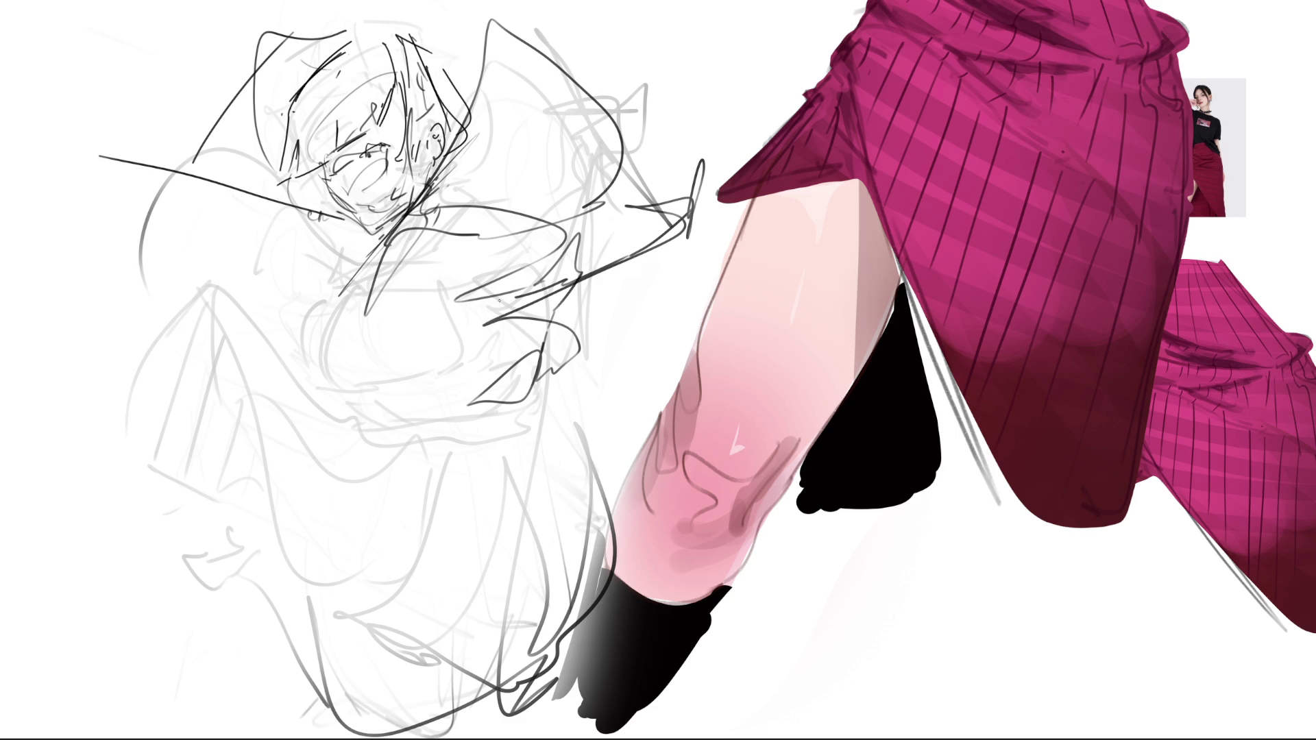
pyautogui.moveTo(480, 235); pyautogui.dragTo(280, 294)
pyautogui.moveTo(337, 236)
pyautogui.mouseDown()
pyautogui.moveTo(316, 350)
pyautogui.moveTo(371, 328)
pyautogui.moveTo(299, 222)
pyautogui.moveTo(442, 283)
pyautogui.moveTo(357, 302)
pyautogui.mouseUp()
pyautogui.moveTo(190, 53)
pyautogui.mouseDown()
pyautogui.moveTo(340, 408)
pyautogui.moveTo(331, 417)
pyautogui.moveTo(545, 286)
pyautogui.moveTo(396, 504)
pyautogui.moveTo(339, 529)
pyautogui.moveTo(221, 272)
pyautogui.moveTo(195, 545)
pyautogui.moveTo(140, 656)
pyautogui.moveTo(440, 468)
pyautogui.moveTo(120, 710)
pyautogui.moveTo(417, 704)
pyautogui.mouseUp()
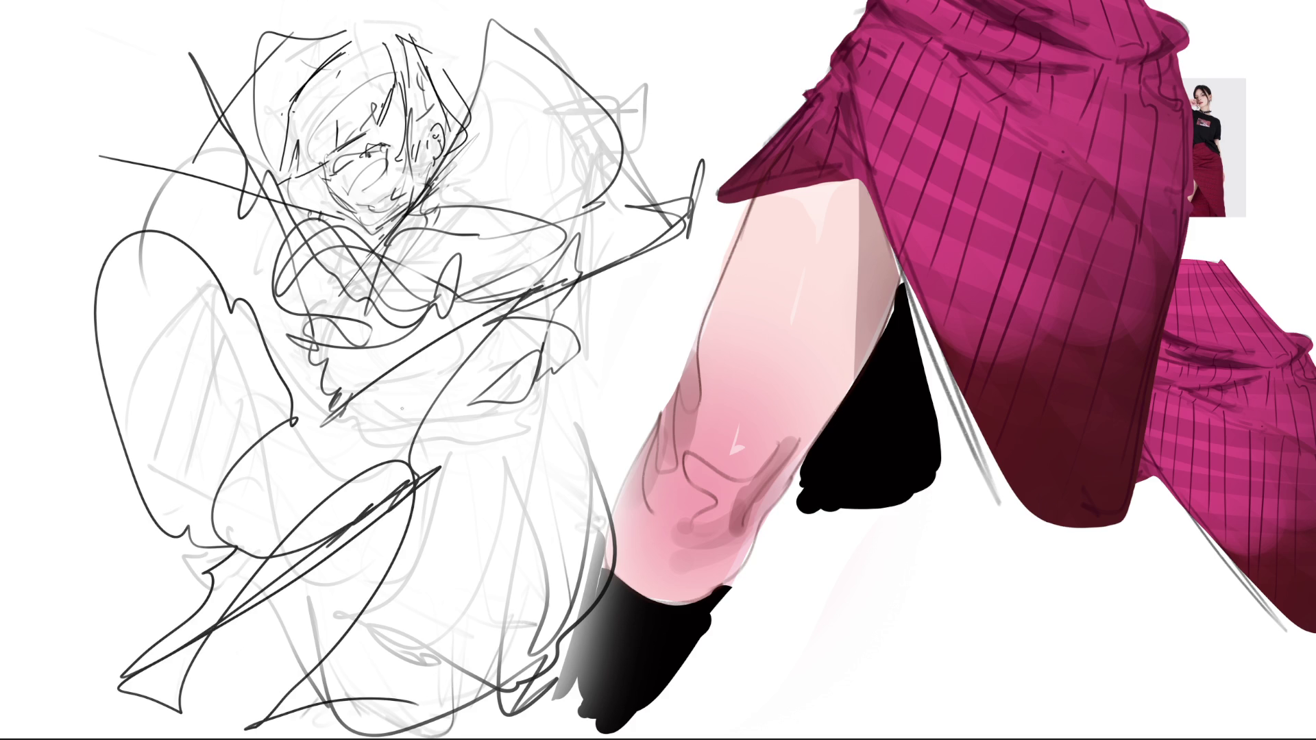
# Erase the dark hooded sketch to pale grey and mirror the canvas with the M shortcut.
pyautogui.moveTo(308, 103)
pyautogui.mouseDown()
pyautogui.moveTo(340, 206)
pyautogui.moveTo(206, 412)
pyautogui.moveTo(514, 309)
pyautogui.moveTo(606, 139)
pyautogui.moveTo(308, 515)
pyautogui.moveTo(462, 360)
pyautogui.moveTo(206, 155)
pyautogui.moveTo(181, 512)
pyautogui.mouseUp()
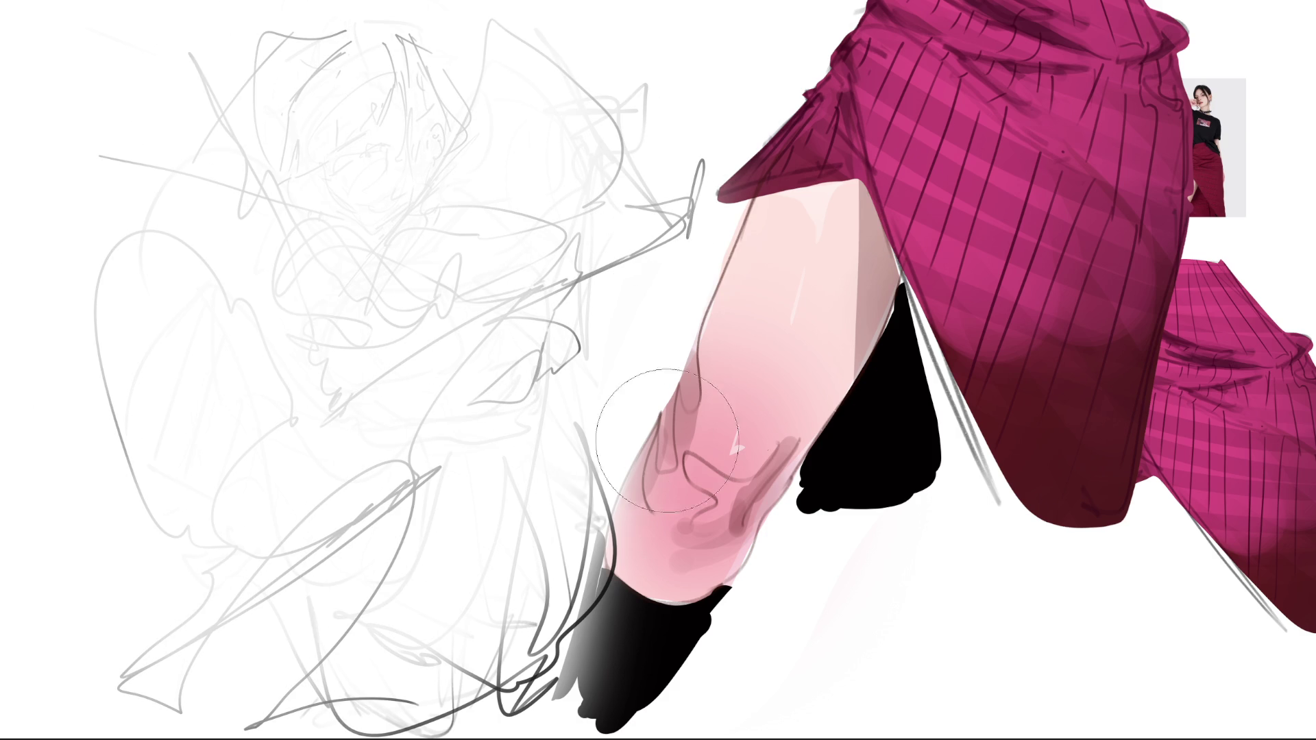
pyautogui.press('m')
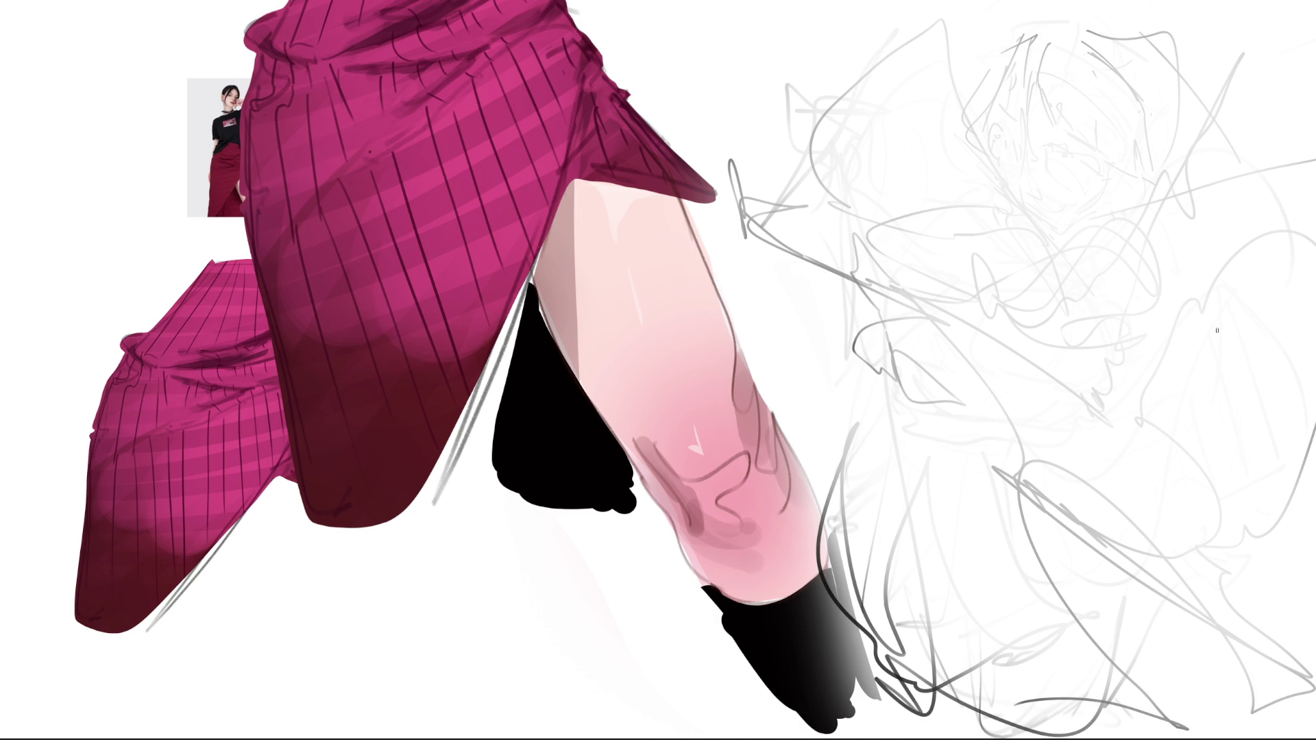
# Draw a new head oval with chin, eye, mouth and diagonals across the face.
pyautogui.moveTo(988, 88)
pyautogui.mouseDown()
pyautogui.moveTo(998, 180)
pyautogui.moveTo(1068, 56)
pyautogui.moveTo(1088, 221)
pyautogui.mouseUp()
pyautogui.moveTo(996, 177)
pyautogui.mouseDown()
pyautogui.moveTo(1014, 206)
pyautogui.moveTo(1069, 230)
pyautogui.moveTo(1080, 192)
pyautogui.mouseUp()
pyautogui.moveTo(1046, 171); pyautogui.dragTo(1018, 150)
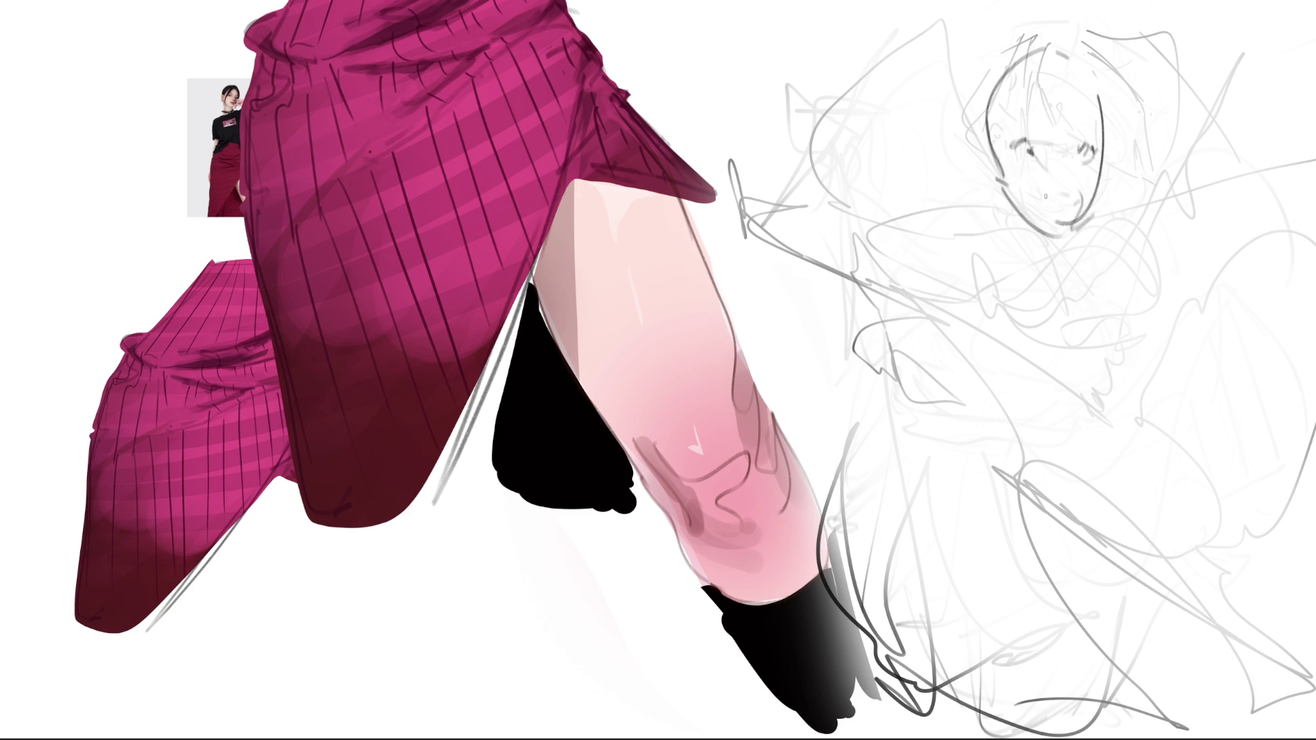
pyautogui.moveTo(1097, 168)
pyautogui.mouseDown()
pyautogui.moveTo(1046, 206)
pyautogui.moveTo(1088, 179)
pyautogui.mouseUp()
pyautogui.moveTo(1092, 177); pyautogui.dragTo(1067, 204)
pyautogui.moveTo(1115, 168); pyautogui.dragTo(1078, 197)
pyautogui.moveTo(1127, 152); pyautogui.dragTo(1065, 194)
pyautogui.moveTo(1175, 120); pyautogui.dragTo(1059, 206)
# Add the jaw line, left face and head contours, a head arc and a curve under the chin.
pyautogui.moveTo(978, 211)
pyautogui.mouseDown()
pyautogui.moveTo(1056, 238)
pyautogui.moveTo(935, 266)
pyautogui.mouseUp()
pyautogui.moveTo(949, 144); pyautogui.dragTo(938, 254)
pyautogui.moveTo(987, 275)
pyautogui.mouseDown()
pyautogui.moveTo(1015, 247)
pyautogui.moveTo(1237, 183)
pyautogui.mouseUp()
pyautogui.moveTo(1134, 251)
pyautogui.mouseDown()
pyautogui.moveTo(994, 266)
pyautogui.moveTo(1043, 268)
pyautogui.mouseUp()
pyautogui.moveTo(993, 93); pyautogui.dragTo(938, 268)
pyautogui.moveTo(953, 125); pyautogui.dragTo(1049, 49)
pyautogui.moveTo(926, 200); pyautogui.dragTo(923, 208)
pyautogui.moveTo(930, 263)
pyautogui.mouseDown()
pyautogui.moveTo(1100, 269)
pyautogui.moveTo(1210, 223)
pyautogui.moveTo(1285, 233)
pyautogui.mouseUp()
# Block in the torso with hooks, arcs, hatches and zigzag strokes.
pyautogui.moveTo(1030, 298); pyautogui.dragTo(1193, 302)
pyautogui.moveTo(1155, 337); pyautogui.dragTo(1109, 356)
pyautogui.moveTo(1180, 309); pyautogui.dragTo(1169, 447)
pyautogui.moveTo(1182, 273); pyautogui.dragTo(1034, 376)
pyautogui.moveTo(978, 324)
pyautogui.mouseDown()
pyautogui.moveTo(1079, 331)
pyautogui.moveTo(1012, 366)
pyautogui.moveTo(1146, 318)
pyautogui.mouseUp()
pyautogui.moveTo(1152, 247)
pyautogui.mouseDown()
pyautogui.moveTo(1173, 328)
pyautogui.moveTo(1097, 353)
pyautogui.mouseUp()
pyautogui.moveTo(1069, 361); pyautogui.dragTo(1017, 372)
pyautogui.moveTo(1097, 395); pyautogui.dragTo(1081, 477)
pyautogui.moveTo(1071, 411); pyautogui.dragTo(1039, 439)
pyautogui.moveTo(947, 454)
pyautogui.mouseDown()
pyautogui.moveTo(1150, 367)
pyautogui.moveTo(1145, 499)
pyautogui.moveTo(961, 384)
pyautogui.mouseUp()
# Sketch a large loop and long sweeping lines down the body's right side and chest.
pyautogui.moveTo(978, 371)
pyautogui.mouseDown()
pyautogui.moveTo(936, 288)
pyautogui.moveTo(926, 490)
pyautogui.moveTo(1034, 663)
pyautogui.moveTo(1133, 640)
pyautogui.moveTo(1193, 391)
pyautogui.mouseUp()
pyautogui.moveTo(1201, 228); pyautogui.dragTo(1245, 603)
pyautogui.moveTo(1115, 612)
pyautogui.mouseDown()
pyautogui.moveTo(1259, 442)
pyautogui.moveTo(1204, 229)
pyautogui.moveTo(1280, 257)
pyautogui.moveTo(1203, 366)
pyautogui.moveTo(1166, 277)
pyautogui.mouseUp()
pyautogui.moveTo(1166, 228)
pyautogui.mouseDown()
pyautogui.moveTo(870, 267)
pyautogui.moveTo(1029, 45)
pyautogui.moveTo(1101, 17)
pyautogui.mouseUp()
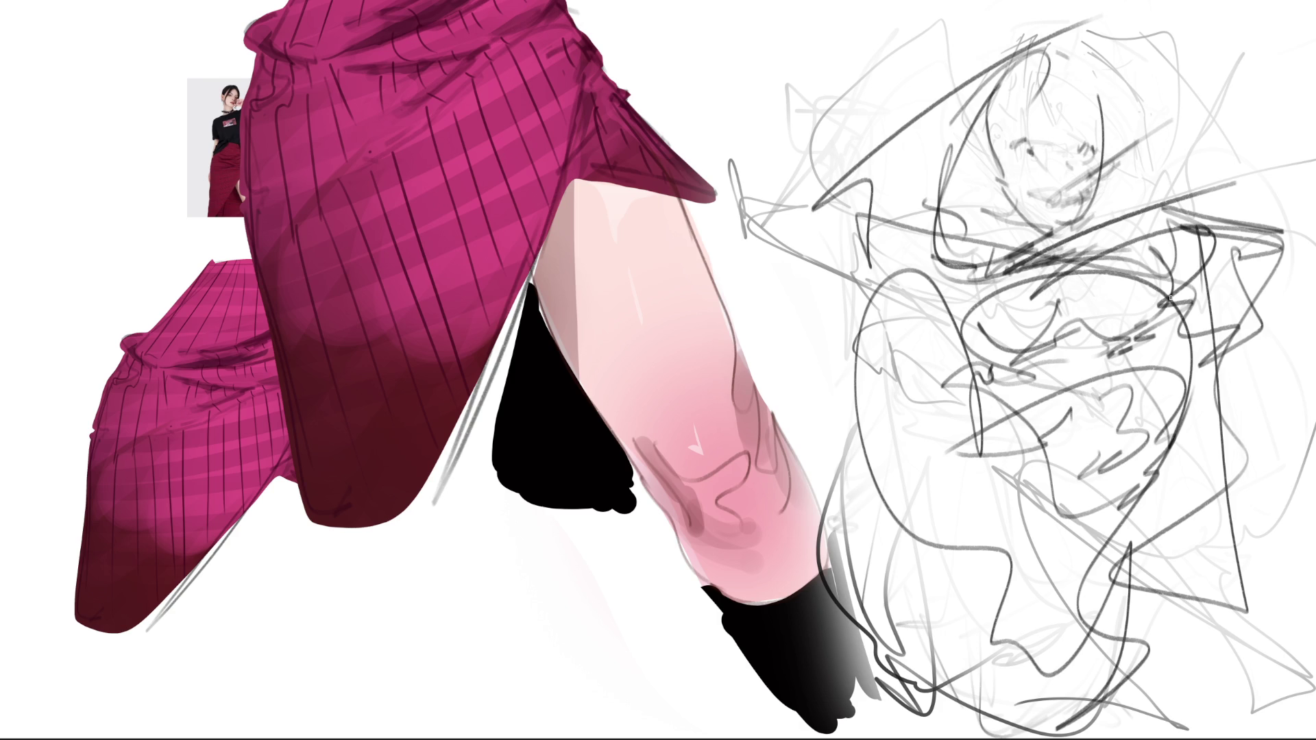
# Lighten the face and torso lines, then draw a thin hooked object held at the mouth.
pyautogui.moveTo(1189, 282)
pyautogui.mouseDown()
pyautogui.moveTo(1182, 124)
pyautogui.moveTo(987, 309)
pyautogui.moveTo(905, 154)
pyautogui.moveTo(1135, 430)
pyautogui.moveTo(1116, 172)
pyautogui.moveTo(1275, 679)
pyautogui.mouseUp()
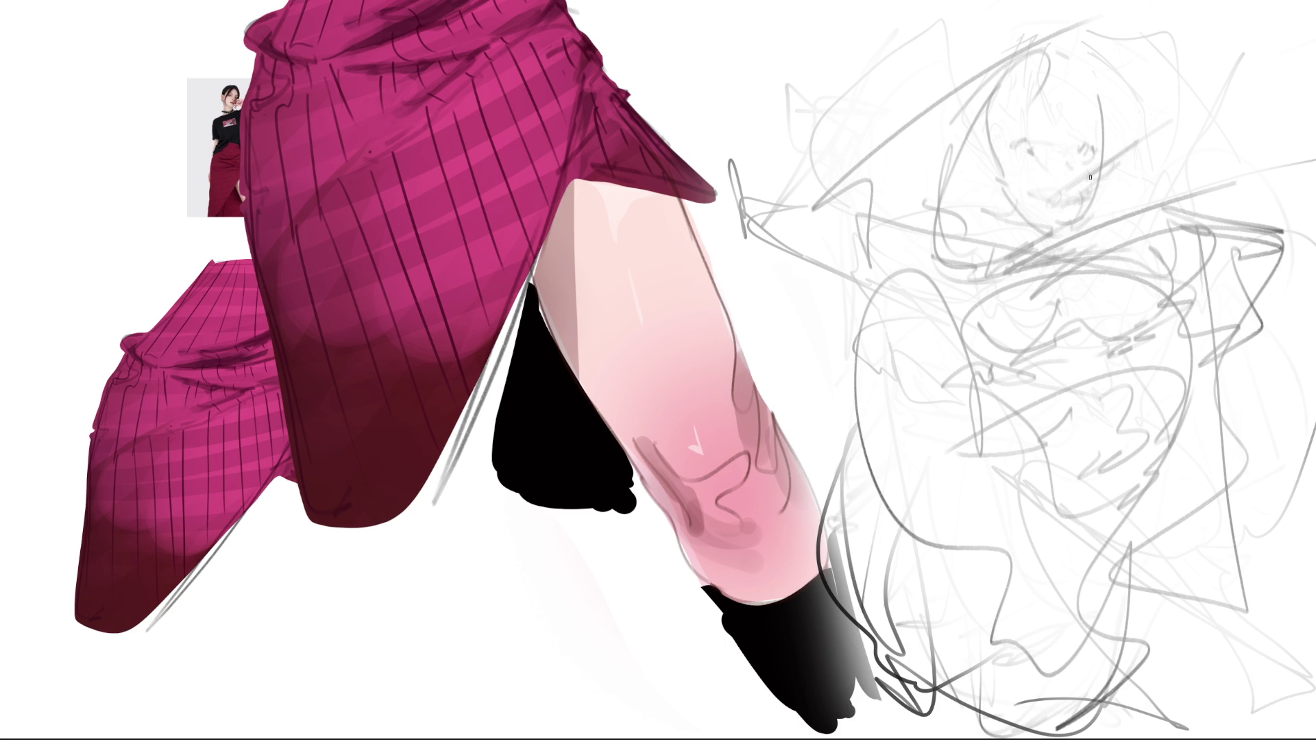
pyautogui.moveTo(1088, 175)
pyautogui.mouseDown()
pyautogui.moveTo(1166, 122)
pyautogui.moveTo(1092, 173)
pyautogui.mouseUp()
pyautogui.moveTo(1153, 105); pyautogui.dragTo(1173, 146)
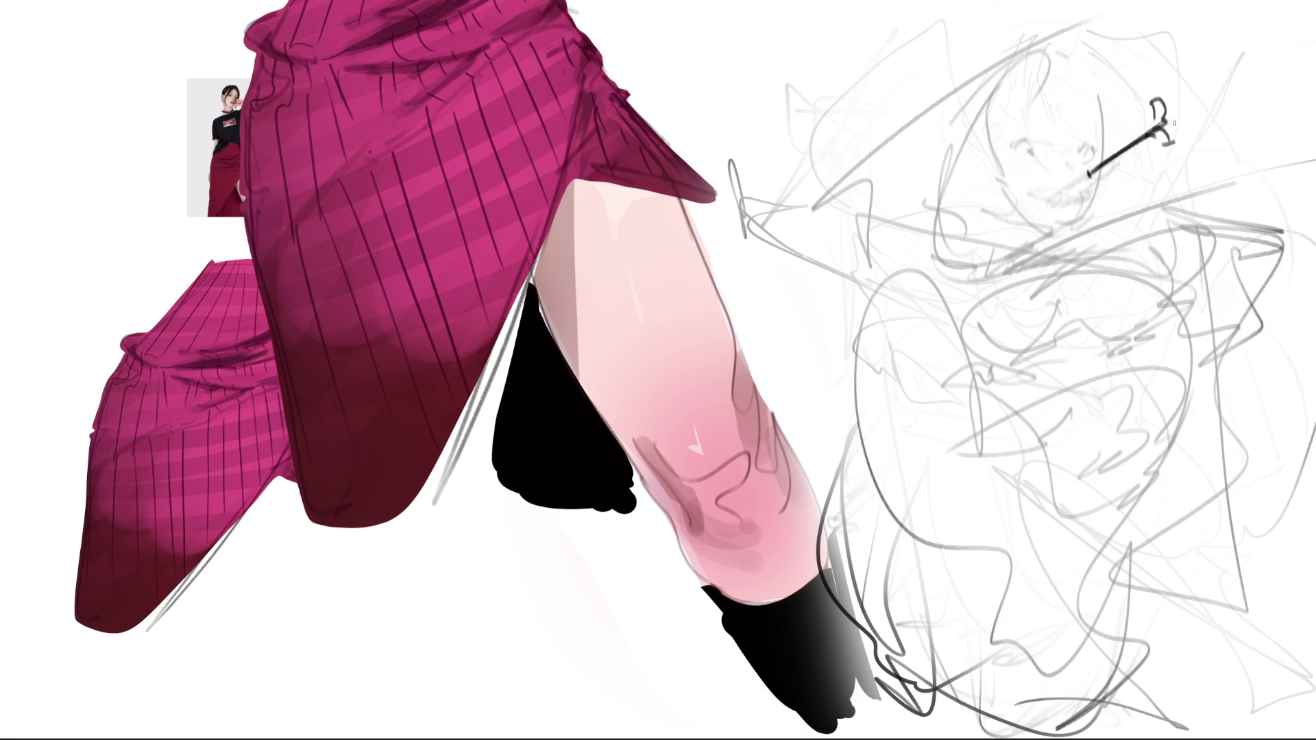
# Sketch the fingers holding the object, then draw a curved eye and eyebrow.
pyautogui.moveTo(1169, 100)
pyautogui.mouseDown()
pyautogui.moveTo(1180, 121)
pyautogui.moveTo(1200, 118)
pyautogui.moveTo(1188, 144)
pyautogui.mouseUp()
pyautogui.click(1200, 128)
pyautogui.moveTo(1176, 131); pyautogui.dragTo(1200, 168)
pyautogui.moveTo(1212, 146)
pyautogui.mouseDown()
pyautogui.moveTo(1193, 219)
pyautogui.moveTo(1205, 253)
pyautogui.mouseUp()
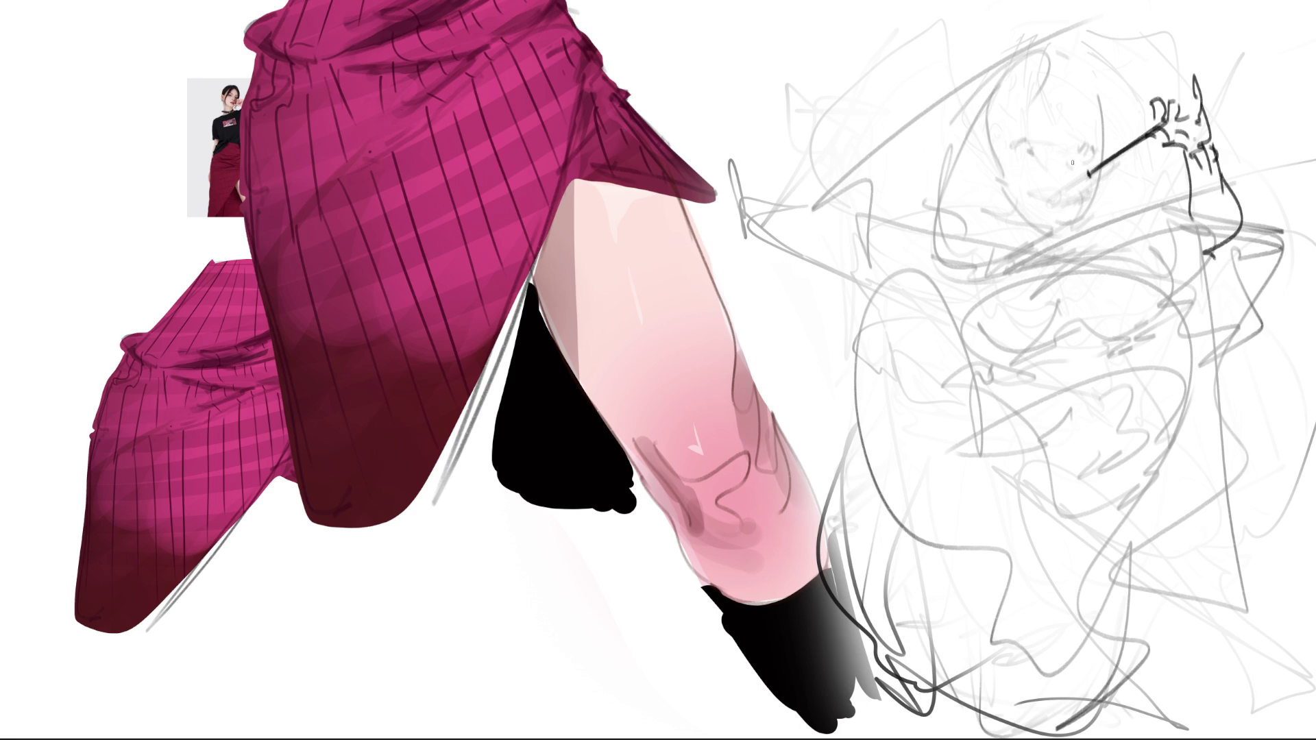
pyautogui.moveTo(1016, 154); pyautogui.dragTo(1090, 149)
pyautogui.moveTo(1042, 109)
pyautogui.mouseDown()
pyautogui.moveTo(1101, 154)
pyautogui.moveTo(1082, 223)
pyautogui.moveTo(1033, 228)
pyautogui.mouseUp()
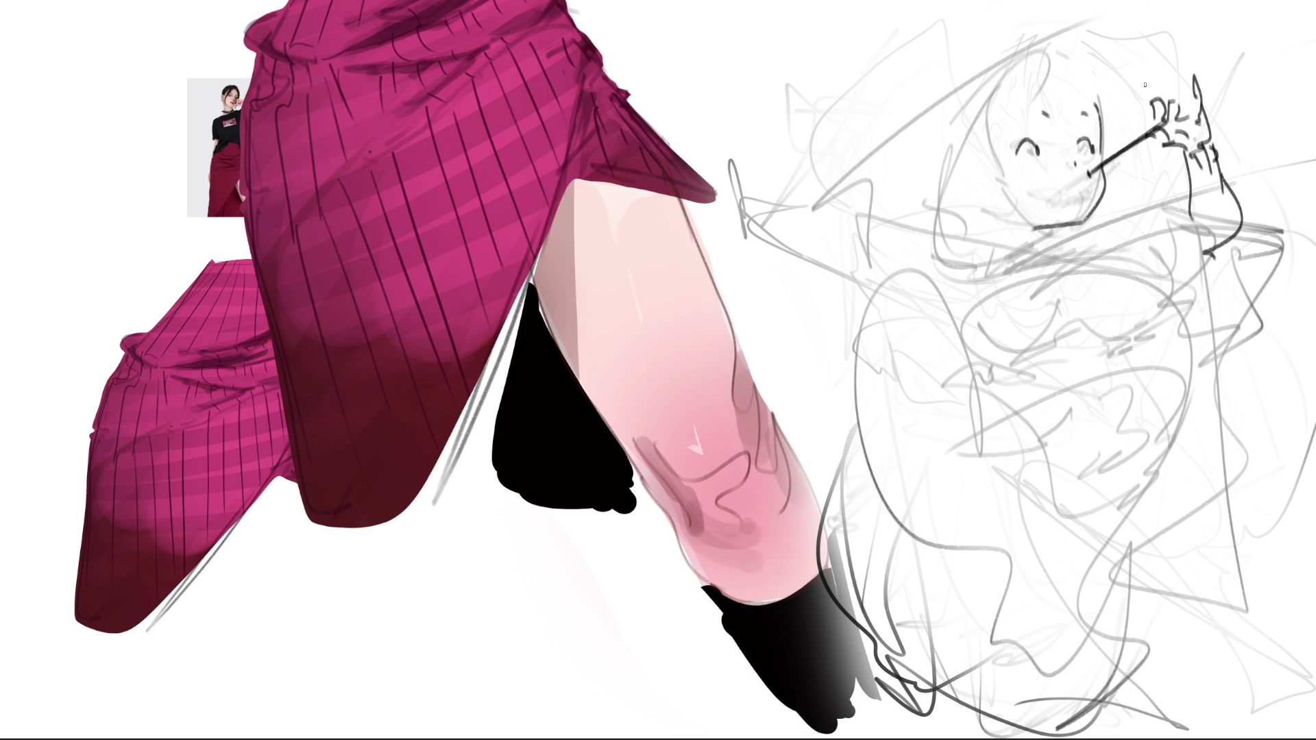
# Draw the ear loop, hair line, jaw curve, neck hatching and collar, undoing stray strokes.
pyautogui.moveTo(985, 174)
pyautogui.mouseDown()
pyautogui.moveTo(986, 195)
pyautogui.moveTo(1014, 218)
pyautogui.mouseUp()
pyautogui.moveTo(990, 146); pyautogui.dragTo(1012, 208)
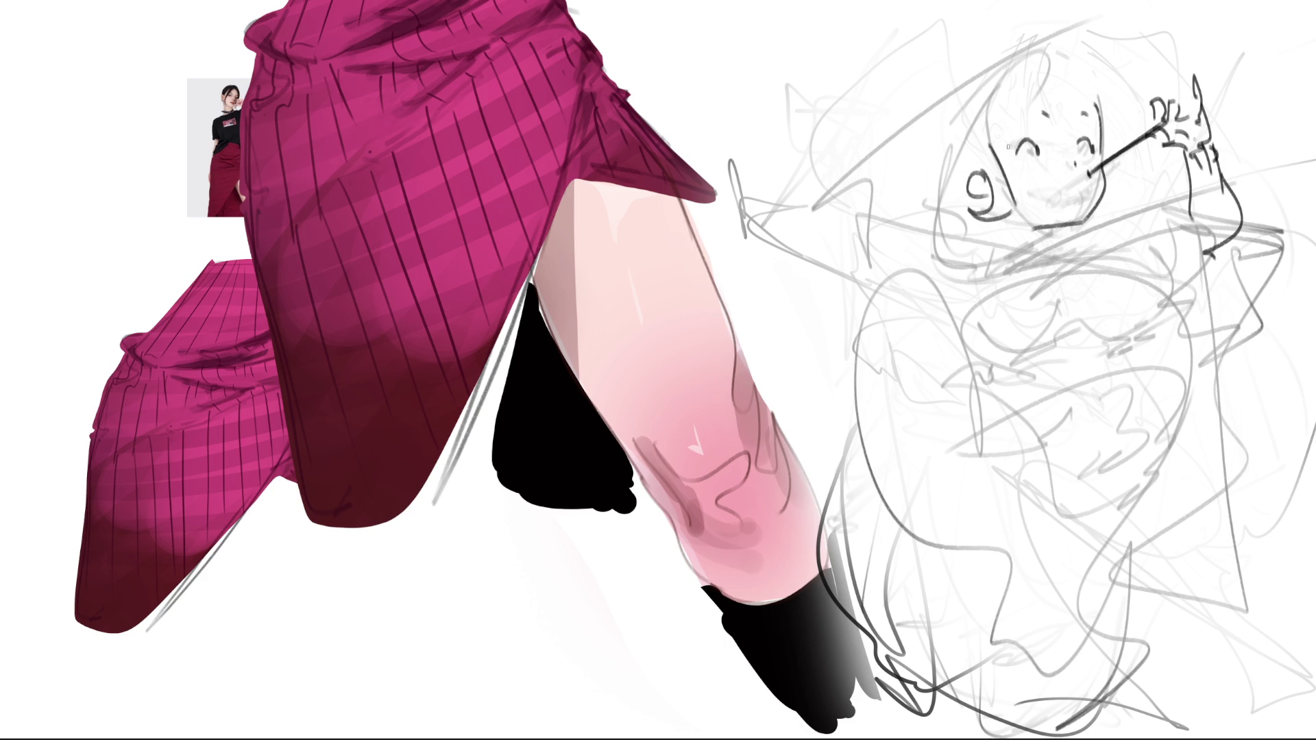
pyautogui.moveTo(968, 163)
pyautogui.mouseDown()
pyautogui.moveTo(1081, 65)
pyautogui.moveTo(1138, 187)
pyautogui.moveTo(1132, 209)
pyautogui.mouseUp()
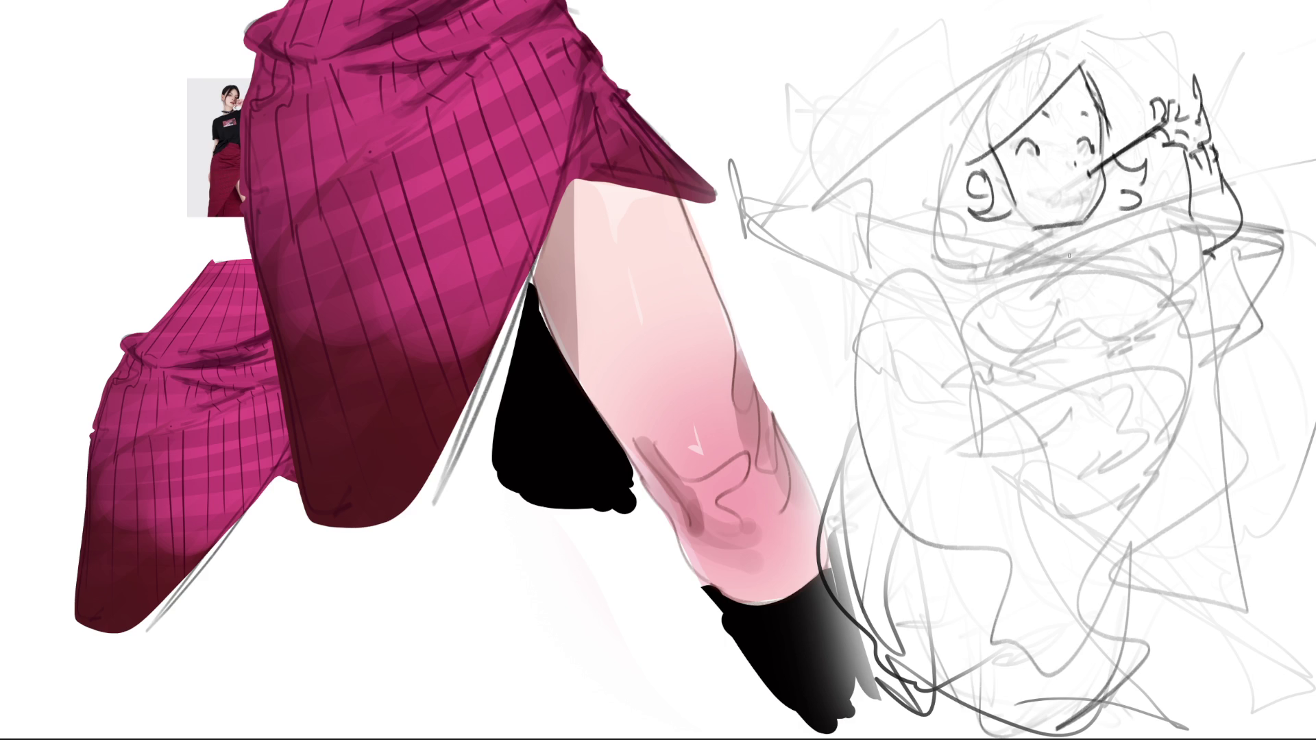
pyautogui.hotkey('ctrl', 'z')
pyautogui.moveTo(1052, 225)
pyautogui.mouseDown()
pyautogui.moveTo(1063, 245)
pyautogui.moveTo(1020, 255)
pyautogui.moveTo(1031, 262)
pyautogui.mouseUp()
pyautogui.hotkey('ctrl', 'z')
pyautogui.moveTo(1027, 259)
pyautogui.mouseDown()
pyautogui.moveTo(1061, 231)
pyautogui.moveTo(1068, 253)
pyautogui.moveTo(1038, 245)
pyautogui.moveTo(1043, 255)
pyautogui.moveTo(1078, 251)
pyautogui.mouseUp()
pyautogui.moveTo(1020, 272); pyautogui.dragTo(1047, 255)
# Add an ear spiral and long diagonals framing the head and neck.
pyautogui.moveTo(971, 189); pyautogui.dragTo(959, 242)
pyautogui.moveTo(971, 189); pyautogui.dragTo(921, 325)
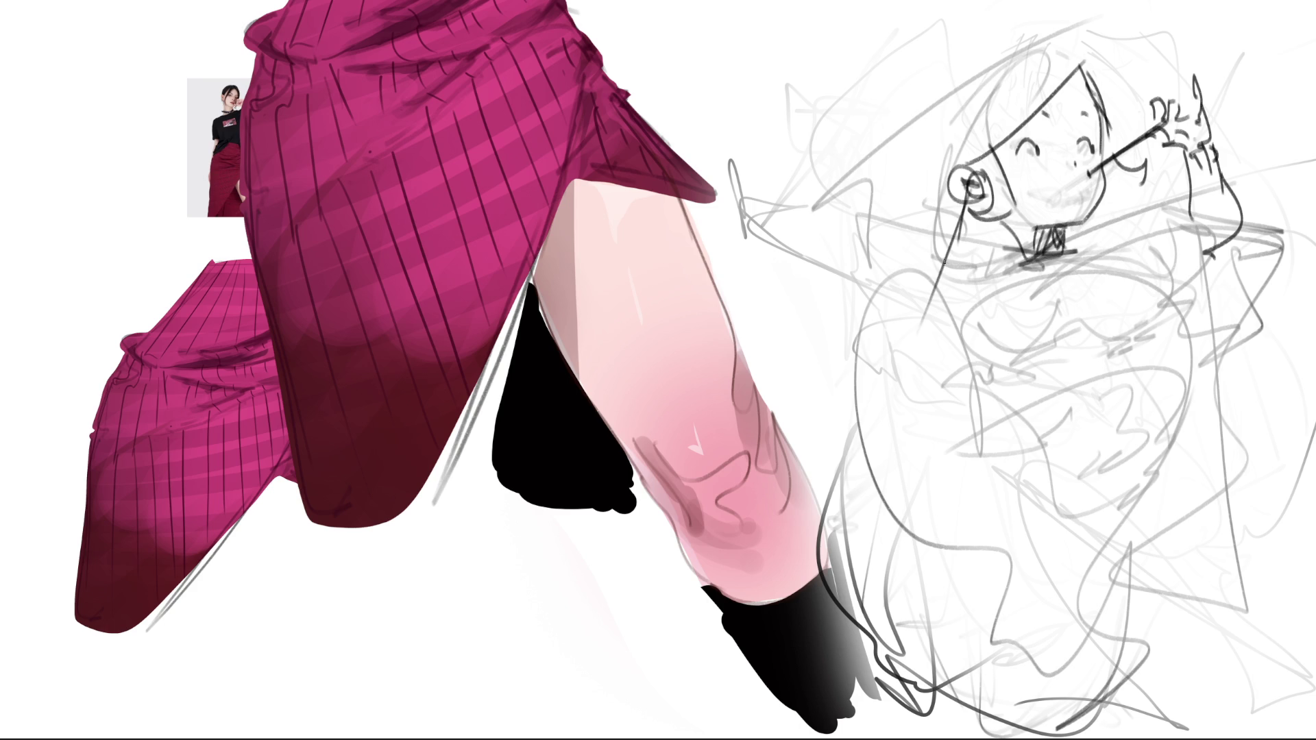
pyautogui.moveTo(908, 254); pyautogui.dragTo(1008, 234)
pyautogui.moveTo(910, 168); pyautogui.dragTo(946, 257)
pyautogui.moveTo(891, 109); pyautogui.dragTo(919, 173)
pyautogui.moveTo(885, 132)
pyautogui.mouseDown()
pyautogui.moveTo(1008, 31)
pyautogui.moveTo(1082, 74)
pyautogui.mouseUp()
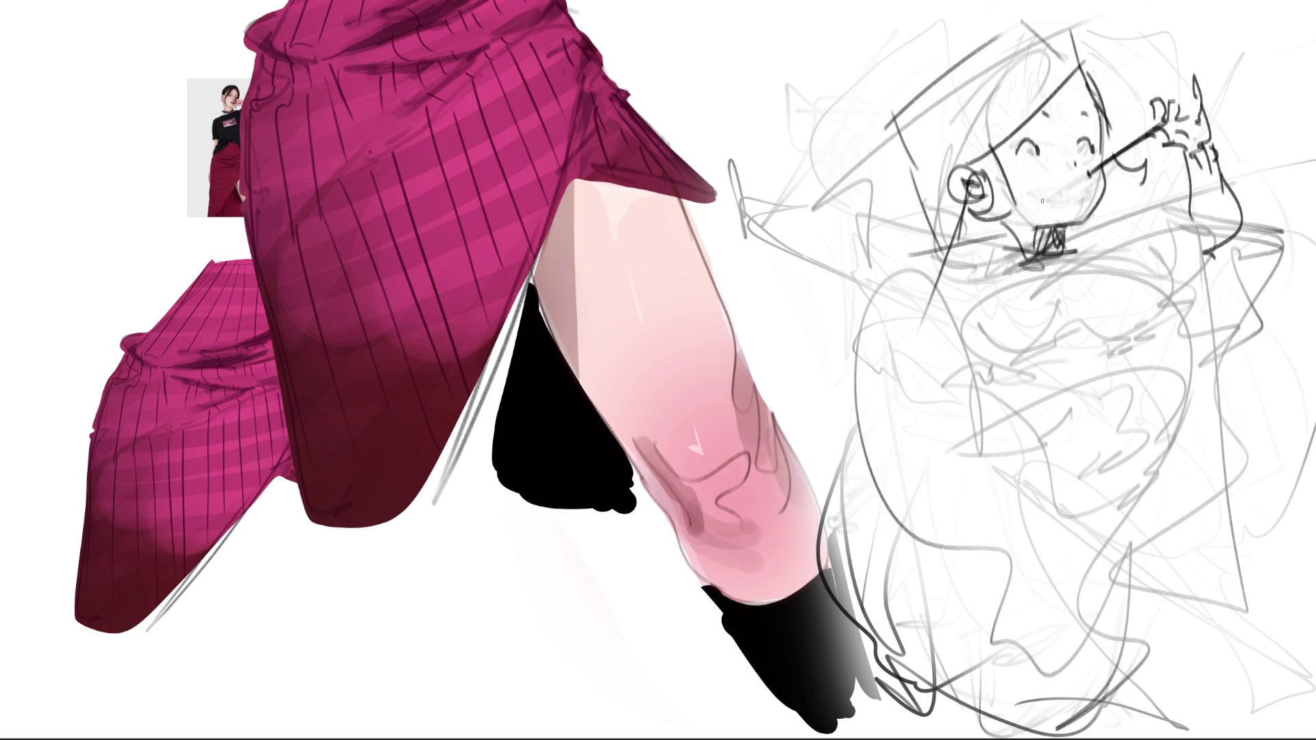
# Block in the bodice lines and the V-shaped skirt with curves on its right side.
pyautogui.moveTo(962, 371)
pyautogui.mouseDown()
pyautogui.moveTo(1111, 556)
pyautogui.moveTo(1117, 533)
pyautogui.mouseUp()
pyautogui.moveTo(1113, 387); pyautogui.dragTo(1123, 415)
pyautogui.moveTo(1071, 356)
pyautogui.mouseDown()
pyautogui.moveTo(1020, 354)
pyautogui.moveTo(1159, 400)
pyautogui.moveTo(1132, 532)
pyautogui.moveTo(992, 401)
pyautogui.moveTo(968, 360)
pyautogui.moveTo(882, 458)
pyautogui.moveTo(1148, 578)
pyautogui.mouseUp()
pyautogui.moveTo(1164, 534); pyautogui.dragTo(1188, 369)
pyautogui.moveTo(1184, 367); pyautogui.dragTo(1257, 403)
pyautogui.moveTo(1182, 578)
pyautogui.mouseDown()
pyautogui.moveTo(1271, 432)
pyautogui.moveTo(1245, 453)
pyautogui.moveTo(1193, 288)
pyautogui.moveTo(1162, 244)
pyautogui.moveTo(934, 265)
pyautogui.moveTo(950, 351)
pyautogui.moveTo(914, 320)
pyautogui.moveTo(870, 393)
pyautogui.moveTo(978, 664)
pyautogui.moveTo(1224, 617)
pyautogui.moveTo(1271, 555)
pyautogui.moveTo(1254, 537)
pyautogui.moveTo(1315, 596)
pyautogui.mouseUp()
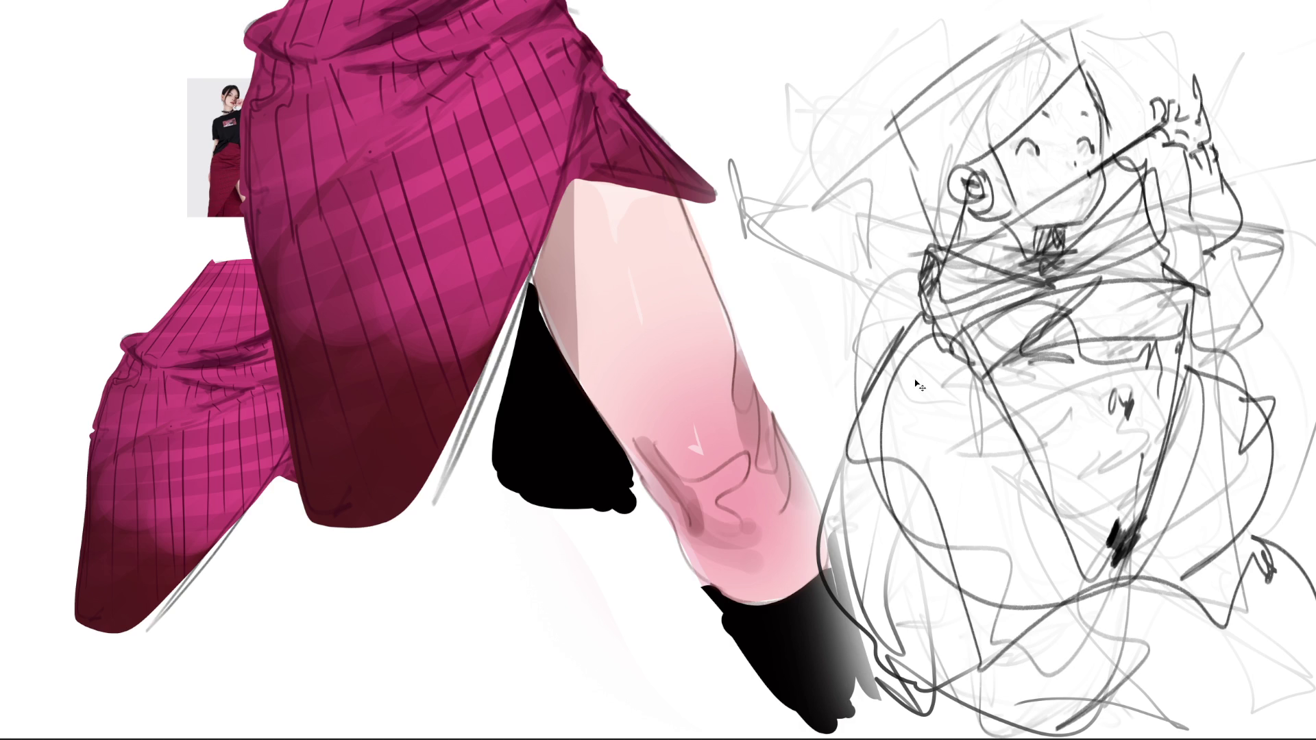
# Mirror the view back, fade the lower body, and draw a closed eye with lashes.
pyautogui.press('m')
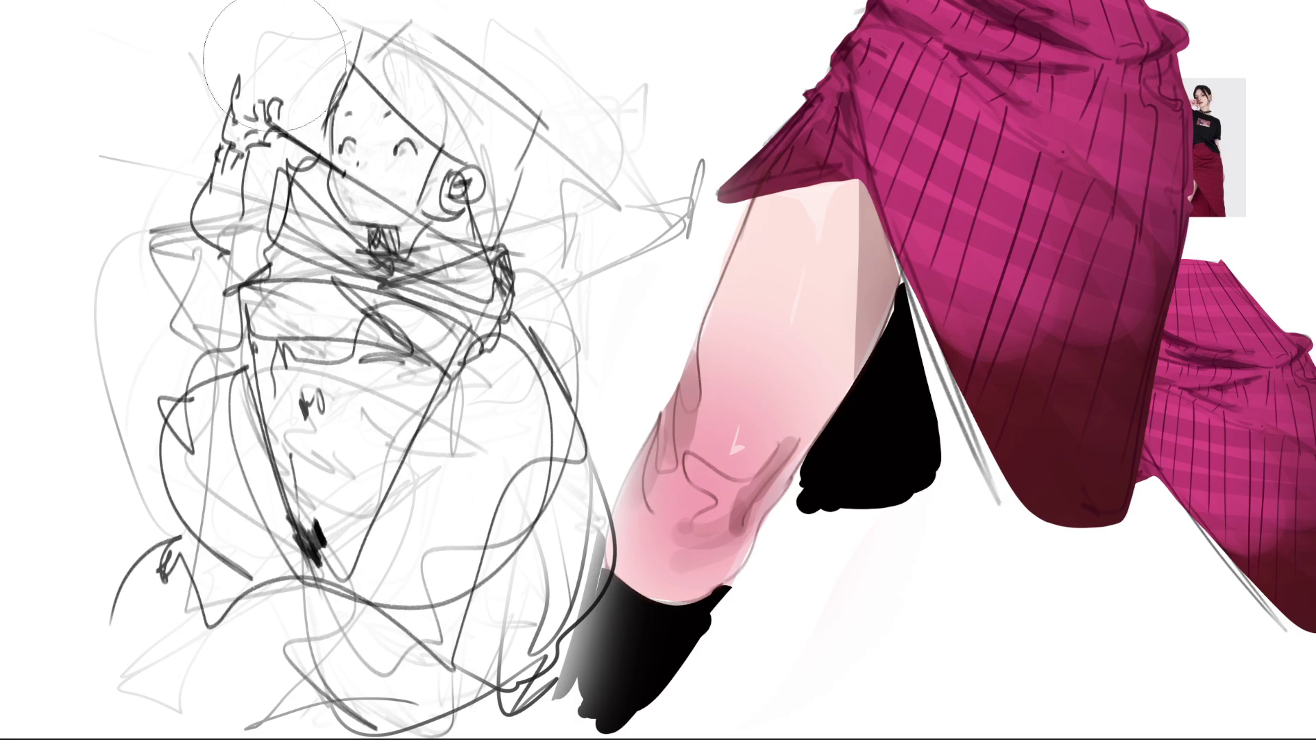
pyautogui.moveTo(216, 573); pyautogui.dragTo(412, 545)
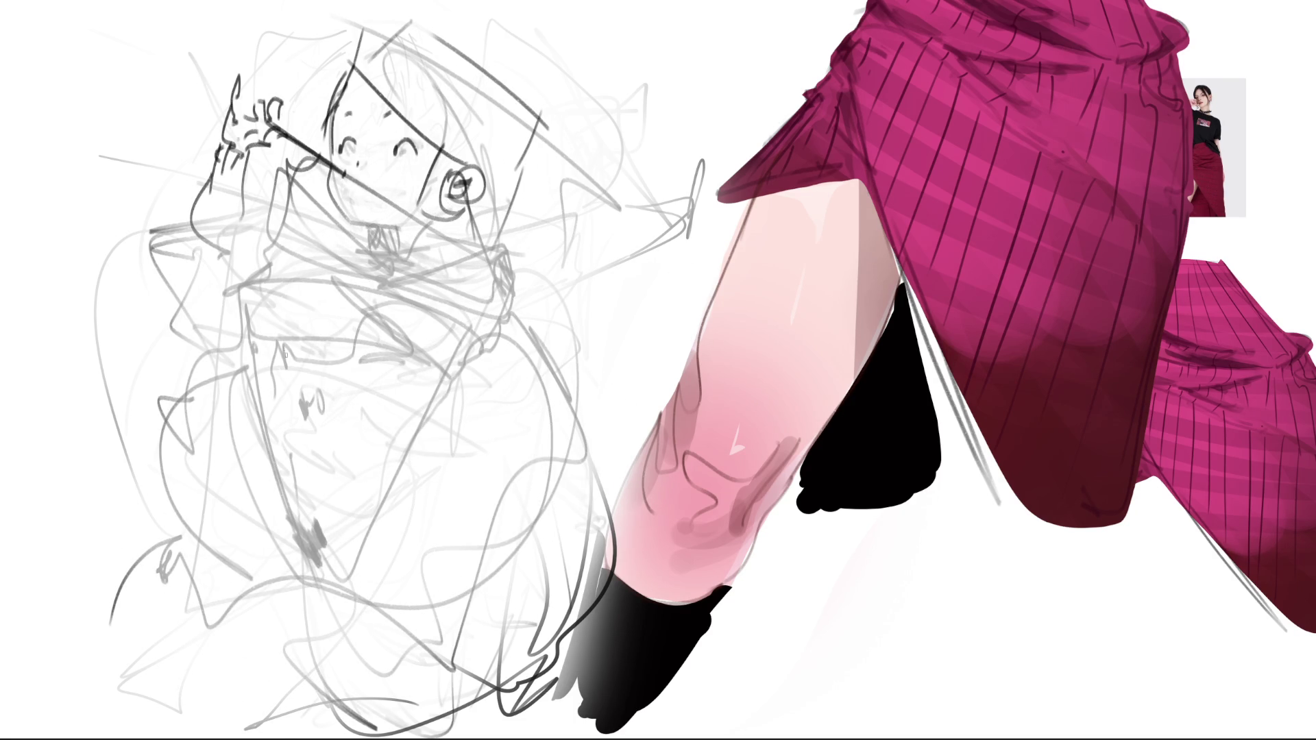
pyautogui.moveTo(284, 359)
pyautogui.mouseDown()
pyautogui.moveTo(287, 370)
pyautogui.moveTo(401, 364)
pyautogui.mouseUp()
pyautogui.moveTo(258, 323)
pyautogui.mouseDown()
pyautogui.moveTo(333, 325)
pyautogui.moveTo(299, 358)
pyautogui.mouseUp()
pyautogui.moveTo(319, 342)
pyautogui.mouseDown()
pyautogui.moveTo(310, 368)
pyautogui.moveTo(322, 361)
pyautogui.mouseUp()
pyautogui.moveTo(344, 324)
pyautogui.mouseDown()
pyautogui.moveTo(334, 355)
pyautogui.moveTo(342, 345)
pyautogui.mouseUp()
pyautogui.moveTo(301, 384)
pyautogui.mouseDown()
pyautogui.moveTo(299, 404)
pyautogui.moveTo(326, 401)
pyautogui.moveTo(295, 437)
pyautogui.moveTo(300, 518)
pyautogui.moveTo(356, 598)
pyautogui.moveTo(399, 560)
pyautogui.moveTo(382, 545)
pyautogui.moveTo(432, 440)
pyautogui.mouseUp()
# Draw the jaw line, the head's left side and hair top, plus neck and shoulder.
pyautogui.moveTo(490, 389)
pyautogui.mouseDown()
pyautogui.moveTo(509, 348)
pyautogui.moveTo(582, 453)
pyautogui.moveTo(574, 500)
pyautogui.moveTo(454, 588)
pyautogui.mouseUp()
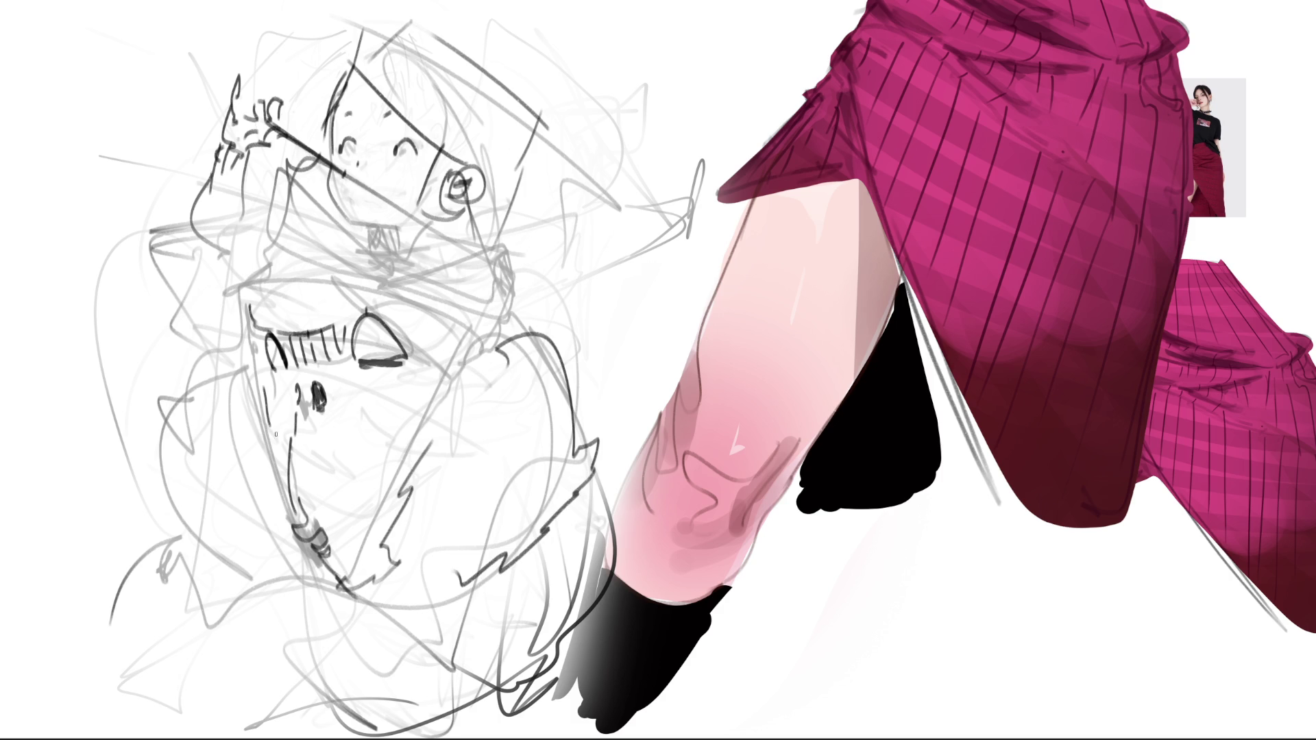
pyautogui.moveTo(257, 393)
pyautogui.mouseDown()
pyautogui.moveTo(239, 377)
pyautogui.moveTo(214, 448)
pyautogui.moveTo(327, 602)
pyautogui.moveTo(403, 578)
pyautogui.mouseUp()
pyautogui.moveTo(252, 336)
pyautogui.mouseDown()
pyautogui.moveTo(243, 380)
pyautogui.moveTo(253, 297)
pyautogui.mouseUp()
pyautogui.moveTo(272, 286)
pyautogui.mouseDown()
pyautogui.moveTo(311, 282)
pyautogui.moveTo(446, 361)
pyautogui.mouseUp()
pyautogui.moveTo(245, 348)
pyautogui.mouseDown()
pyautogui.moveTo(209, 270)
pyautogui.moveTo(254, 235)
pyautogui.moveTo(351, 202)
pyautogui.mouseUp()
pyautogui.moveTo(487, 248)
pyautogui.mouseDown()
pyautogui.moveTo(495, 324)
pyautogui.moveTo(545, 309)
pyautogui.moveTo(511, 327)
pyautogui.mouseUp()
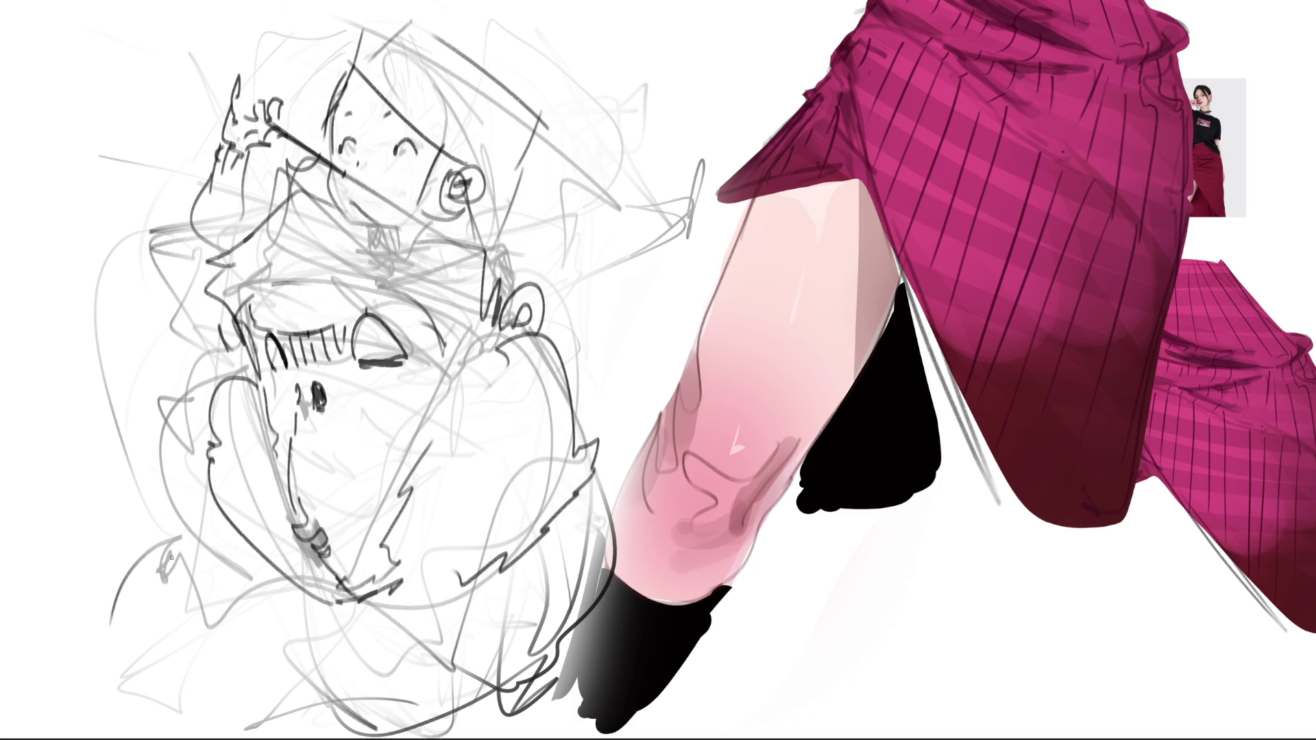
# Sketch a hand at the lower left with sweeping arcs and long diagonal strokes.
pyautogui.moveTo(172, 543)
pyautogui.mouseDown()
pyautogui.moveTo(209, 558)
pyautogui.moveTo(192, 592)
pyautogui.moveTo(168, 594)
pyautogui.moveTo(177, 528)
pyautogui.moveTo(50, 652)
pyautogui.mouseUp()
pyautogui.moveTo(155, 547); pyautogui.dragTo(69, 653)
pyautogui.moveTo(196, 575)
pyautogui.mouseDown()
pyautogui.moveTo(165, 729)
pyautogui.moveTo(262, 668)
pyautogui.moveTo(254, 633)
pyautogui.moveTo(426, 582)
pyautogui.moveTo(556, 523)
pyautogui.mouseUp()
pyautogui.moveTo(326, 691); pyautogui.dragTo(448, 570)
pyautogui.moveTo(385, 631); pyautogui.dragTo(559, 501)
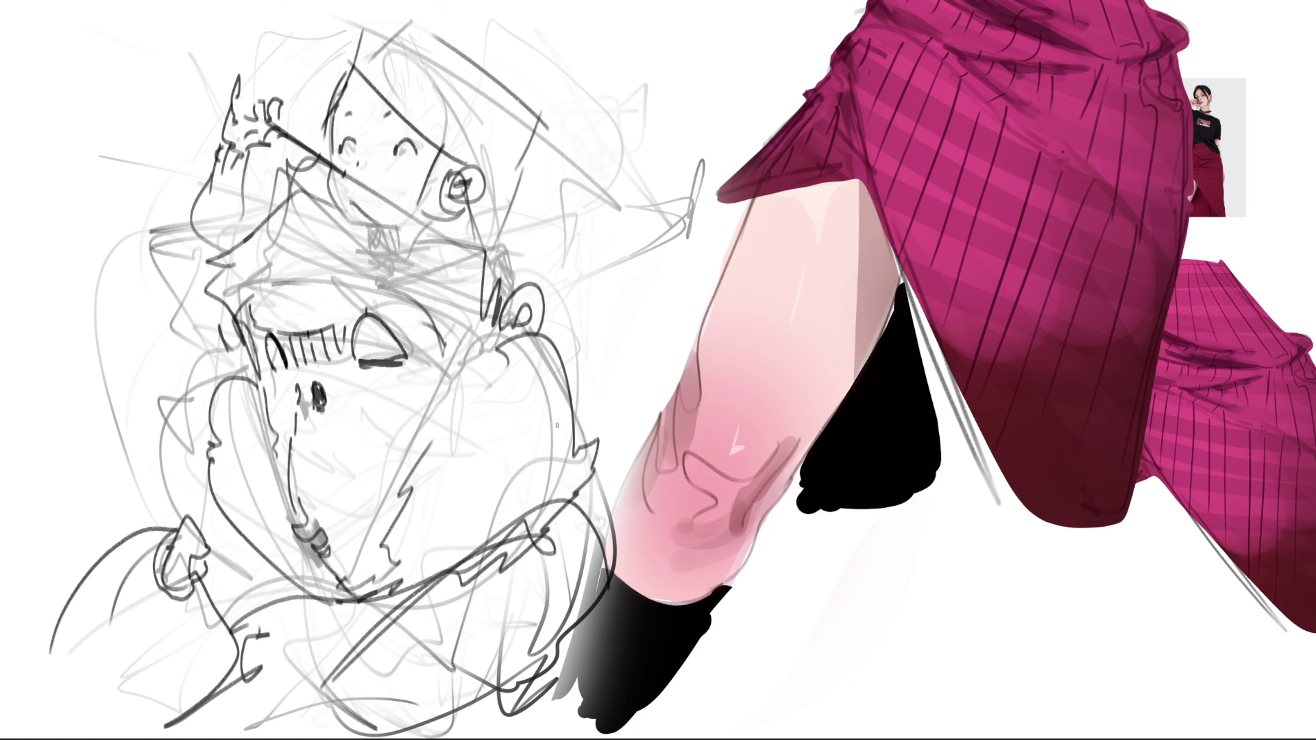
# Fade the pencil rough to pale grey with the large soft eraser before inking.
pyautogui.moveTo(473, 226); pyautogui.dragTo(309, 463)
pyautogui.moveTo(205, 514)
pyautogui.mouseDown()
pyautogui.moveTo(494, 345)
pyautogui.moveTo(431, 617)
pyautogui.moveTo(361, 154)
pyautogui.mouseUp()
pyautogui.moveTo(175, 442); pyautogui.dragTo(361, 370)
pyautogui.moveTo(361, 309); pyautogui.dragTo(401, 113)
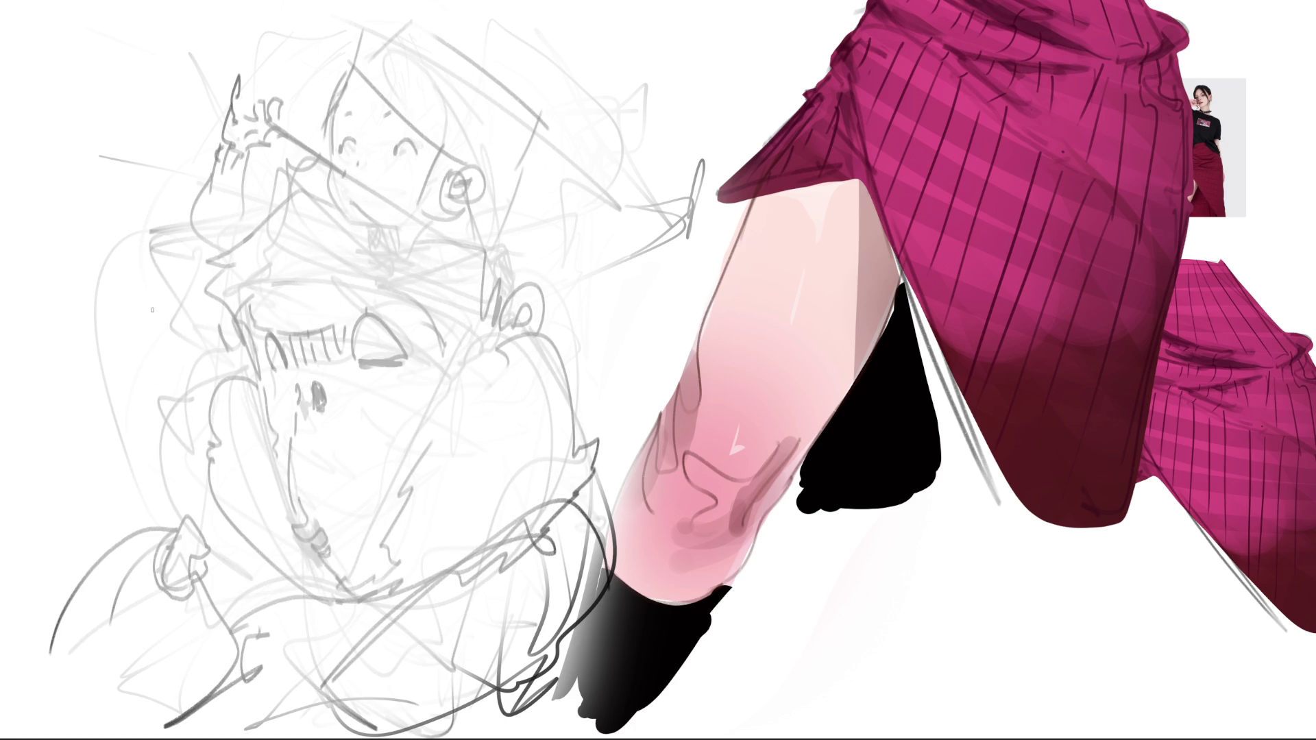
# Ink the bow-tie collar, V neckline and the outstretched arm with its tip.
pyautogui.moveTo(388, 258)
pyautogui.mouseDown()
pyautogui.moveTo(320, 215)
pyautogui.moveTo(319, 259)
pyautogui.moveTo(412, 274)
pyautogui.moveTo(355, 281)
pyautogui.mouseUp()
pyautogui.moveTo(370, 229)
pyautogui.mouseDown()
pyautogui.moveTo(397, 265)
pyautogui.moveTo(420, 235)
pyautogui.mouseUp()
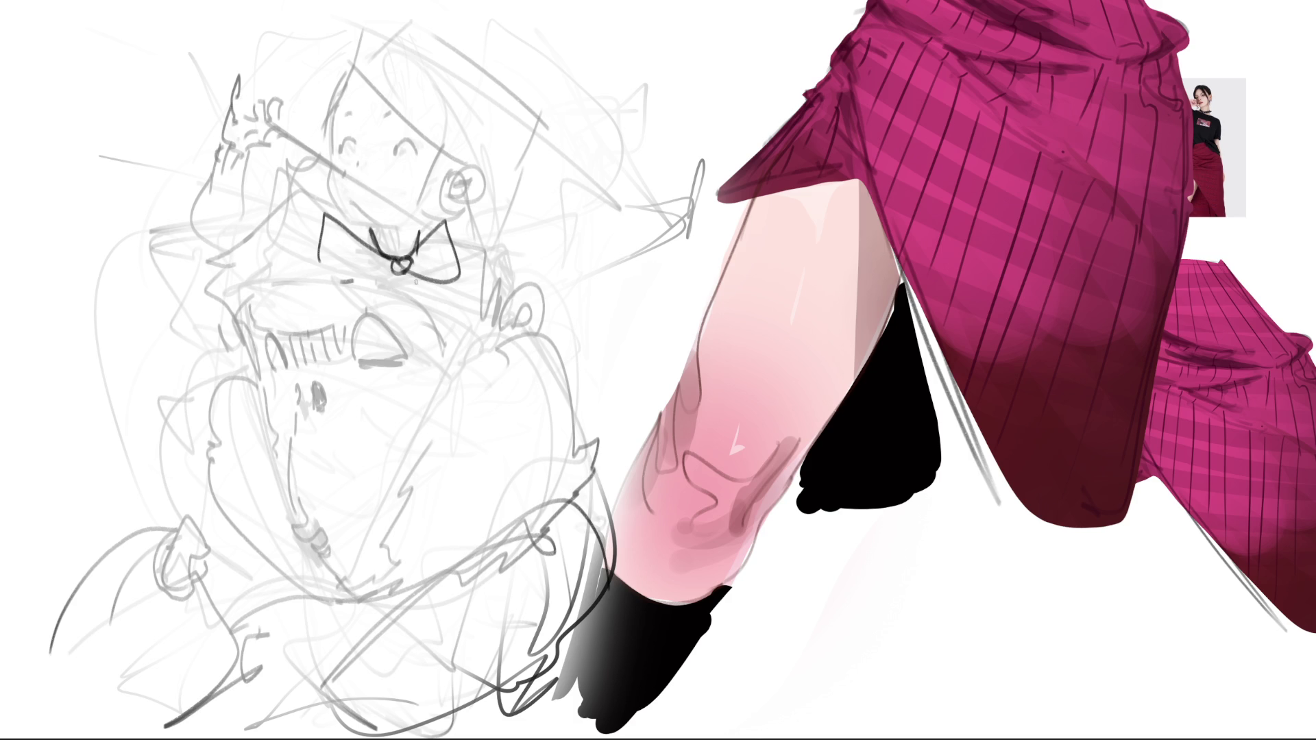
pyautogui.moveTo(489, 263)
pyautogui.mouseDown()
pyautogui.moveTo(471, 235)
pyautogui.moveTo(596, 214)
pyautogui.moveTo(534, 305)
pyautogui.mouseUp()
pyautogui.moveTo(591, 265)
pyautogui.mouseDown()
pyautogui.moveTo(648, 235)
pyautogui.moveTo(637, 192)
pyautogui.mouseUp()
pyautogui.moveTo(658, 190)
pyautogui.mouseDown()
pyautogui.moveTo(708, 180)
pyautogui.moveTo(706, 220)
pyautogui.mouseUp()
pyautogui.moveTo(673, 212); pyautogui.dragTo(614, 249)
pyautogui.moveTo(705, 192)
pyautogui.mouseDown()
pyautogui.moveTo(724, 161)
pyautogui.moveTo(735, 179)
pyautogui.moveTo(716, 172)
pyautogui.mouseUp()
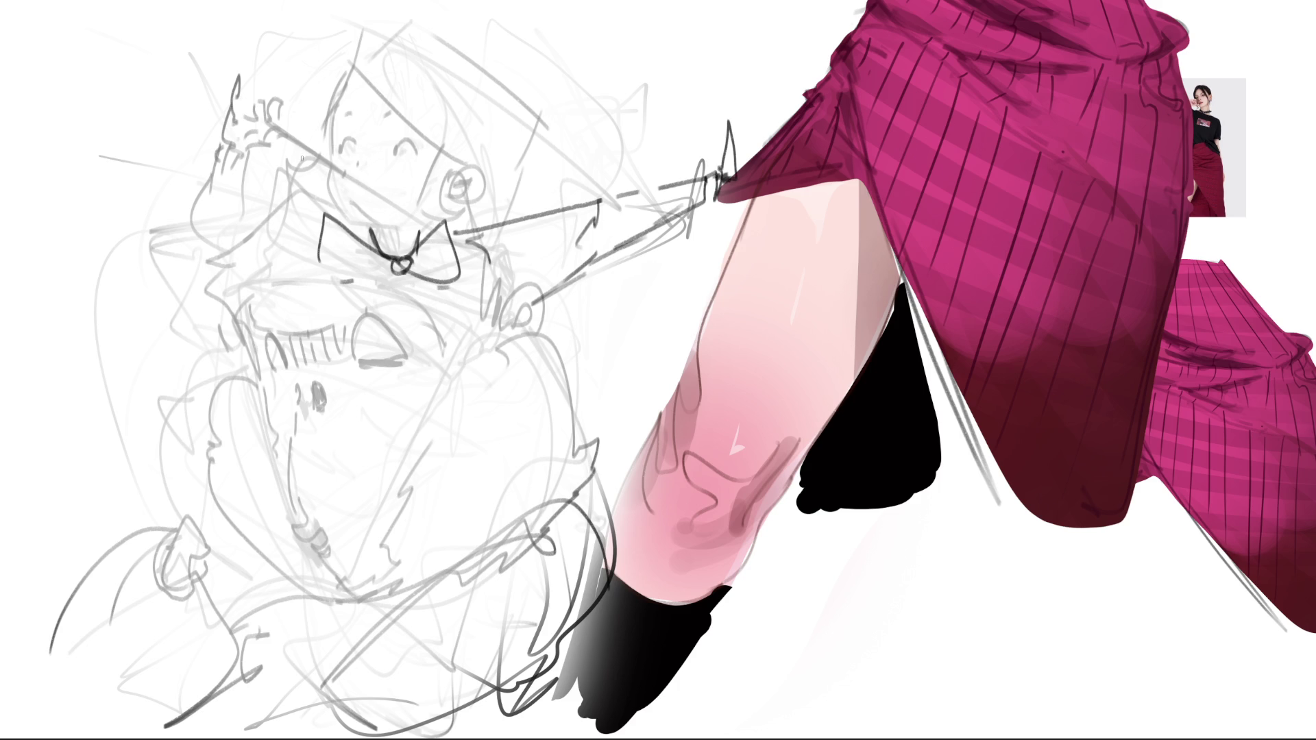
# Ink the fingers of the raised hand and the raised arm and shoulder.
pyautogui.moveTo(265, 82)
pyautogui.mouseDown()
pyautogui.moveTo(266, 114)
pyautogui.moveTo(283, 116)
pyautogui.moveTo(268, 122)
pyautogui.moveTo(239, 93)
pyautogui.moveTo(294, 124)
pyautogui.moveTo(279, 141)
pyautogui.moveTo(246, 115)
pyautogui.moveTo(263, 159)
pyautogui.moveTo(185, 186)
pyautogui.mouseUp()
pyautogui.moveTo(268, 152)
pyautogui.mouseDown()
pyautogui.moveTo(227, 253)
pyautogui.moveTo(178, 204)
pyautogui.mouseUp()
pyautogui.moveTo(177, 206); pyautogui.dragTo(202, 275)
pyautogui.moveTo(255, 206); pyautogui.dragTo(311, 223)
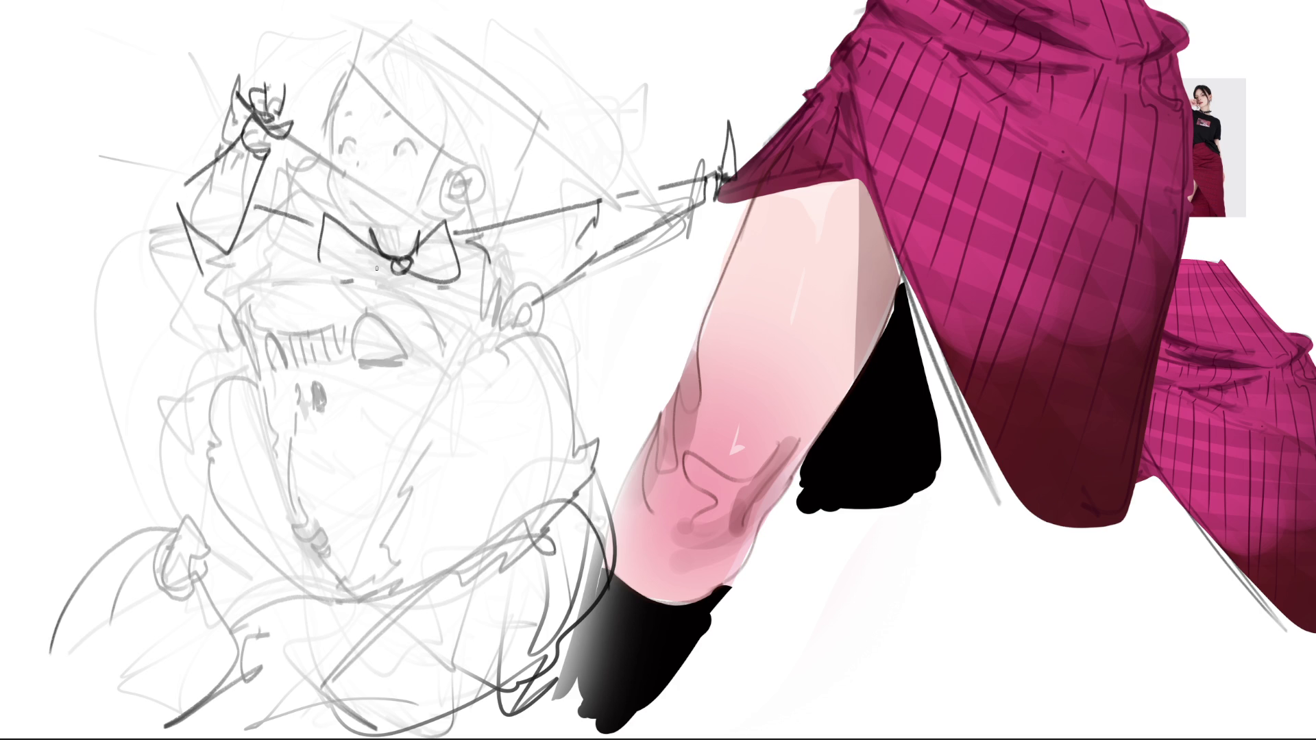
# Ink the round head, jaw, eyebrows, open shouting mouth, ears and a forehead hair strand.
pyautogui.moveTo(340, 113)
pyautogui.mouseDown()
pyautogui.moveTo(334, 176)
pyautogui.moveTo(458, 94)
pyautogui.moveTo(462, 192)
pyautogui.mouseUp()
pyautogui.moveTo(327, 152)
pyautogui.mouseDown()
pyautogui.moveTo(441, 211)
pyautogui.moveTo(366, 220)
pyautogui.moveTo(425, 224)
pyautogui.mouseUp()
pyautogui.moveTo(344, 132)
pyautogui.mouseDown()
pyautogui.moveTo(447, 121)
pyautogui.moveTo(449, 138)
pyautogui.moveTo(366, 136)
pyautogui.moveTo(391, 171)
pyautogui.mouseUp()
pyautogui.moveTo(411, 148)
pyautogui.mouseDown()
pyautogui.moveTo(415, 187)
pyautogui.moveTo(397, 175)
pyautogui.moveTo(413, 151)
pyautogui.moveTo(410, 183)
pyautogui.mouseUp()
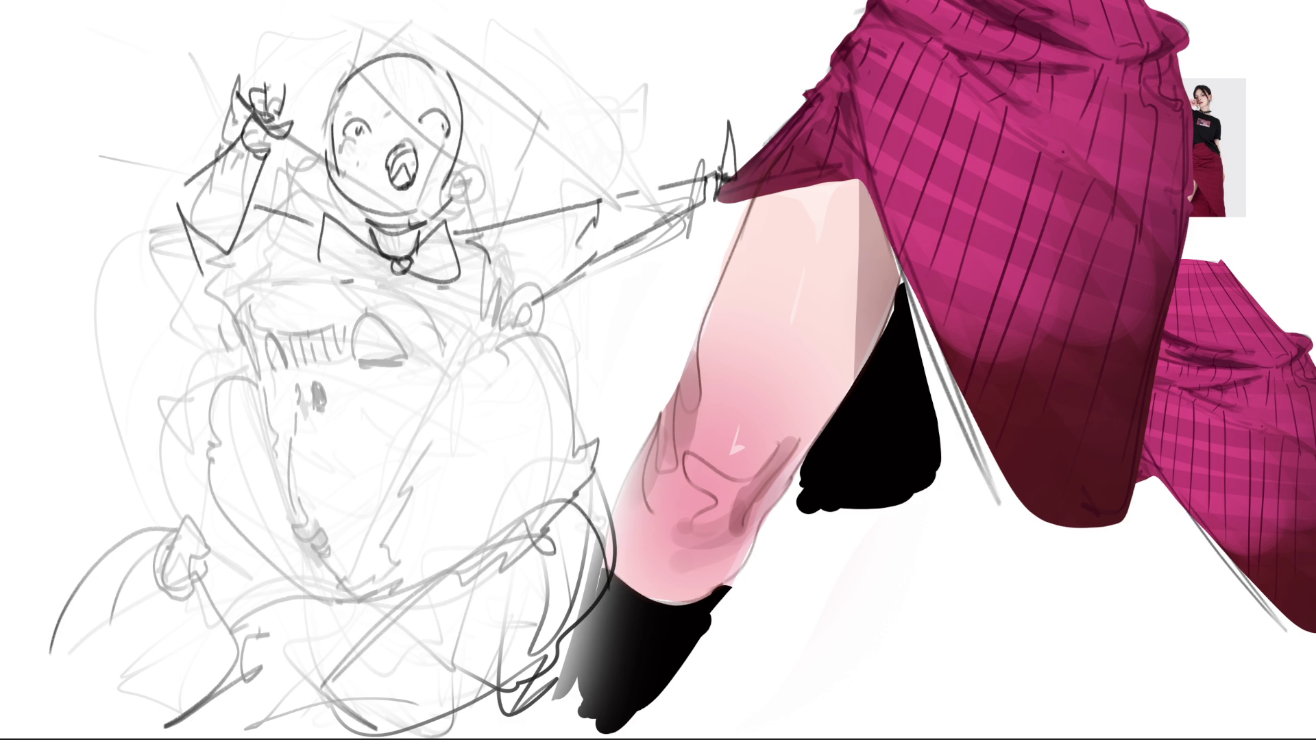
pyautogui.moveTo(459, 136)
pyautogui.mouseDown()
pyautogui.moveTo(433, 212)
pyautogui.moveTo(463, 184)
pyautogui.mouseUp()
pyautogui.moveTo(332, 152); pyautogui.dragTo(329, 177)
pyautogui.moveTo(362, 93)
pyautogui.mouseDown()
pyautogui.moveTo(350, 110)
pyautogui.moveTo(387, 37)
pyautogui.moveTo(452, 16)
pyautogui.mouseUp()
# Sketch a pointed hat above the head, a diagonal across the face, and lengthen the arm line.
pyautogui.moveTo(328, 8); pyautogui.dragTo(258, 85)
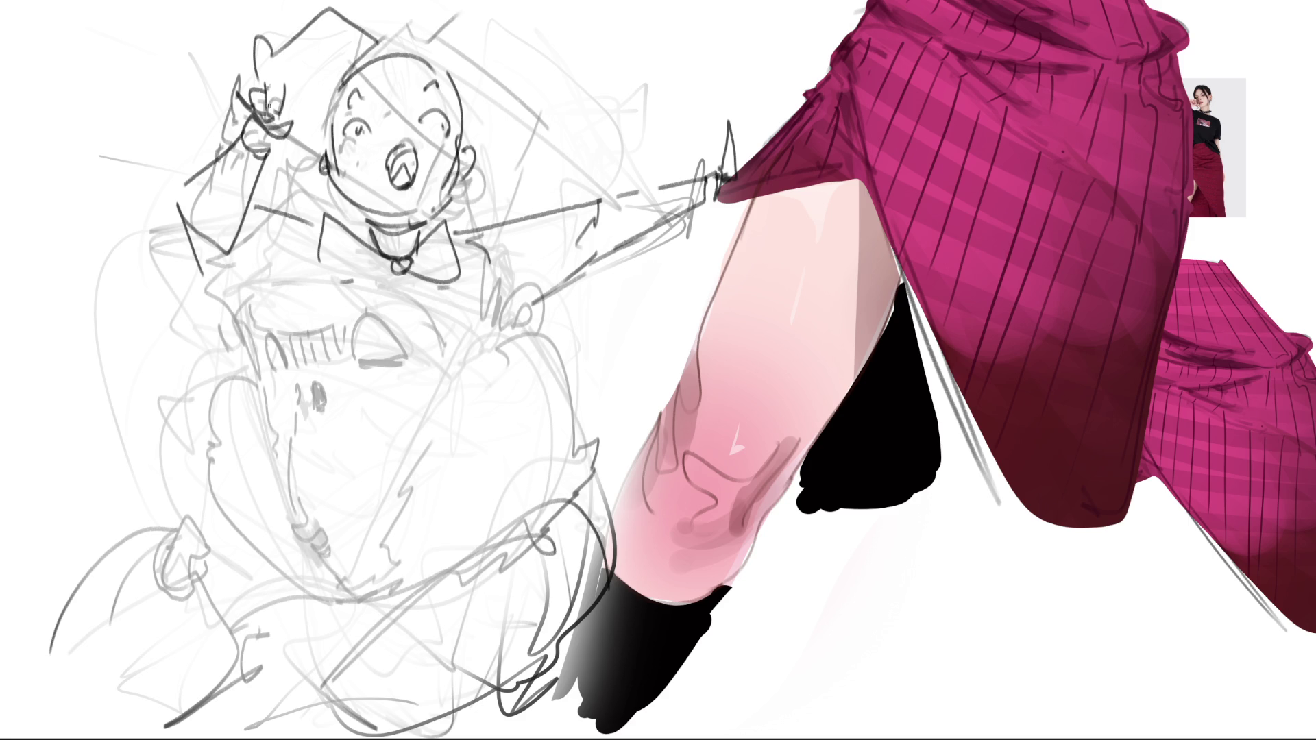
pyautogui.moveTo(293, 167); pyautogui.dragTo(346, 216)
pyautogui.moveTo(365, 58)
pyautogui.mouseDown()
pyautogui.moveTo(464, 4)
pyautogui.moveTo(523, 91)
pyautogui.moveTo(504, 162)
pyautogui.moveTo(457, 210)
pyautogui.mouseUp()
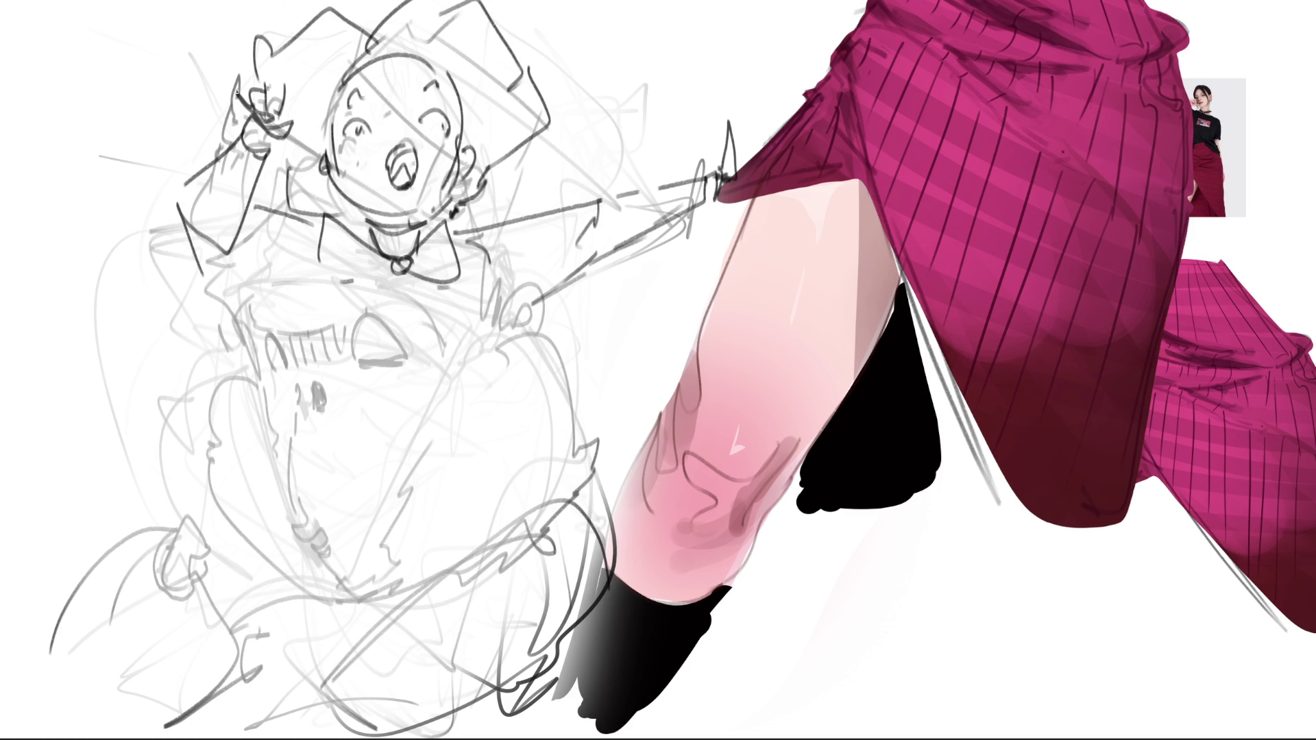
pyautogui.moveTo(218, 79); pyautogui.dragTo(412, 257)
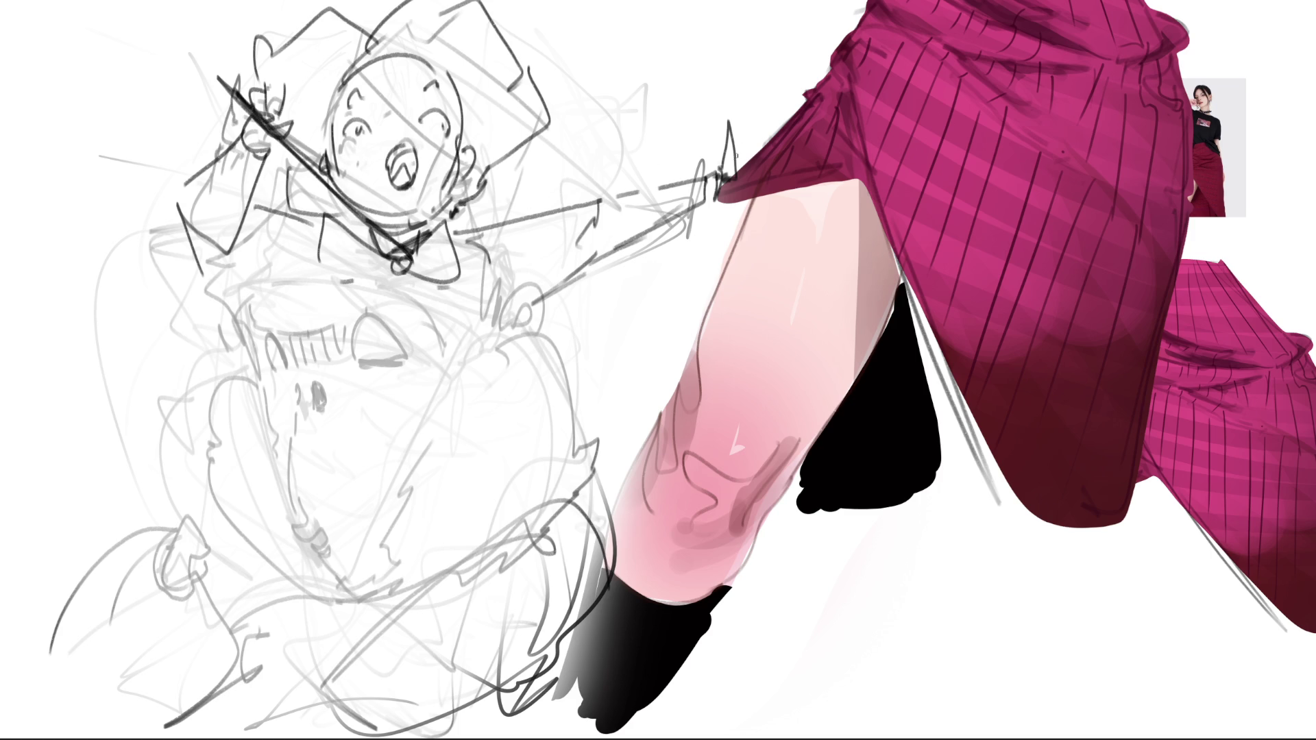
pyautogui.moveTo(736, 152)
pyautogui.mouseDown()
pyautogui.moveTo(578, 196)
pyautogui.moveTo(771, 144)
pyautogui.mouseUp()
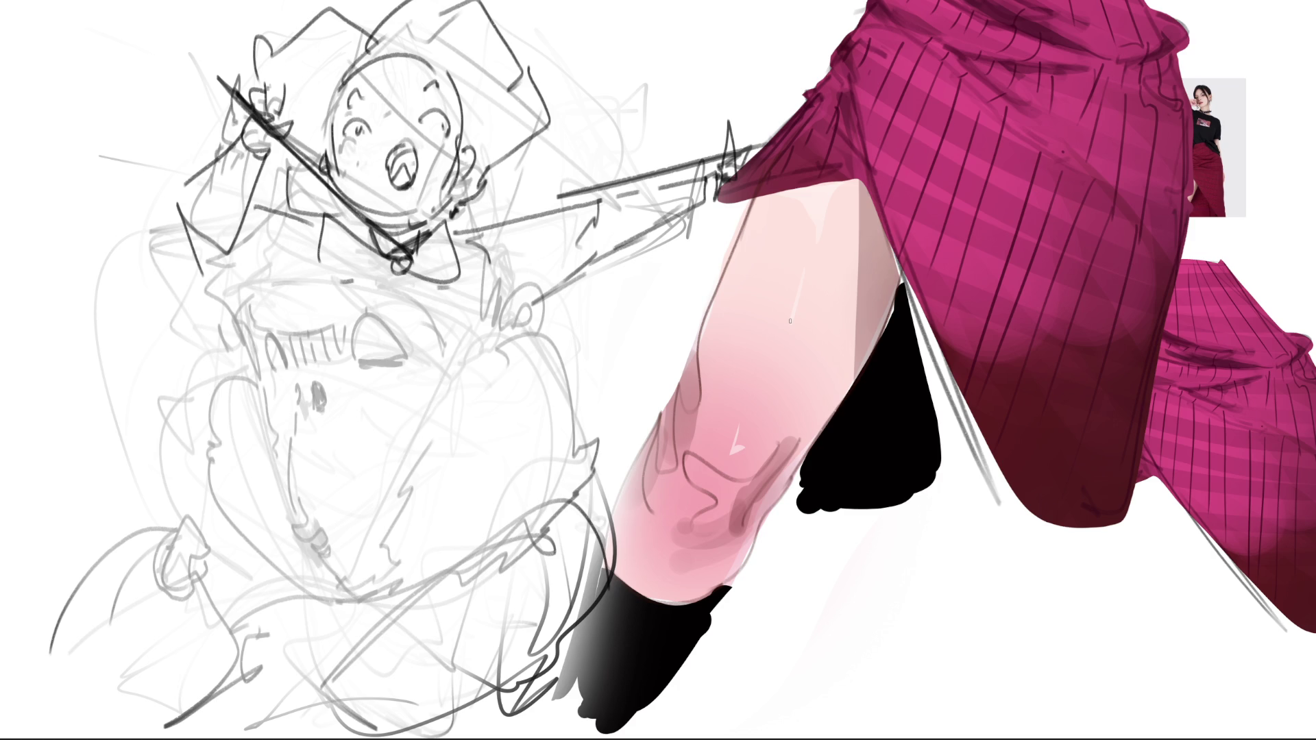
# Shade inside the open mouth, hatch the forehead and cheek blush, and ink the collar.
pyautogui.moveTo(399, 173); pyautogui.dragTo(414, 167)
pyautogui.moveTo(387, 96); pyautogui.dragTo(448, 146)
pyautogui.moveTo(353, 160); pyautogui.dragTo(368, 144)
pyautogui.moveTo(391, 217)
pyautogui.mouseDown()
pyautogui.moveTo(432, 208)
pyautogui.moveTo(392, 283)
pyautogui.moveTo(388, 270)
pyautogui.moveTo(333, 264)
pyautogui.moveTo(437, 257)
pyautogui.mouseUp()
pyautogui.moveTo(456, 207)
pyautogui.mouseDown()
pyautogui.moveTo(471, 285)
pyautogui.moveTo(394, 286)
pyautogui.moveTo(401, 309)
pyautogui.mouseUp()
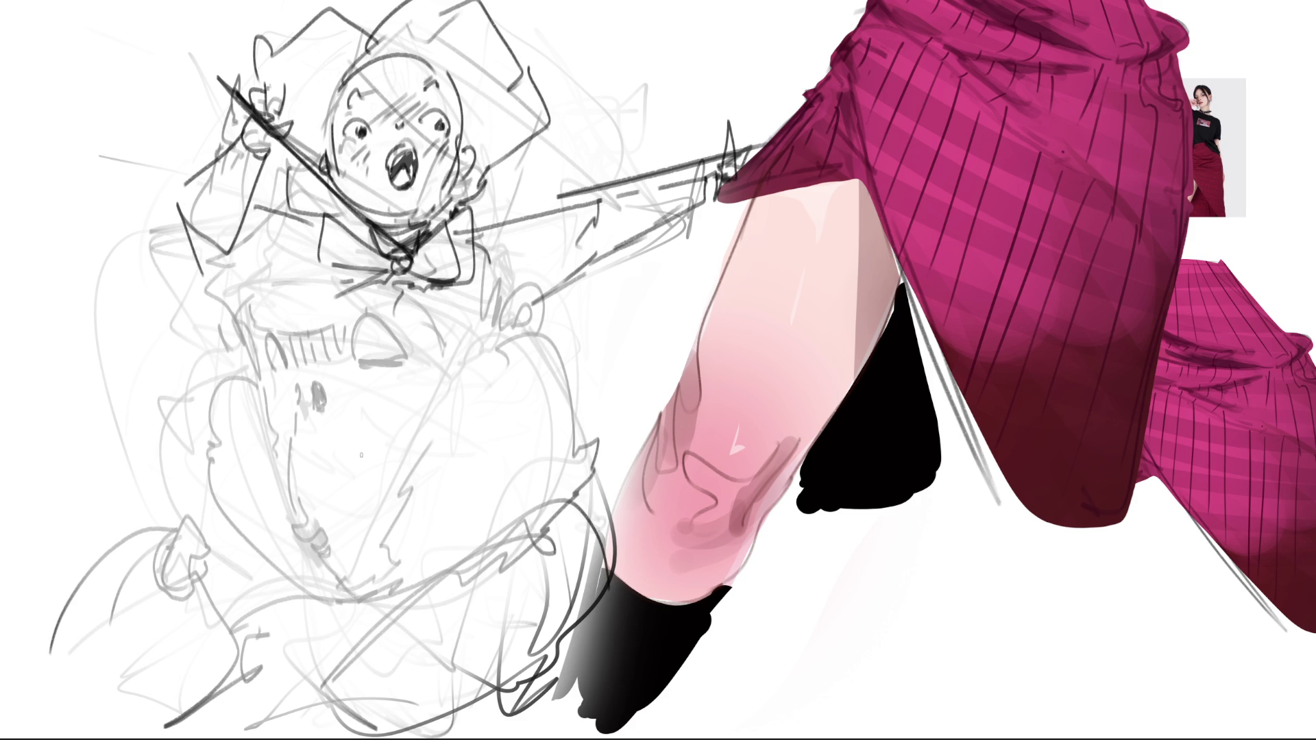
# Ink the V-shaped torso lines and reinforce the torso's right edge with repeated strokes.
pyautogui.moveTo(309, 241)
pyautogui.mouseDown()
pyautogui.moveTo(294, 263)
pyautogui.moveTo(309, 588)
pyautogui.moveTo(300, 479)
pyautogui.mouseUp()
pyautogui.moveTo(369, 288)
pyautogui.mouseDown()
pyautogui.moveTo(309, 482)
pyautogui.moveTo(301, 565)
pyautogui.moveTo(369, 576)
pyautogui.moveTo(361, 592)
pyautogui.moveTo(389, 576)
pyautogui.mouseUp()
pyautogui.moveTo(424, 286)
pyautogui.mouseDown()
pyautogui.moveTo(323, 549)
pyautogui.moveTo(411, 539)
pyautogui.mouseUp()
pyautogui.moveTo(504, 250)
pyautogui.mouseDown()
pyautogui.moveTo(492, 335)
pyautogui.moveTo(376, 564)
pyautogui.mouseUp()
pyautogui.moveTo(376, 563); pyautogui.dragTo(409, 535)
pyautogui.moveTo(525, 298); pyautogui.dragTo(376, 565)
pyautogui.moveTo(507, 362); pyautogui.dragTo(391, 540)
pyautogui.moveTo(466, 395); pyautogui.dragTo(361, 597)
pyautogui.moveTo(503, 266)
pyautogui.mouseDown()
pyautogui.moveTo(492, 362)
pyautogui.moveTo(508, 330)
pyautogui.moveTo(526, 492)
pyautogui.moveTo(403, 534)
pyautogui.moveTo(484, 515)
pyautogui.mouseUp()
# Sketch the inner torso, its right edge and crosswise lines down toward the hips.
pyautogui.moveTo(344, 375); pyautogui.dragTo(366, 435)
pyautogui.moveTo(421, 278)
pyautogui.mouseDown()
pyautogui.moveTo(352, 364)
pyautogui.moveTo(403, 332)
pyautogui.mouseUp()
pyautogui.moveTo(348, 405)
pyautogui.mouseDown()
pyautogui.moveTo(329, 492)
pyautogui.moveTo(372, 477)
pyautogui.mouseUp()
pyautogui.moveTo(420, 440); pyautogui.dragTo(374, 478)
pyautogui.moveTo(521, 349); pyautogui.dragTo(533, 491)
pyautogui.moveTo(537, 493); pyautogui.dragTo(445, 527)
pyautogui.moveTo(474, 524)
pyautogui.mouseDown()
pyautogui.moveTo(416, 545)
pyautogui.moveTo(423, 530)
pyautogui.moveTo(314, 585)
pyautogui.mouseUp()
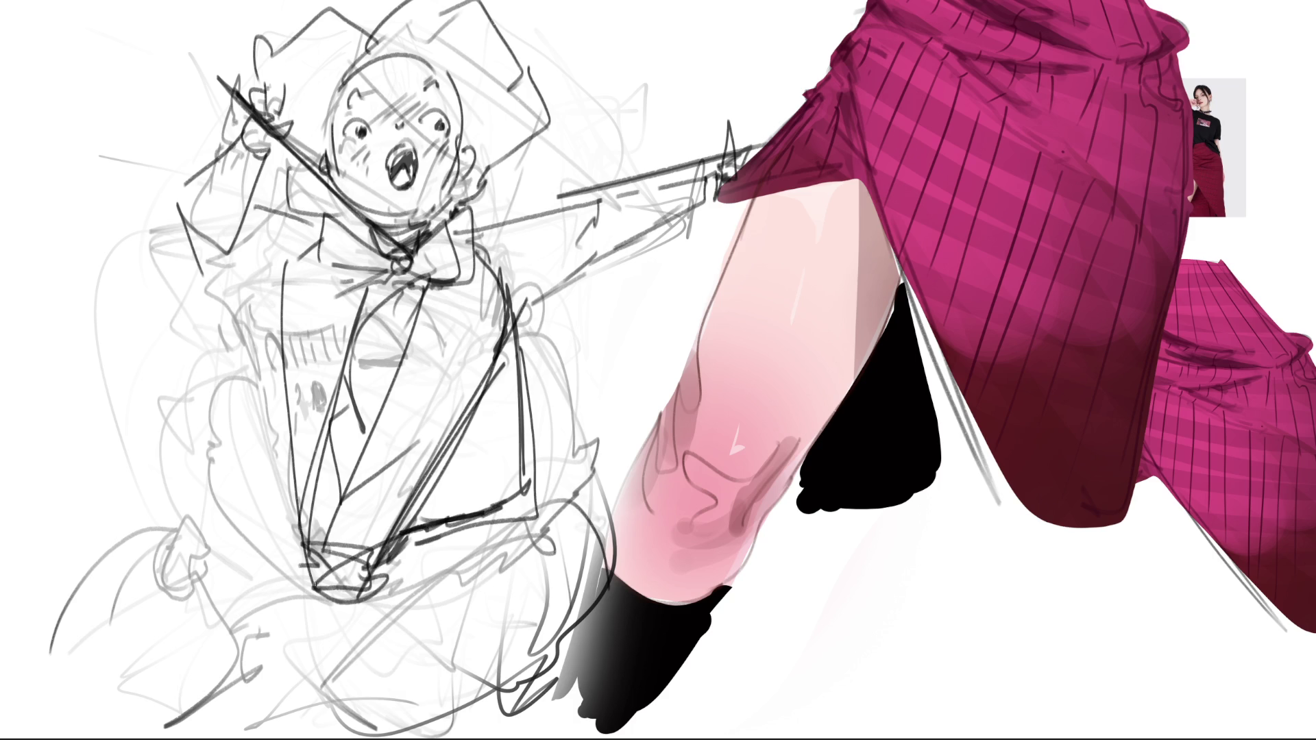
# Sketch a wedge shape on the left side and lay lines across the lower torso.
pyautogui.moveTo(286, 352)
pyautogui.mouseDown()
pyautogui.moveTo(103, 432)
pyautogui.moveTo(311, 560)
pyautogui.mouseUp()
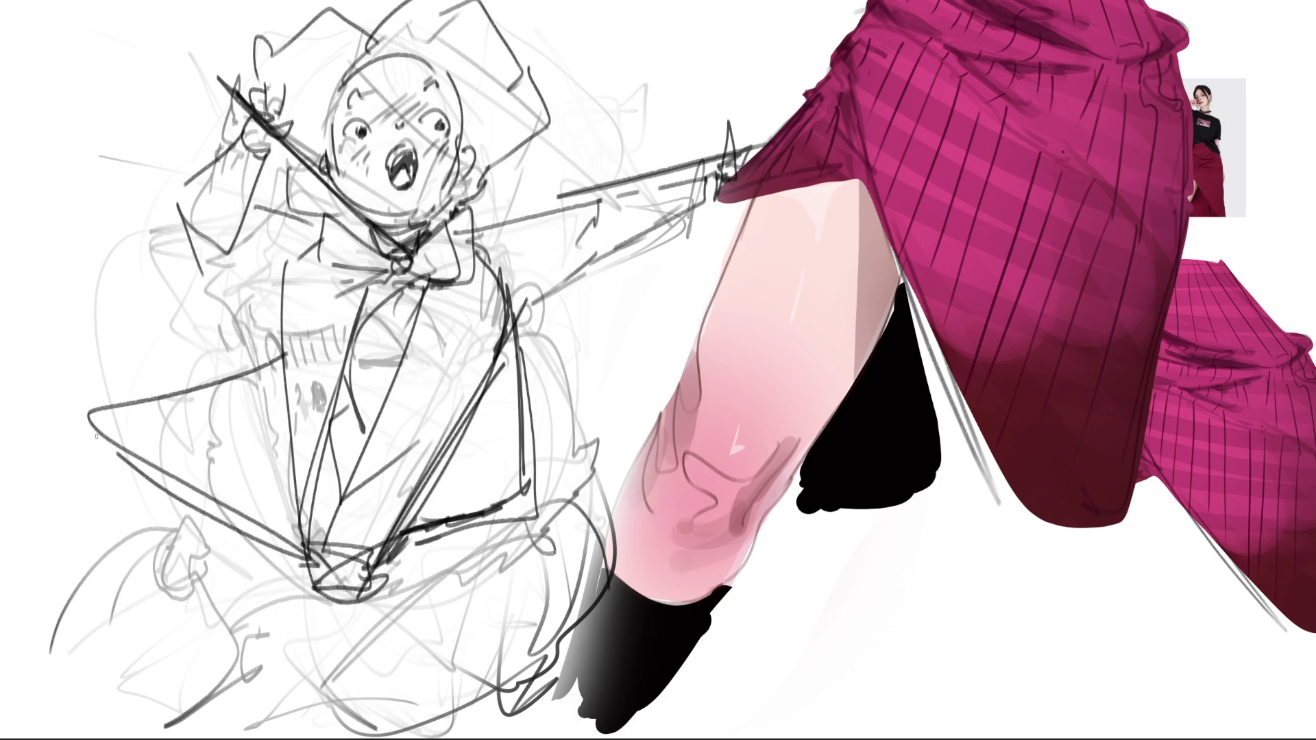
pyautogui.moveTo(83, 425); pyautogui.dragTo(289, 376)
pyautogui.moveTo(177, 484)
pyautogui.mouseDown()
pyautogui.moveTo(317, 590)
pyautogui.moveTo(479, 526)
pyautogui.mouseUp()
pyautogui.moveTo(484, 512); pyautogui.dragTo(576, 462)
pyautogui.moveTo(526, 339); pyautogui.dragTo(665, 331)
pyautogui.moveTo(665, 331); pyautogui.dragTo(569, 457)
pyautogui.moveTo(669, 372)
pyautogui.mouseDown()
pyautogui.moveTo(568, 467)
pyautogui.moveTo(621, 421)
pyautogui.mouseUp()
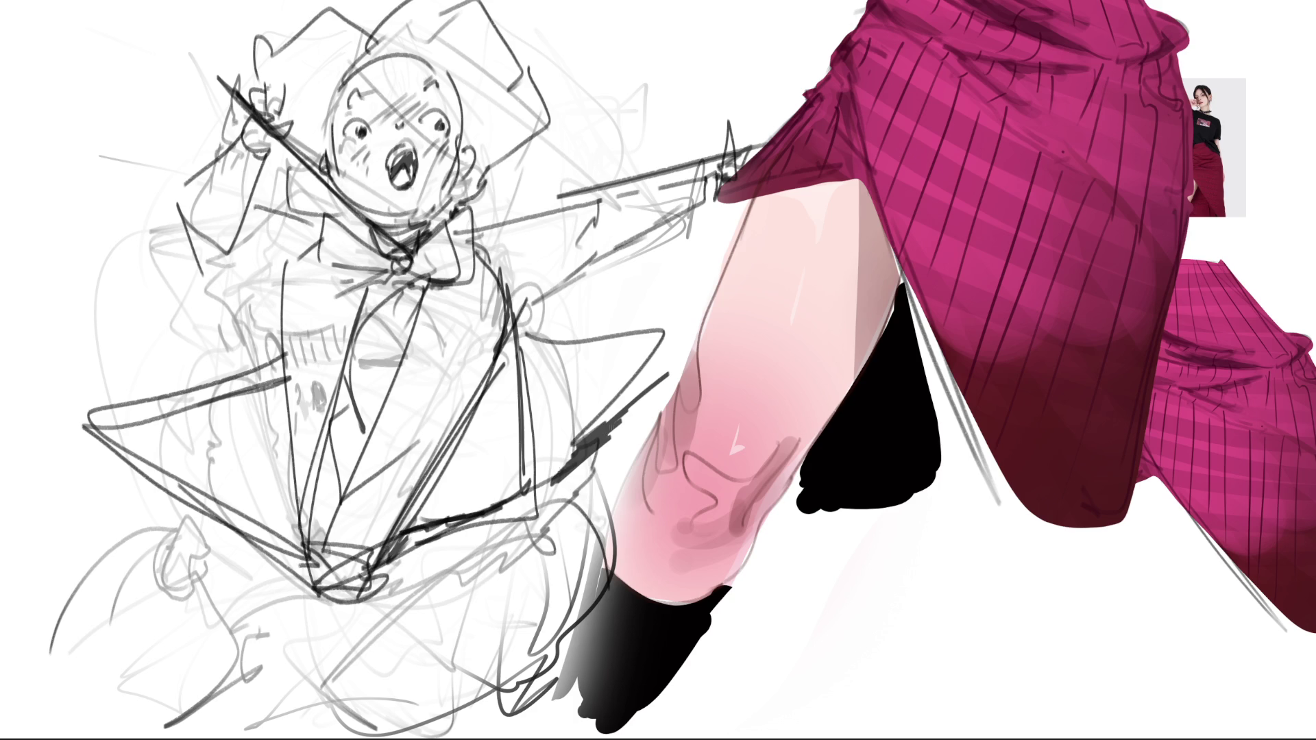
# Sketch the lower body's diagonal and leg lines and outline the figure's lower-left.
pyautogui.moveTo(541, 488); pyautogui.dragTo(568, 459)
pyautogui.moveTo(347, 600); pyautogui.dragTo(539, 485)
pyautogui.moveTo(364, 592)
pyautogui.mouseDown()
pyautogui.moveTo(533, 491)
pyautogui.moveTo(508, 694)
pyautogui.mouseUp()
pyautogui.moveTo(533, 545); pyautogui.dragTo(504, 687)
pyautogui.moveTo(522, 583)
pyautogui.mouseDown()
pyautogui.moveTo(440, 711)
pyautogui.moveTo(299, 630)
pyautogui.moveTo(278, 563)
pyautogui.mouseUp()
pyautogui.moveTo(309, 687)
pyautogui.mouseDown()
pyautogui.moveTo(387, 732)
pyautogui.moveTo(524, 720)
pyautogui.mouseUp()
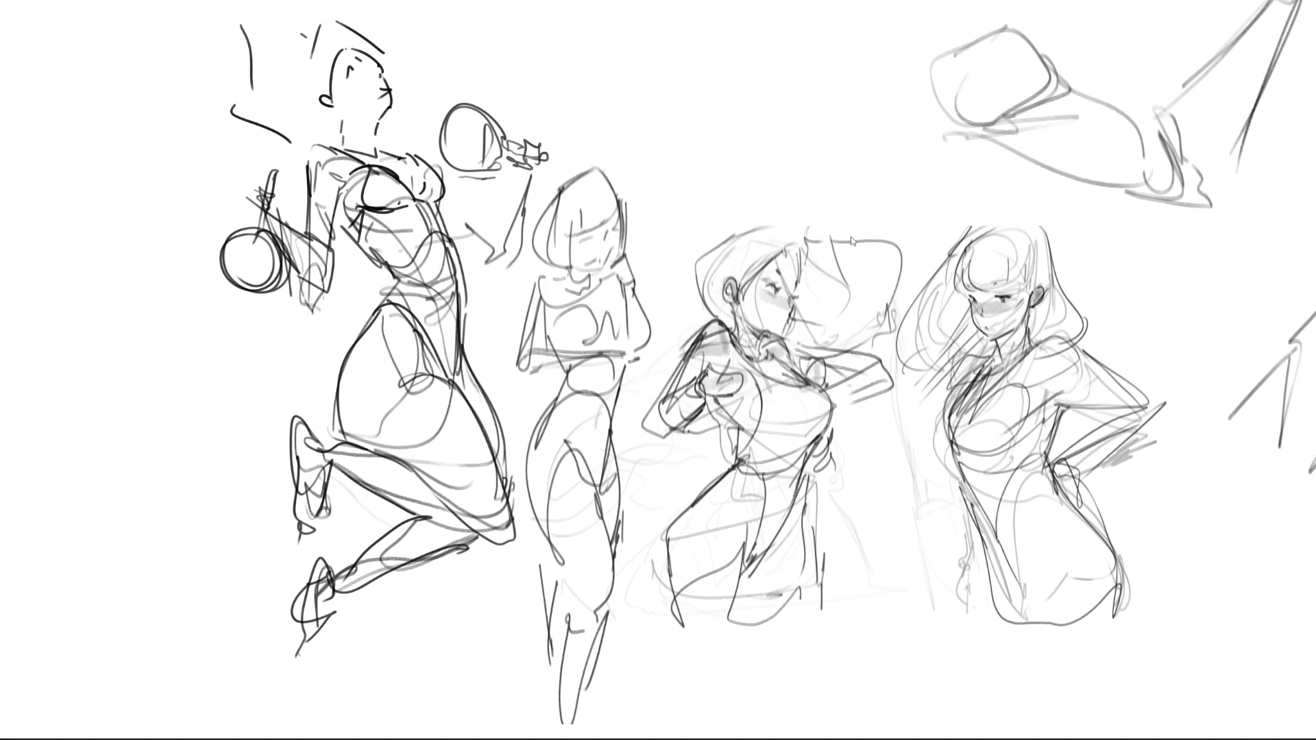
# Bring the right-hand sketches into view and lasso-select the two central girl figures.
pyautogui.moveTo(1057, 465); pyautogui.dragTo(563, 299)
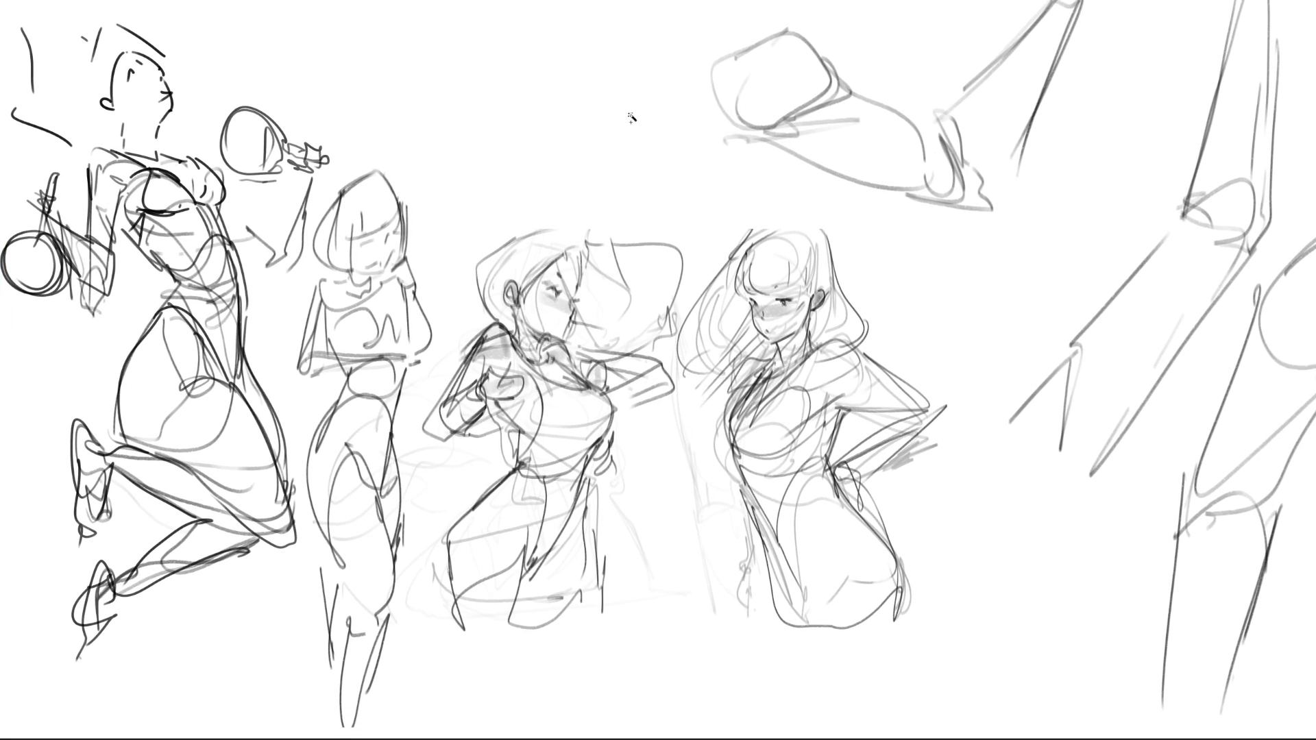
pyautogui.click(479, 246)
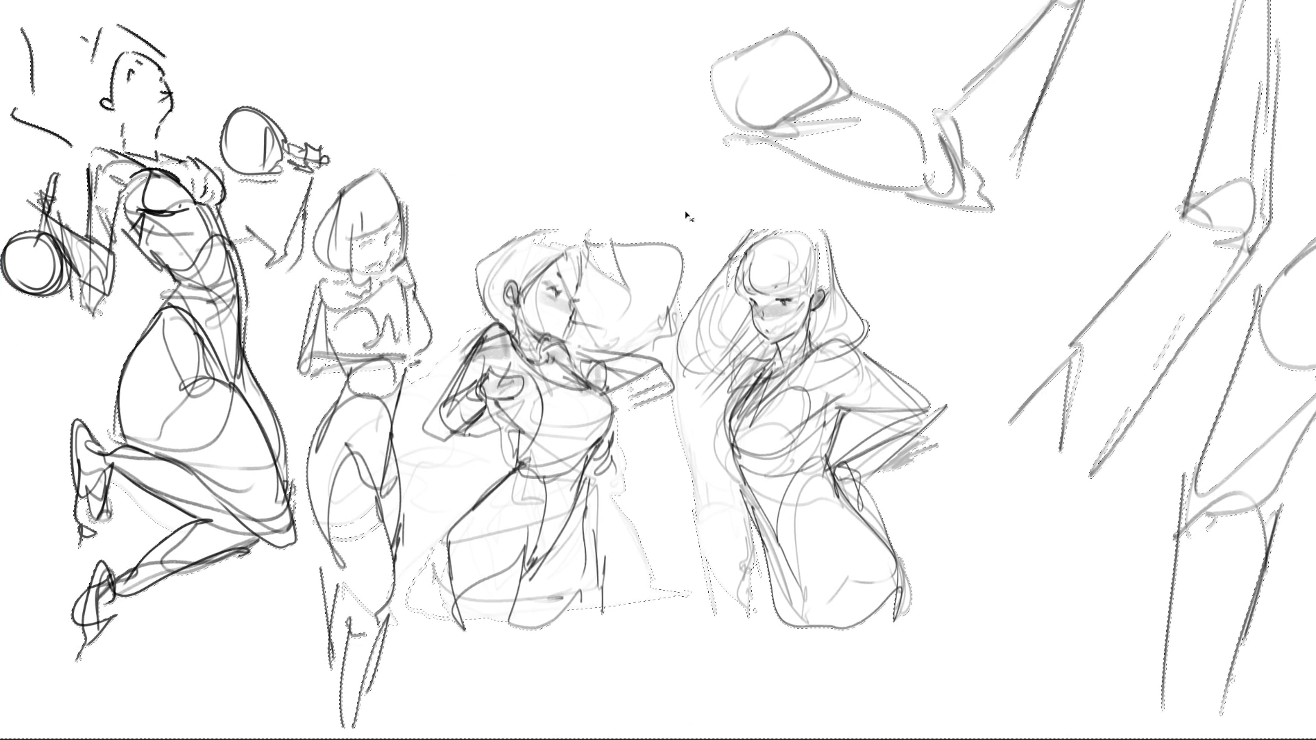
pyautogui.hotkey('ctrl', 'd')
pyautogui.moveTo(1028, 289)
pyautogui.mouseDown()
pyautogui.moveTo(465, 236)
pyautogui.moveTo(494, 733)
pyautogui.mouseUp()
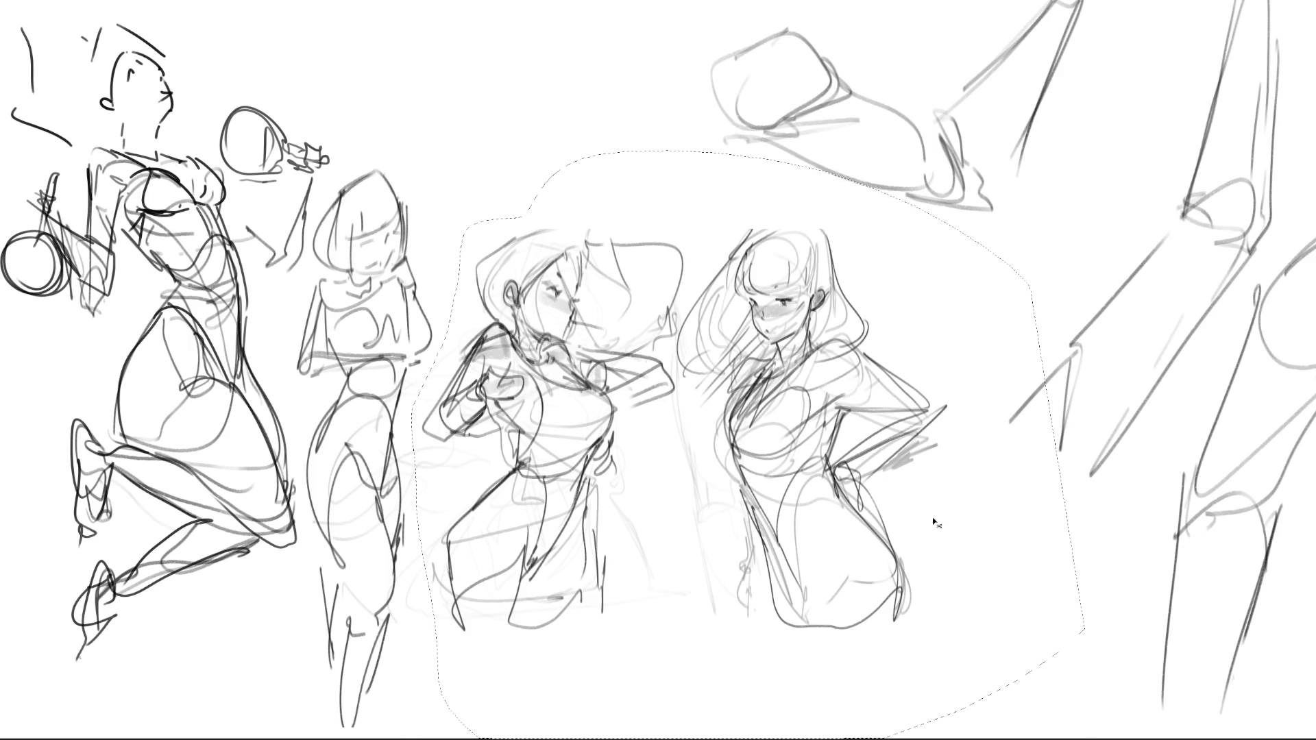
# Transform the two figures higher and slightly larger, then mirror the canvas view horizontally.
pyautogui.hotkey('ctrl', 't')
pyautogui.moveTo(944, 519)
pyautogui.mouseDown()
pyautogui.moveTo(875, 255)
pyautogui.moveTo(684, 263)
pyautogui.mouseUp()
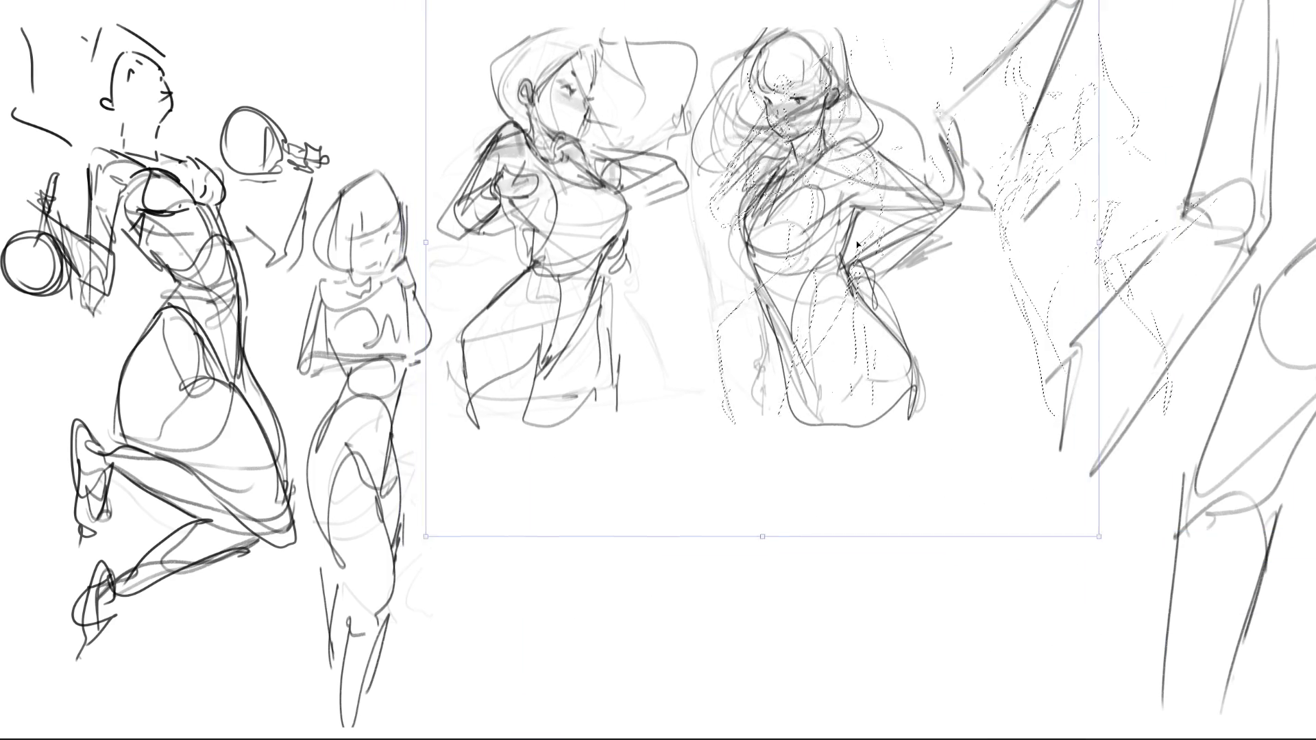
pyautogui.moveTo(1110, 533); pyautogui.dragTo(1210, 573)
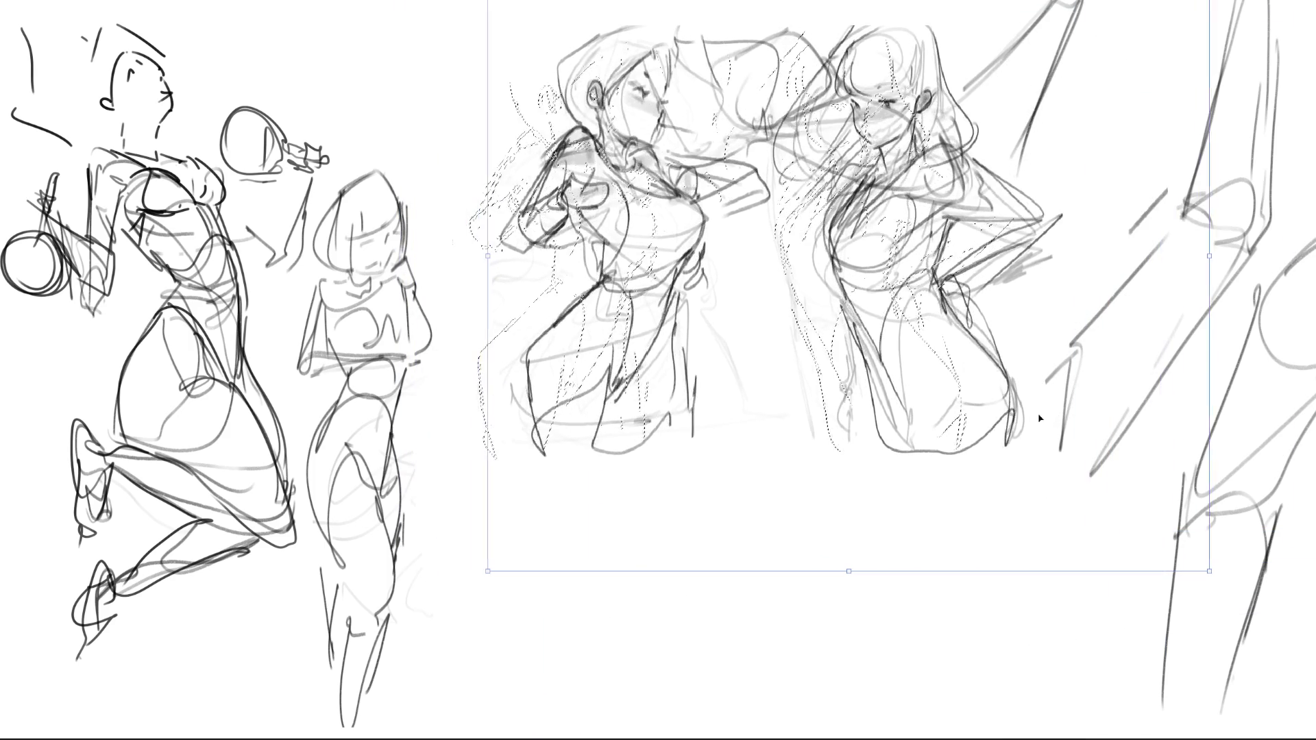
pyautogui.press('Return')
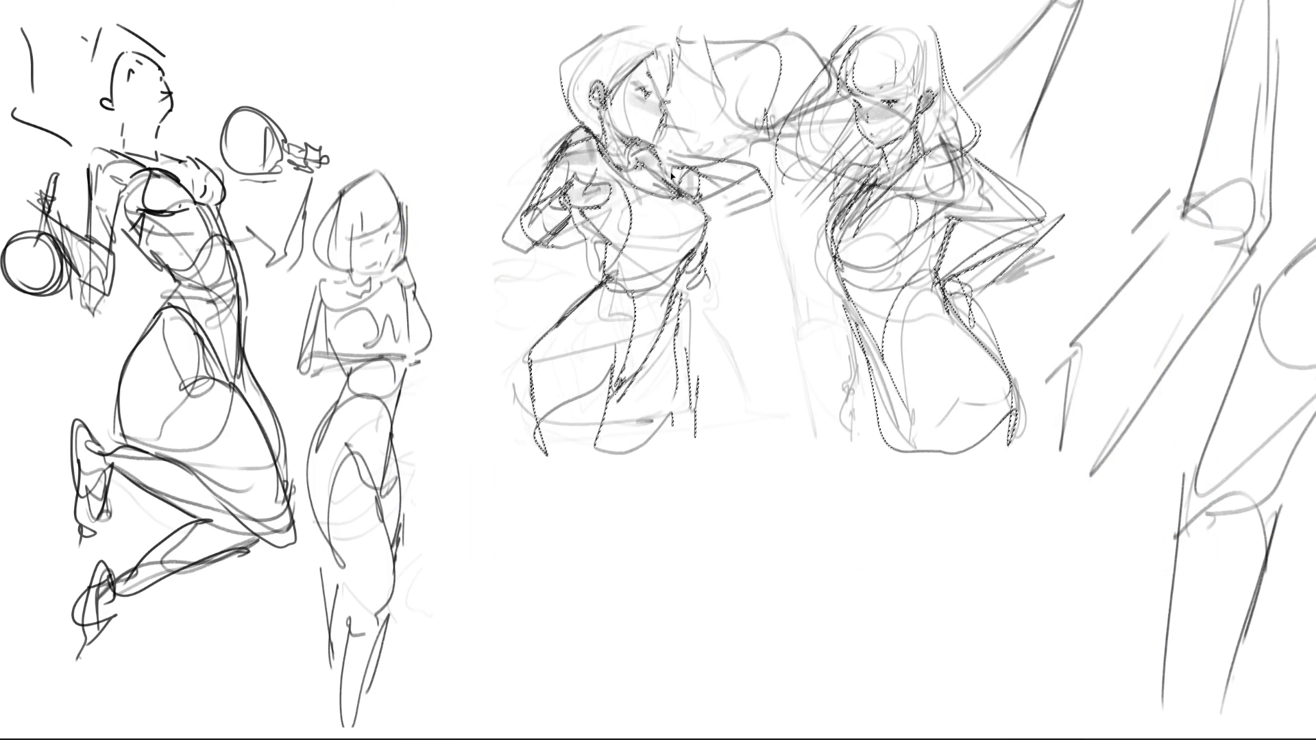
pyautogui.press('m')
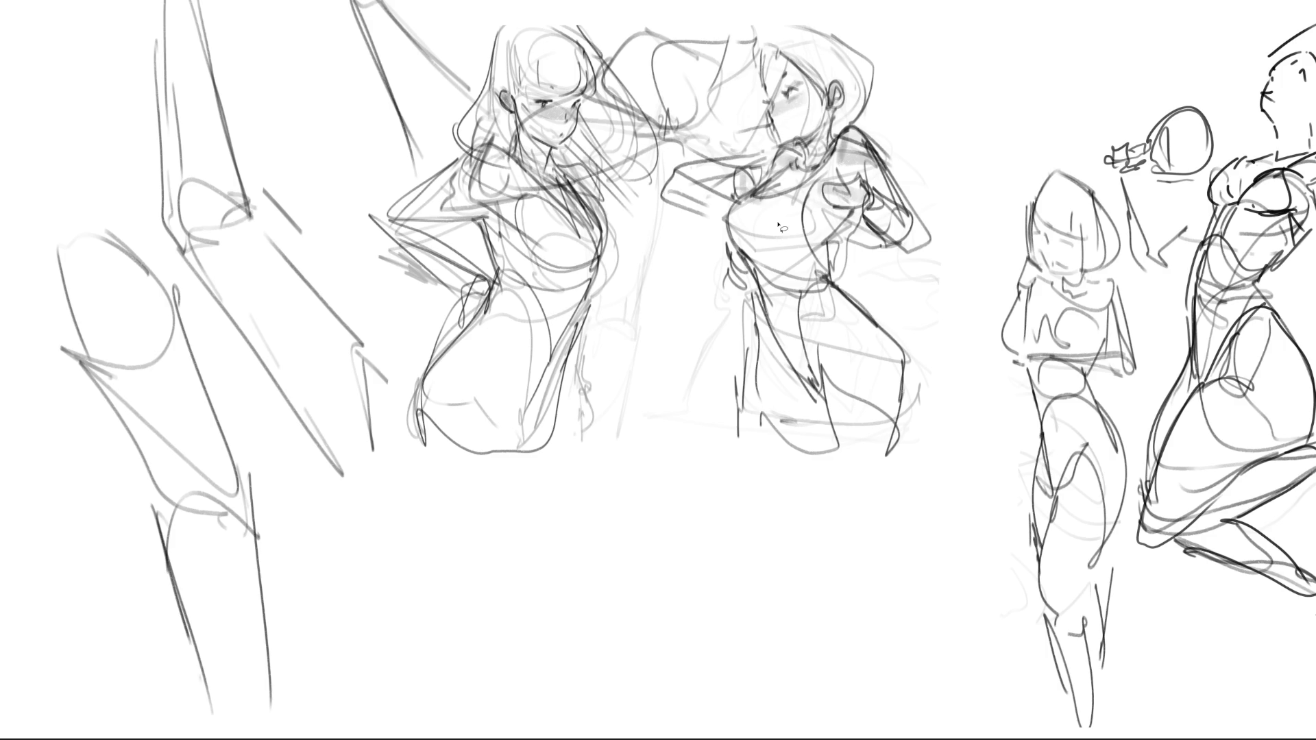
# Fade the rough strokes of the two central figures to prepare for inking.
pyautogui.moveTo(778, 223)
pyautogui.mouseDown()
pyautogui.moveTo(352, 89)
pyautogui.moveTo(676, 484)
pyautogui.moveTo(602, 678)
pyautogui.moveTo(1069, 459)
pyautogui.moveTo(1262, 159)
pyautogui.mouseUp()
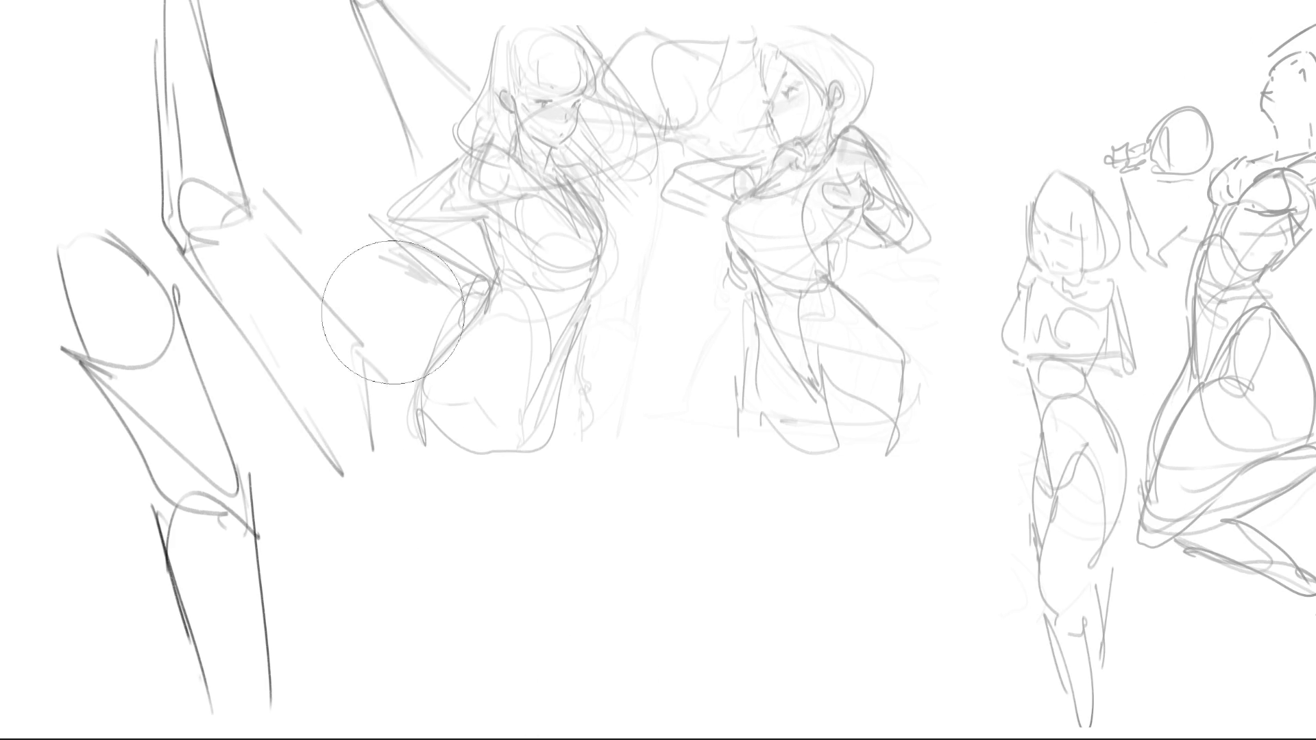
pyautogui.moveTo(376, 31)
pyautogui.mouseDown()
pyautogui.moveTo(560, 33)
pyautogui.moveTo(667, 456)
pyautogui.moveTo(833, 50)
pyautogui.moveTo(867, 567)
pyautogui.moveTo(1184, 577)
pyautogui.mouseUp()
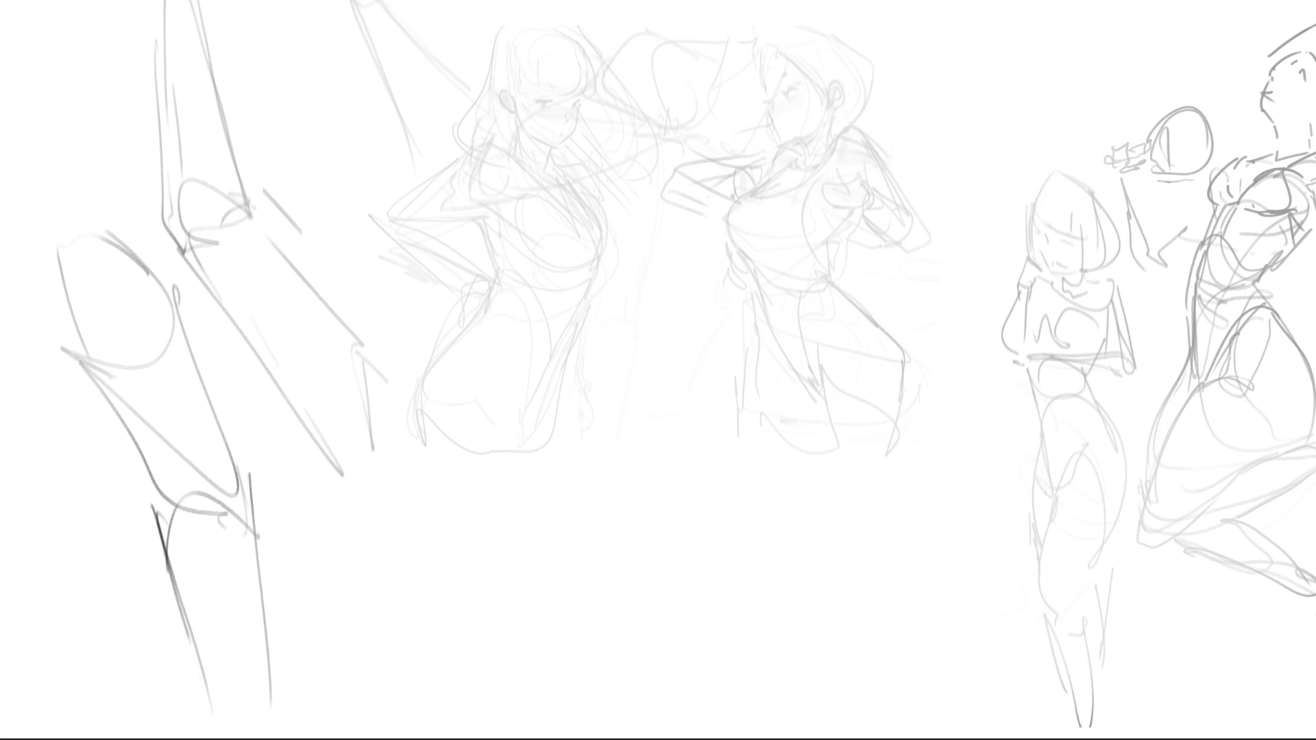
# Ink the central-right girl's waist, shorts, pockets and both legs down to the feet.
pyautogui.moveTo(852, 295)
pyautogui.mouseDown()
pyautogui.moveTo(905, 370)
pyautogui.moveTo(890, 489)
pyautogui.moveTo(820, 437)
pyautogui.moveTo(907, 391)
pyautogui.moveTo(913, 416)
pyautogui.mouseUp()
pyautogui.moveTo(758, 318)
pyautogui.mouseDown()
pyautogui.moveTo(846, 288)
pyautogui.moveTo(785, 346)
pyautogui.moveTo(810, 387)
pyautogui.mouseUp()
pyautogui.moveTo(807, 293)
pyautogui.mouseDown()
pyautogui.moveTo(850, 305)
pyautogui.moveTo(884, 358)
pyautogui.moveTo(872, 403)
pyautogui.moveTo(806, 397)
pyautogui.moveTo(823, 422)
pyautogui.mouseUp()
pyautogui.moveTo(756, 314); pyautogui.dragTo(757, 375)
pyautogui.moveTo(754, 374)
pyautogui.mouseDown()
pyautogui.moveTo(794, 388)
pyautogui.moveTo(751, 411)
pyautogui.moveTo(815, 424)
pyautogui.moveTo(852, 510)
pyautogui.mouseUp()
pyautogui.moveTo(905, 406)
pyautogui.mouseDown()
pyautogui.moveTo(898, 517)
pyautogui.moveTo(872, 548)
pyautogui.moveTo(889, 533)
pyautogui.moveTo(912, 703)
pyautogui.mouseUp()
pyautogui.moveTo(853, 553)
pyautogui.mouseDown()
pyautogui.moveTo(893, 699)
pyautogui.moveTo(918, 707)
pyautogui.moveTo(891, 717)
pyautogui.mouseUp()
# Ink the inner leg, bunched trouser cuff and the shorts' waistband details.
pyautogui.moveTo(749, 408); pyautogui.dragTo(733, 491)
pyautogui.moveTo(824, 453); pyautogui.dragTo(777, 536)
pyautogui.moveTo(733, 525)
pyautogui.mouseDown()
pyautogui.moveTo(753, 552)
pyautogui.moveTo(814, 539)
pyautogui.mouseUp()
pyautogui.moveTo(845, 569); pyautogui.dragTo(871, 626)
pyautogui.moveTo(785, 577); pyautogui.dragTo(877, 621)
pyautogui.moveTo(728, 564); pyautogui.dragTo(854, 608)
pyautogui.moveTo(754, 259); pyautogui.dragTo(748, 304)
pyautogui.moveTo(756, 284)
pyautogui.mouseDown()
pyautogui.moveTo(815, 243)
pyautogui.moveTo(843, 253)
pyautogui.mouseUp()
pyautogui.moveTo(844, 261); pyautogui.dragTo(846, 280)
# Ink the torso's left side, collar, chin-to-neck line and ear, undoing a bad face stroke.
pyautogui.moveTo(778, 172)
pyautogui.mouseDown()
pyautogui.moveTo(747, 253)
pyautogui.moveTo(812, 138)
pyautogui.moveTo(782, 172)
pyautogui.moveTo(841, 146)
pyautogui.mouseUp()
pyautogui.moveTo(850, 140); pyautogui.dragTo(846, 157)
pyautogui.moveTo(765, 148)
pyautogui.mouseDown()
pyautogui.moveTo(786, 162)
pyautogui.moveTo(778, 173)
pyautogui.mouseUp()
pyautogui.moveTo(777, 173); pyautogui.dragTo(797, 148)
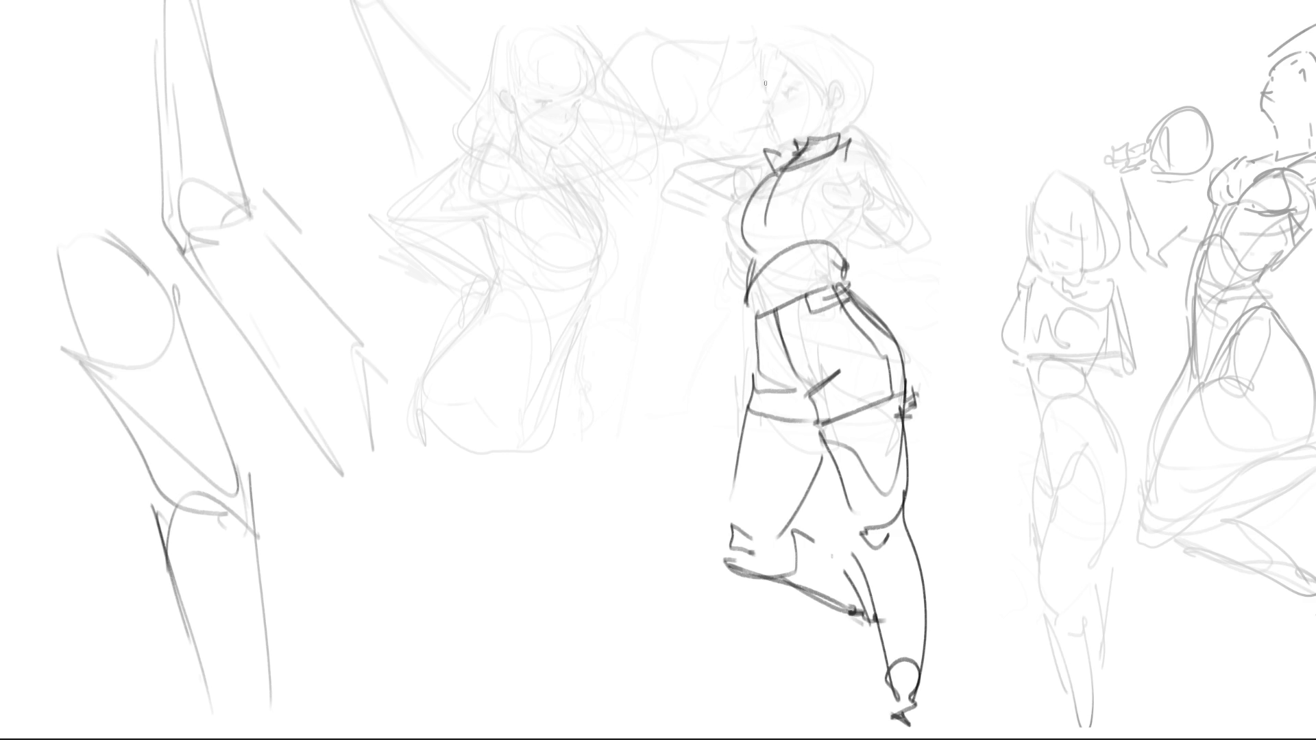
pyautogui.moveTo(762, 59); pyautogui.dragTo(775, 132)
pyautogui.hotkey('ctrl', 'z')
pyautogui.moveTo(769, 124); pyautogui.dragTo(799, 141)
pyautogui.moveTo(828, 86); pyautogui.dragTo(832, 109)
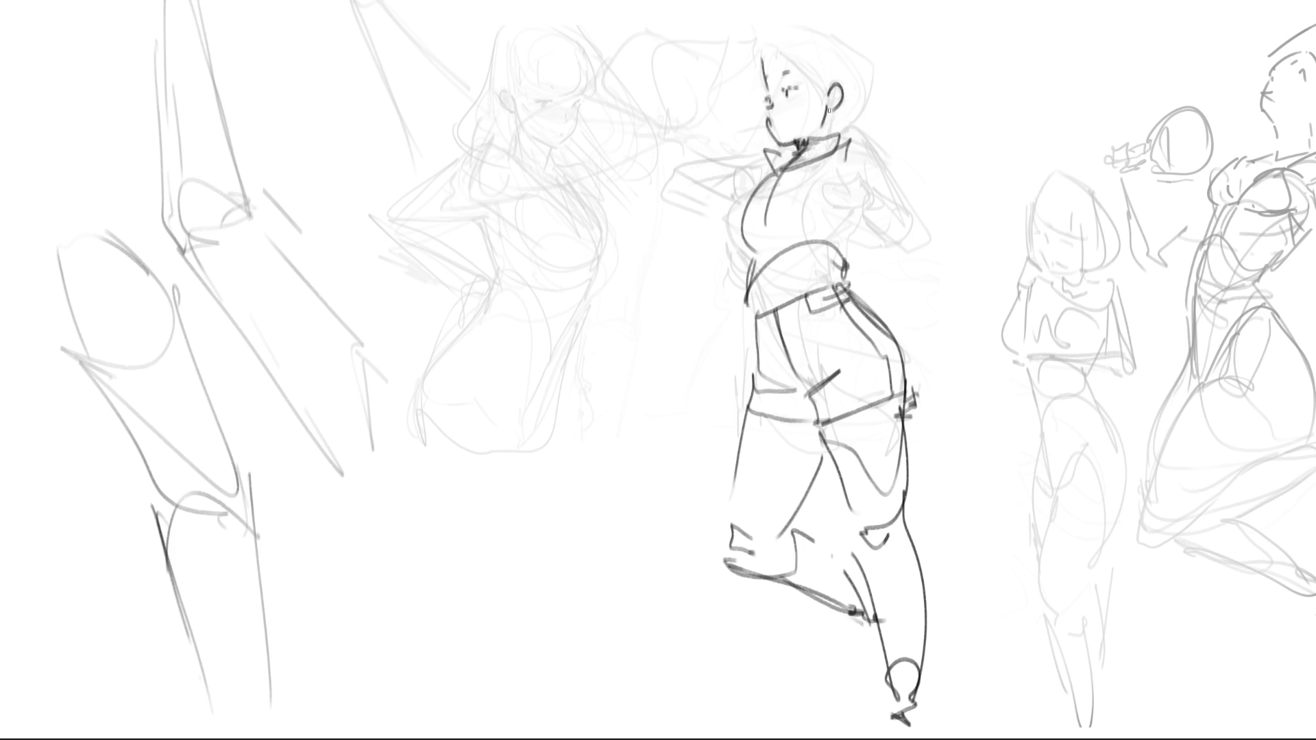
# Ink the hair over the head and redraw the ponytail as a larger leftward sweep.
pyautogui.moveTo(769, 56); pyautogui.dragTo(835, 95)
pyautogui.hotkey('ctrl', 'z')
pyautogui.moveTo(761, 52)
pyautogui.mouseDown()
pyautogui.moveTo(777, 42)
pyautogui.moveTo(828, 84)
pyautogui.mouseUp()
pyautogui.moveTo(747, 32); pyautogui.dragTo(810, 14)
pyautogui.moveTo(826, 10)
pyautogui.mouseDown()
pyautogui.moveTo(867, 57)
pyautogui.moveTo(841, 129)
pyautogui.mouseUp()
pyautogui.moveTo(754, 27)
pyautogui.mouseDown()
pyautogui.moveTo(726, 107)
pyautogui.moveTo(674, 109)
pyautogui.moveTo(650, 141)
pyautogui.mouseUp()
pyautogui.hotkey('ctrl', 'z')
pyautogui.hotkey('ctrl', 'z')
pyautogui.hotkey('ctrl', 'z')
pyautogui.moveTo(748, 32)
pyautogui.mouseDown()
pyautogui.moveTo(671, 16)
pyautogui.moveTo(617, 111)
pyautogui.moveTo(691, 123)
pyautogui.mouseUp()
pyautogui.moveTo(676, 147); pyautogui.dragTo(700, 145)
pyautogui.moveTo(708, 143); pyautogui.dragTo(729, 141)
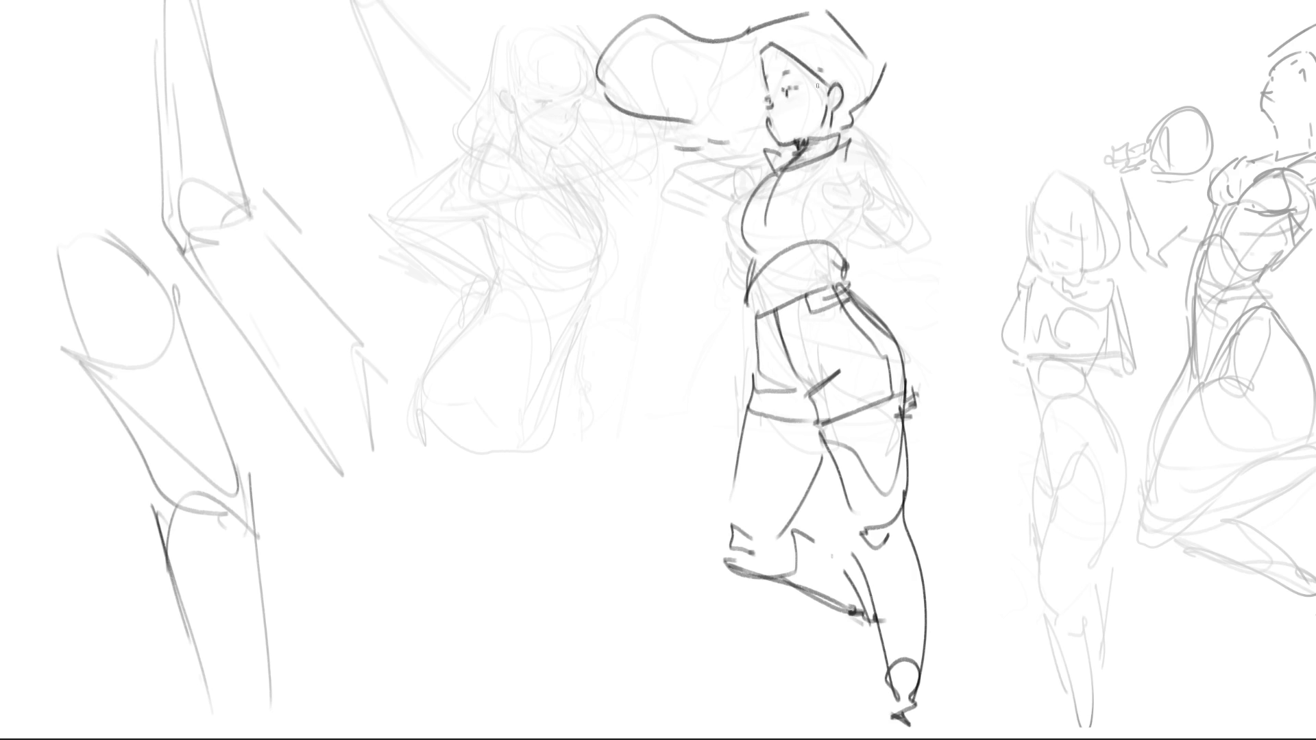
# Add dark hair strands beside the head and ink the zigzag collar under the chin.
pyautogui.moveTo(761, 46)
pyautogui.mouseDown()
pyautogui.moveTo(724, 85)
pyautogui.moveTo(728, 134)
pyautogui.mouseUp()
pyautogui.moveTo(770, 77); pyautogui.dragTo(730, 148)
pyautogui.moveTo(768, 107)
pyautogui.mouseDown()
pyautogui.moveTo(739, 151)
pyautogui.moveTo(779, 146)
pyautogui.mouseUp()
pyautogui.moveTo(839, 99); pyautogui.dragTo(846, 132)
pyautogui.moveTo(780, 166)
pyautogui.mouseDown()
pyautogui.moveTo(804, 146)
pyautogui.moveTo(754, 232)
pyautogui.moveTo(769, 240)
pyautogui.moveTo(760, 269)
pyautogui.moveTo(822, 244)
pyautogui.moveTo(850, 266)
pyautogui.mouseUp()
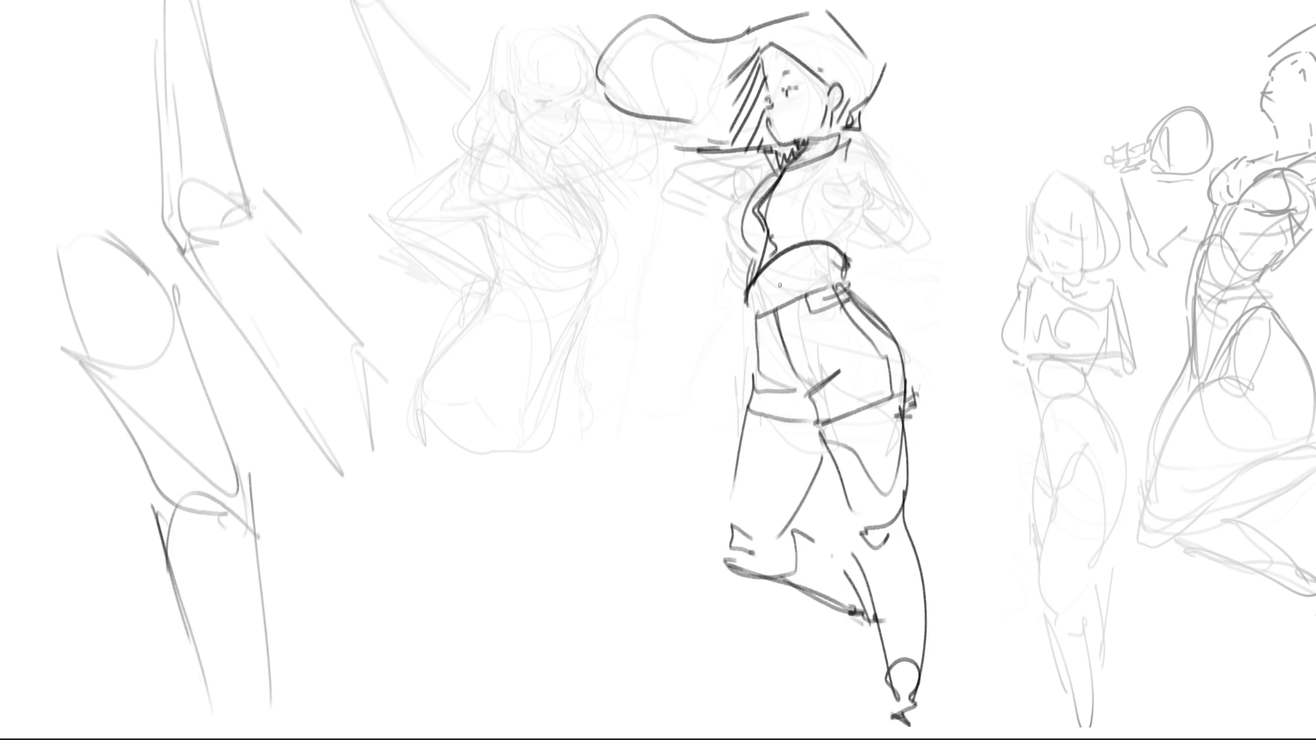
# Retrace the waistband end and hatch across the belt band.
pyautogui.moveTo(756, 309); pyautogui.dragTo(758, 278)
pyautogui.hotkey('ctrl', 'z')
pyautogui.moveTo(774, 279)
pyautogui.mouseDown()
pyautogui.moveTo(774, 293)
pyautogui.moveTo(790, 267)
pyautogui.moveTo(837, 264)
pyautogui.moveTo(747, 305)
pyautogui.moveTo(763, 278)
pyautogui.mouseUp()
pyautogui.moveTo(780, 254); pyautogui.dragTo(783, 270)
pyautogui.moveTo(801, 245)
pyautogui.mouseDown()
pyautogui.moveTo(793, 270)
pyautogui.moveTo(806, 268)
pyautogui.mouseUp()
pyautogui.moveTo(828, 241); pyautogui.dragTo(822, 259)
pyautogui.moveTo(839, 244); pyautogui.dragTo(838, 267)
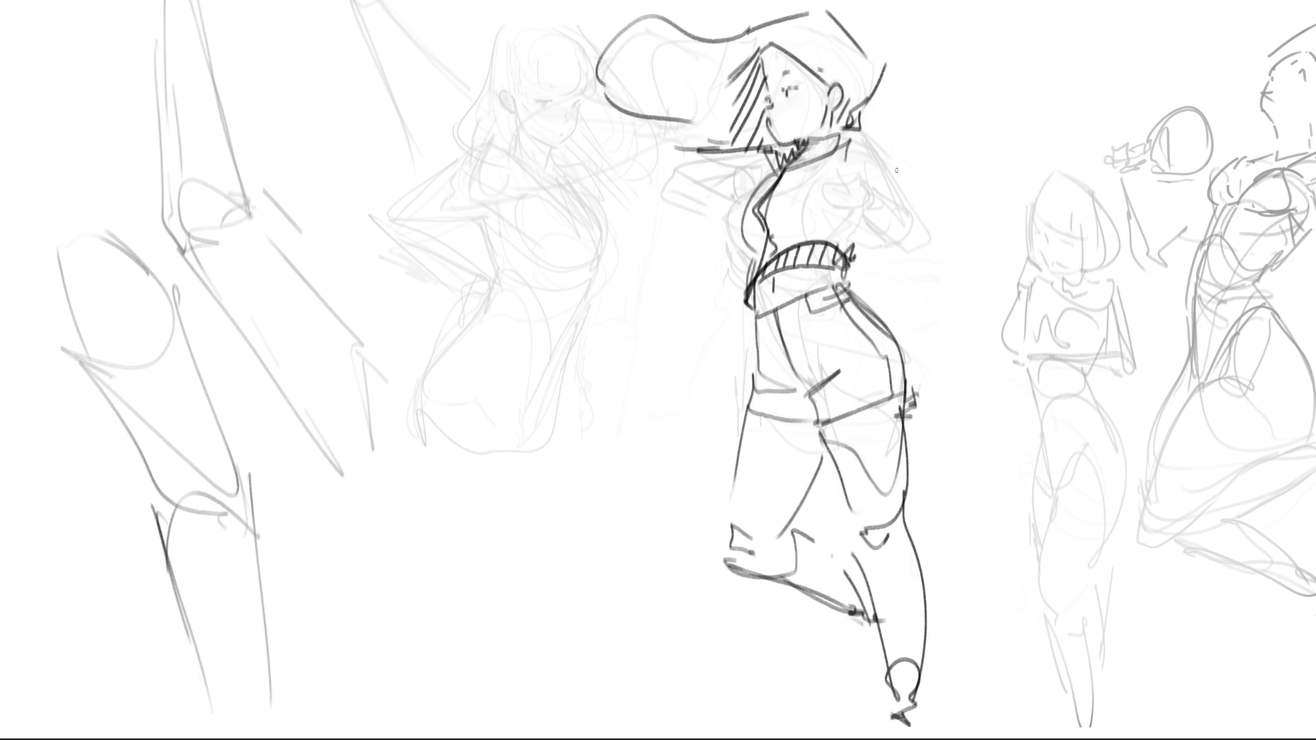
# Ink the shoulder, the fist beside the chest and the sleeve cuff connecting them.
pyautogui.moveTo(841, 173)
pyautogui.mouseDown()
pyautogui.moveTo(856, 176)
pyautogui.moveTo(838, 187)
pyautogui.moveTo(843, 219)
pyautogui.moveTo(878, 216)
pyautogui.moveTo(888, 247)
pyautogui.mouseUp()
pyautogui.moveTo(877, 185)
pyautogui.mouseDown()
pyautogui.moveTo(938, 234)
pyautogui.moveTo(905, 247)
pyautogui.mouseUp()
pyautogui.moveTo(885, 194)
pyautogui.mouseDown()
pyautogui.moveTo(911, 178)
pyautogui.moveTo(904, 187)
pyautogui.mouseUp()
pyautogui.moveTo(867, 136)
pyautogui.mouseDown()
pyautogui.moveTo(905, 171)
pyautogui.moveTo(894, 175)
pyautogui.mouseUp()
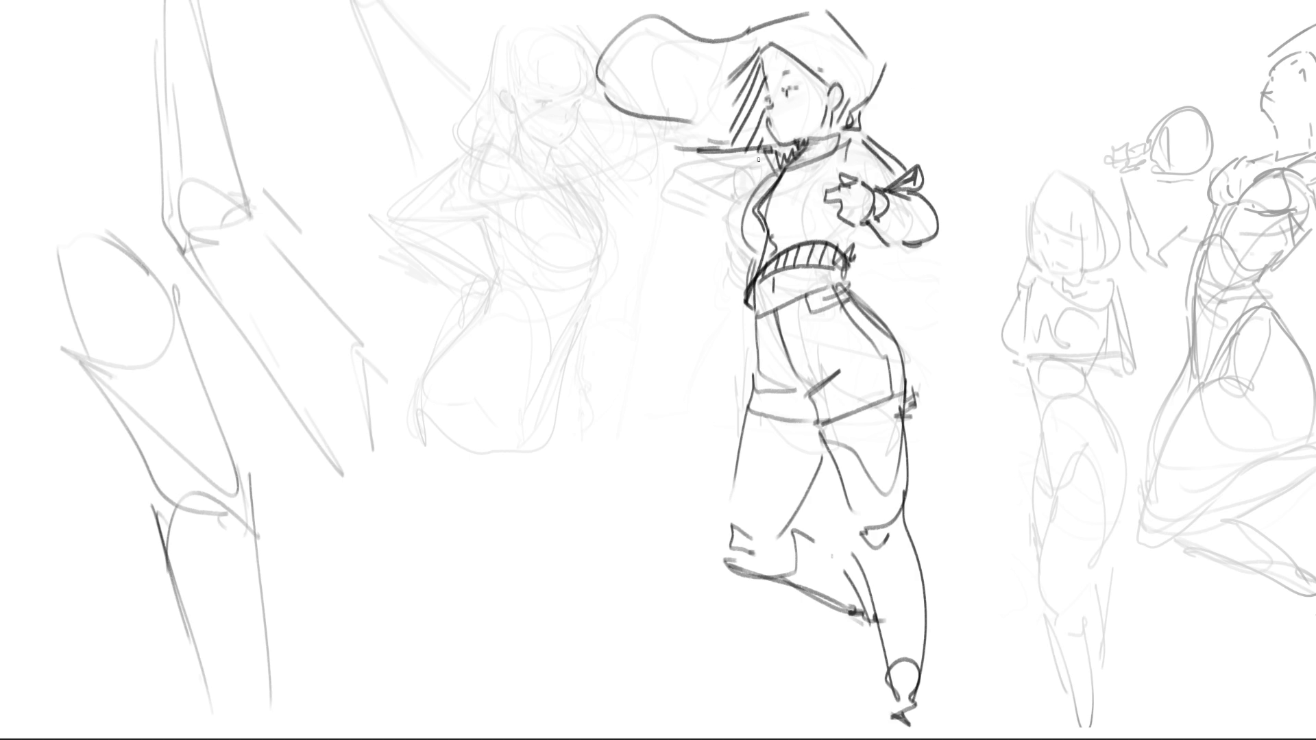
# Ink the left shoulder and redraw the forearm reaching down-left after undoing a downward attempt.
pyautogui.moveTo(769, 163)
pyautogui.mouseDown()
pyautogui.moveTo(689, 250)
pyautogui.moveTo(698, 310)
pyautogui.mouseUp()
pyautogui.moveTo(727, 244); pyautogui.dragTo(689, 315)
pyautogui.hotkey('ctrl', 'z')
pyautogui.hotkey('ctrl', 'z')
pyautogui.moveTo(718, 230)
pyautogui.mouseDown()
pyautogui.moveTo(697, 267)
pyautogui.moveTo(644, 306)
pyautogui.mouseUp()
pyautogui.moveTo(707, 263)
pyautogui.mouseDown()
pyautogui.moveTo(615, 329)
pyautogui.moveTo(638, 331)
pyautogui.moveTo(597, 329)
pyautogui.moveTo(654, 321)
pyautogui.moveTo(605, 324)
pyautogui.moveTo(615, 338)
pyautogui.moveTo(600, 323)
pyautogui.moveTo(628, 307)
pyautogui.moveTo(594, 325)
pyautogui.moveTo(501, 329)
pyautogui.moveTo(585, 330)
pyautogui.mouseUp()
# Draw the gripping hand and long sword blade after undoing a first attempt, then start the left figure's face.
pyautogui.moveTo(416, 359)
pyautogui.mouseDown()
pyautogui.moveTo(460, 333)
pyautogui.moveTo(584, 314)
pyautogui.mouseUp()
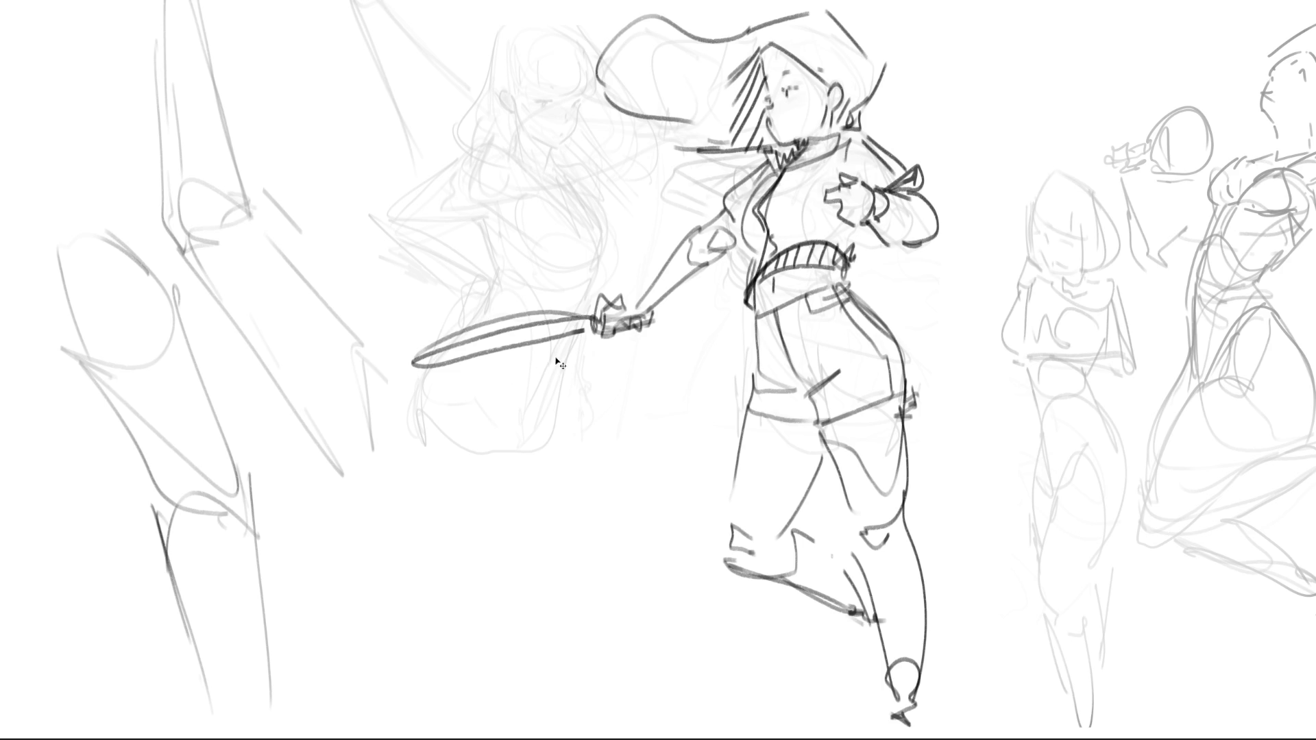
pyautogui.hotkey('ctrl', 'z')
pyautogui.hotkey('ctrl', 'z')
pyautogui.moveTo(599, 330); pyautogui.dragTo(558, 320)
pyautogui.moveTo(317, 350)
pyautogui.mouseDown()
pyautogui.moveTo(584, 328)
pyautogui.moveTo(547, 316)
pyautogui.moveTo(586, 311)
pyautogui.moveTo(595, 275)
pyautogui.moveTo(578, 356)
pyautogui.mouseUp()
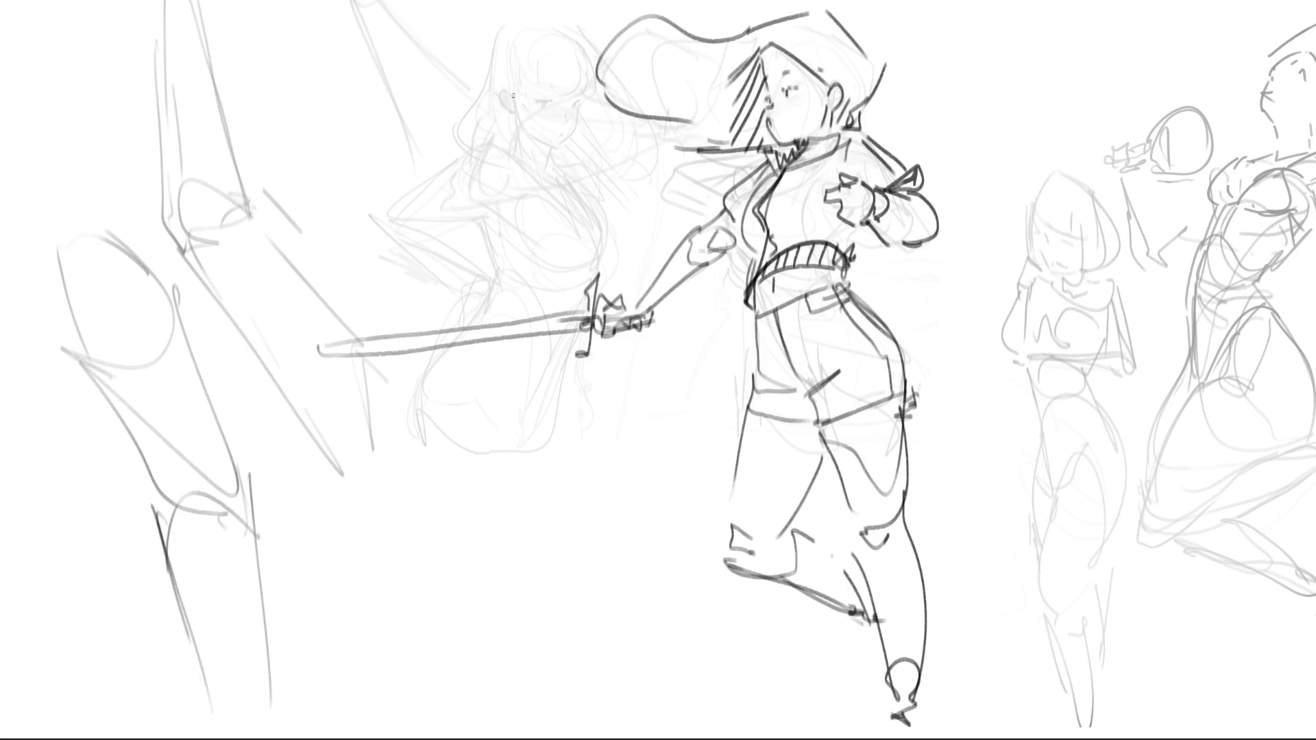
pyautogui.moveTo(497, 96); pyautogui.dragTo(583, 111)
# Ink the left girl's jaw, chin, head contour, brow, cheek and neck over the faded rough.
pyautogui.moveTo(587, 124); pyautogui.dragTo(569, 151)
pyautogui.moveTo(601, 88); pyautogui.dragTo(588, 135)
pyautogui.moveTo(523, 61); pyautogui.dragTo(521, 87)
pyautogui.moveTo(534, 93); pyautogui.dragTo(572, 96)
pyautogui.moveTo(606, 43); pyautogui.dragTo(599, 108)
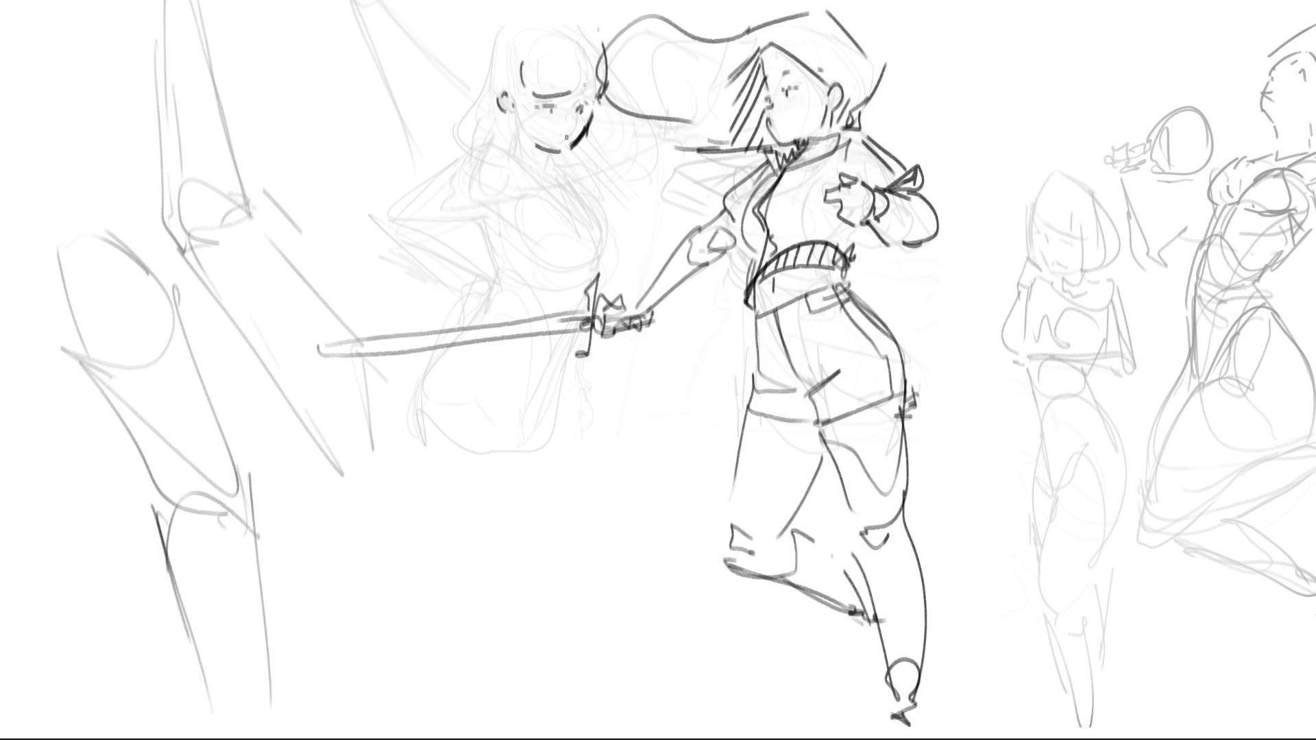
pyautogui.moveTo(497, 120)
pyautogui.mouseDown()
pyautogui.moveTo(503, 152)
pyautogui.moveTo(567, 176)
pyautogui.moveTo(569, 235)
pyautogui.mouseUp()
pyautogui.moveTo(545, 185); pyautogui.dragTo(569, 254)
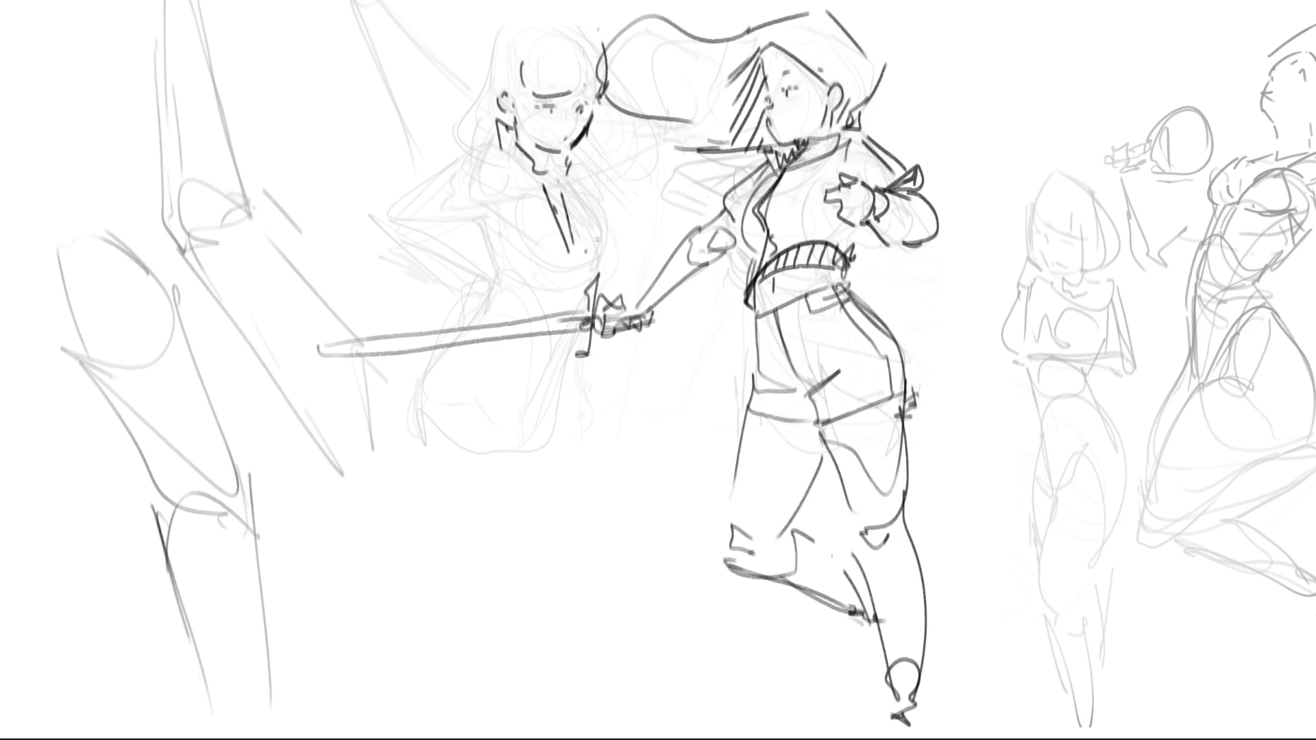
pyautogui.moveTo(582, 180); pyautogui.dragTo(581, 265)
# Outline her torso's left side, the bottom of the cropped top and the hip contour.
pyautogui.moveTo(489, 197); pyautogui.dragTo(501, 245)
pyautogui.moveTo(601, 257); pyautogui.dragTo(520, 277)
pyautogui.moveTo(498, 243); pyautogui.dragTo(500, 302)
pyautogui.moveTo(580, 275); pyautogui.dragTo(560, 312)
pyautogui.moveTo(566, 309); pyautogui.dragTo(506, 309)
pyautogui.moveTo(578, 284); pyautogui.dragTo(564, 304)
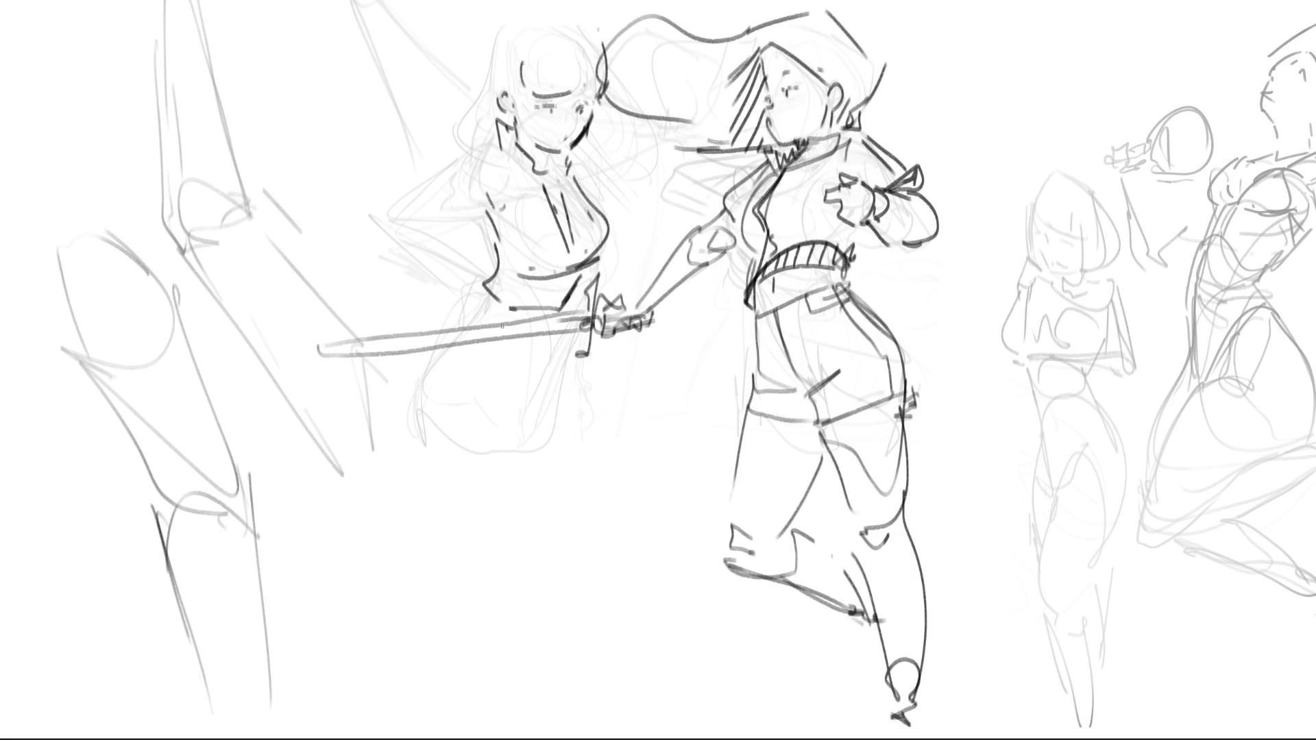
pyautogui.moveTo(488, 293)
pyautogui.mouseDown()
pyautogui.moveTo(444, 336)
pyautogui.moveTo(414, 419)
pyautogui.moveTo(441, 449)
pyautogui.mouseUp()
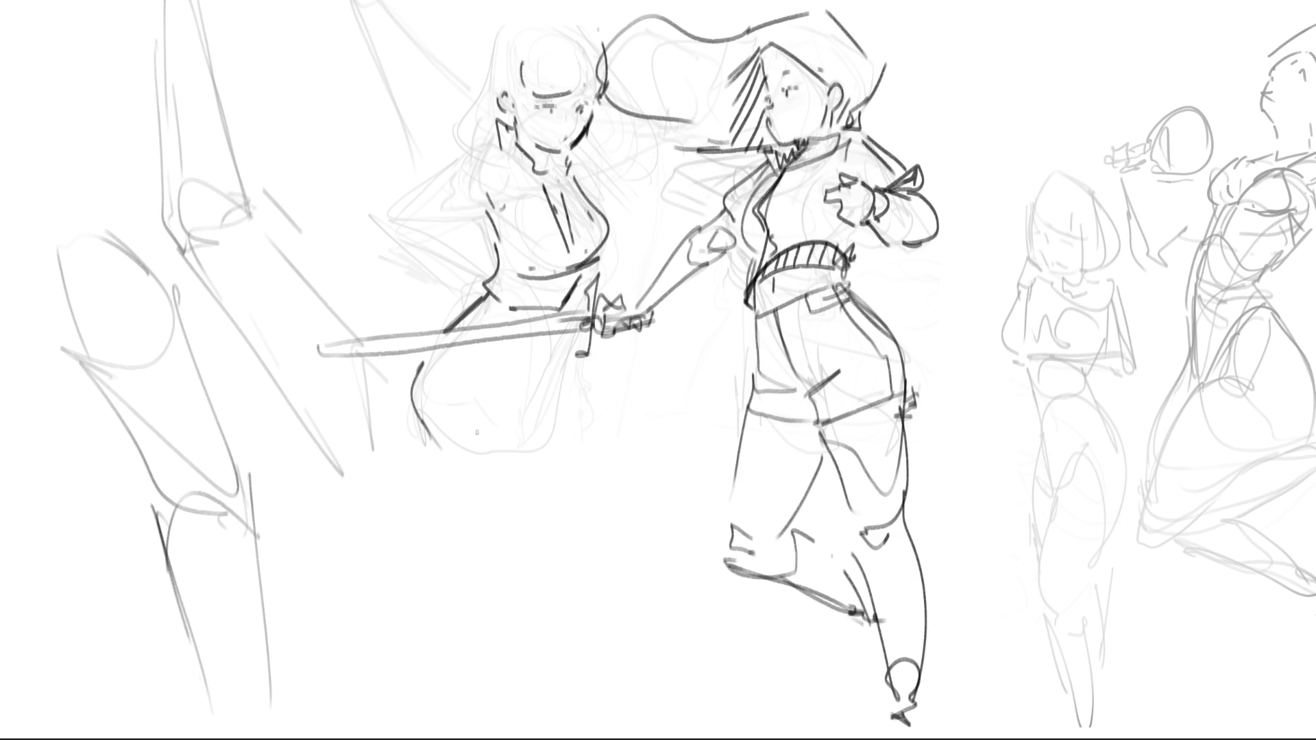
# Ink both legs down to the page bottom, undoing stray diagonal strokes and redrawing them vertical.
pyautogui.moveTo(483, 360); pyautogui.dragTo(505, 411)
pyautogui.moveTo(508, 411); pyautogui.dragTo(541, 415)
pyautogui.moveTo(532, 307); pyautogui.dragTo(504, 410)
pyautogui.moveTo(559, 310); pyautogui.dragTo(509, 416)
pyautogui.hotkey('ctrl', 'z')
pyautogui.hotkey('ctrl', 'z')
pyautogui.moveTo(574, 309); pyautogui.dragTo(551, 417)
pyautogui.moveTo(576, 392)
pyautogui.mouseDown()
pyautogui.moveTo(566, 473)
pyautogui.moveTo(495, 577)
pyautogui.mouseUp()
pyautogui.moveTo(418, 439); pyautogui.dragTo(489, 613)
pyautogui.moveTo(572, 448)
pyautogui.mouseDown()
pyautogui.moveTo(518, 576)
pyautogui.moveTo(540, 583)
pyautogui.moveTo(504, 673)
pyautogui.mouseUp()
pyautogui.moveTo(438, 595); pyautogui.dragTo(471, 739)
pyautogui.moveTo(540, 587); pyautogui.dragTo(514, 715)
# Draw her shoulder, bent arm with the hand resting on her hip, and hatch the torso side.
pyautogui.moveTo(493, 141); pyautogui.dragTo(380, 211)
pyautogui.moveTo(490, 204)
pyautogui.mouseDown()
pyautogui.moveTo(379, 229)
pyautogui.moveTo(432, 272)
pyautogui.mouseUp()
pyautogui.moveTo(443, 232)
pyautogui.mouseDown()
pyautogui.moveTo(432, 263)
pyautogui.moveTo(469, 239)
pyautogui.mouseUp()
pyautogui.moveTo(469, 238)
pyautogui.mouseDown()
pyautogui.moveTo(436, 273)
pyautogui.moveTo(483, 309)
pyautogui.mouseUp()
pyautogui.moveTo(476, 213); pyautogui.dragTo(492, 259)
pyautogui.moveTo(494, 257); pyautogui.dragTo(508, 284)
pyautogui.moveTo(485, 255); pyautogui.dragTo(500, 282)
pyautogui.moveTo(496, 202); pyautogui.dragTo(480, 239)
pyautogui.moveTo(497, 227)
pyautogui.mouseDown()
pyautogui.moveTo(479, 260)
pyautogui.moveTo(518, 286)
pyautogui.mouseUp()
# Ink the chest centre line, neck curve, top of the head and the hair's left side.
pyautogui.moveTo(540, 188); pyautogui.dragTo(567, 269)
pyautogui.moveTo(566, 201)
pyautogui.mouseDown()
pyautogui.moveTo(576, 265)
pyautogui.moveTo(604, 253)
pyautogui.mouseUp()
pyautogui.hotkey('ctrl', 'z')
pyautogui.moveTo(574, 190); pyautogui.dragTo(589, 204)
pyautogui.moveTo(579, 156); pyautogui.dragTo(576, 189)
pyautogui.hotkey('ctrl', 'z')
pyautogui.moveTo(530, 59)
pyautogui.mouseDown()
pyautogui.moveTo(514, 117)
pyautogui.moveTo(518, 100)
pyautogui.mouseUp()
pyautogui.moveTo(494, 41)
pyautogui.mouseDown()
pyautogui.moveTo(593, 14)
pyautogui.moveTo(605, 64)
pyautogui.moveTo(480, 104)
pyautogui.moveTo(461, 146)
pyautogui.moveTo(475, 152)
pyautogui.mouseUp()
pyautogui.moveTo(595, 119); pyautogui.dragTo(586, 160)
# Add glasses over her eyes and a crotch line between the legs.
pyautogui.moveTo(527, 91)
pyautogui.mouseDown()
pyautogui.moveTo(535, 123)
pyautogui.moveTo(613, 113)
pyautogui.mouseUp()
pyautogui.moveTo(589, 127); pyautogui.dragTo(599, 134)
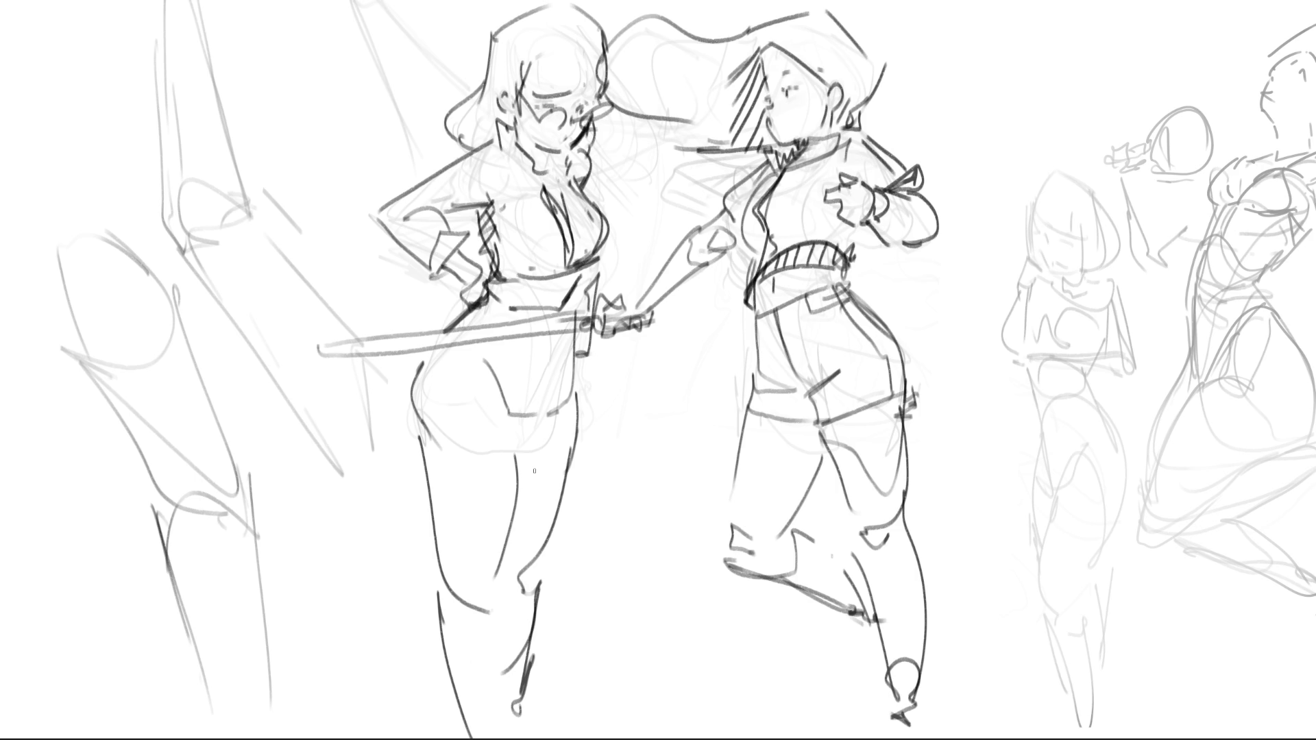
pyautogui.moveTo(509, 416); pyautogui.dragTo(515, 452)
pyautogui.moveTo(521, 418); pyautogui.dragTo(516, 440)
# Bring the right-hand sketches into view and lasso-select the kneeling rough figure.
pyautogui.moveTo(659, 371); pyautogui.dragTo(542, 362)
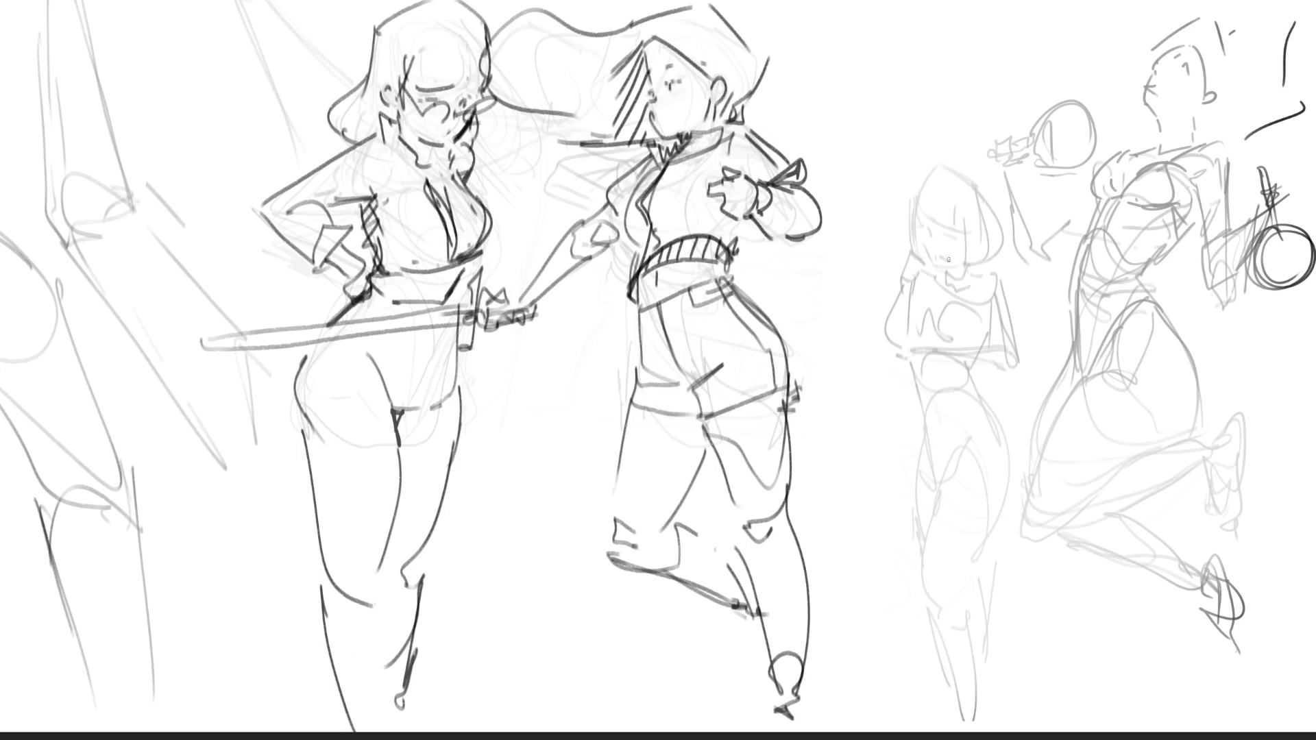
pyautogui.moveTo(1029, 255)
pyautogui.mouseDown()
pyautogui.moveTo(1008, 624)
pyautogui.moveTo(1033, 391)
pyautogui.mouseUp()
pyautogui.press('Delete')
pyautogui.moveTo(924, 130); pyautogui.dragTo(926, 94)
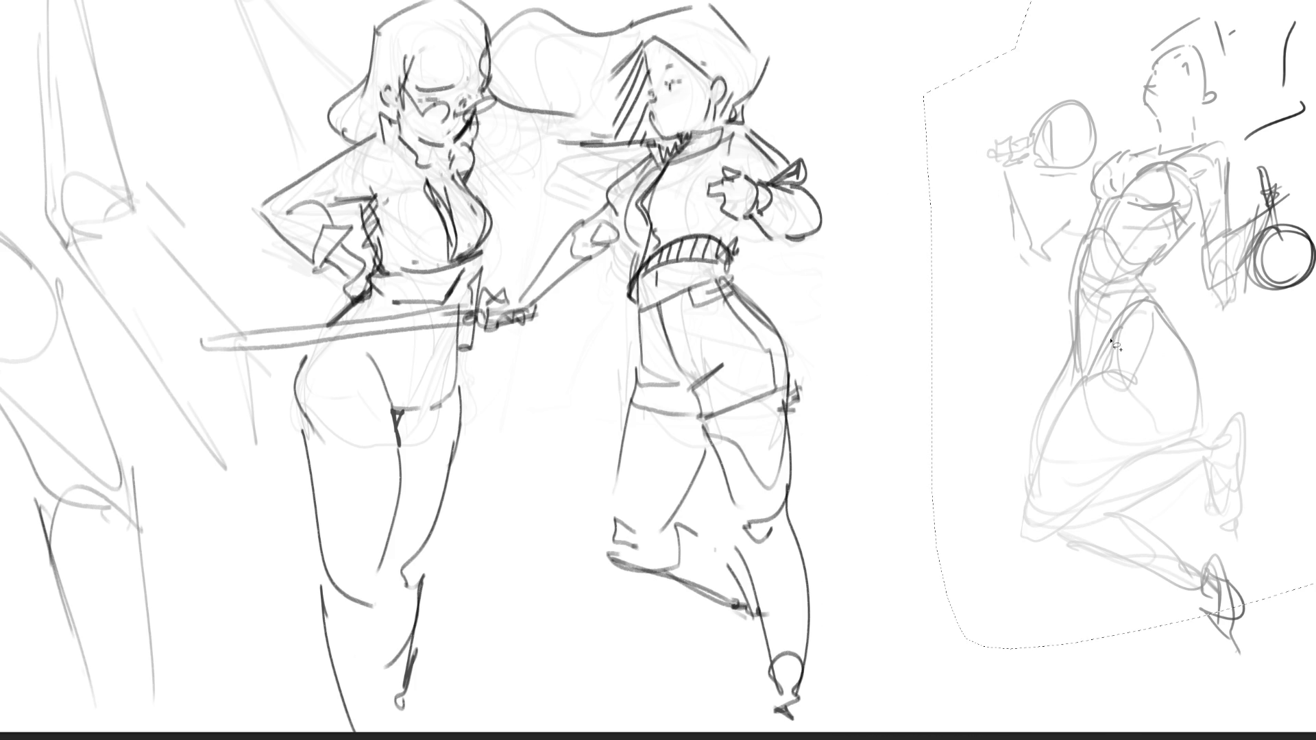
# Transform the kneeling figure with Ctrl+T, tilting it clockwise and moving it beside the inked girls.
pyautogui.hotkey('ctrl', 't')
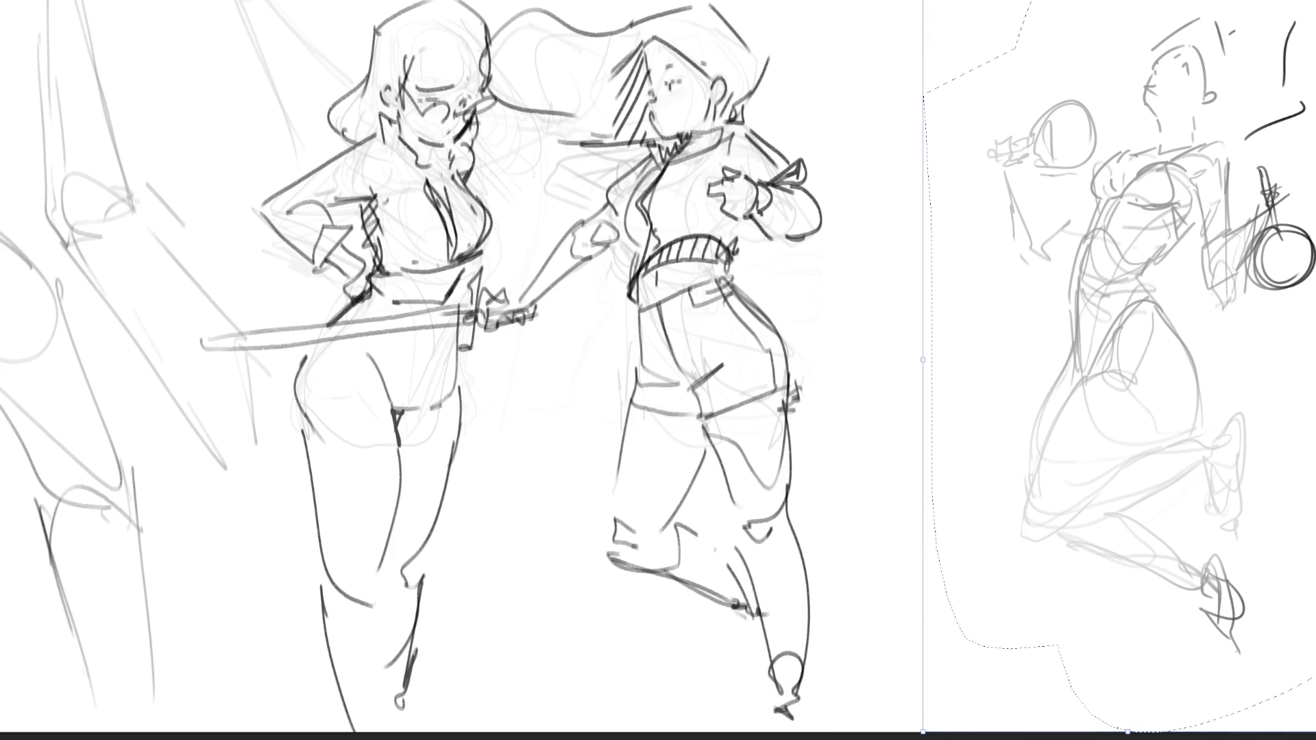
pyautogui.moveTo(720, 15)
pyautogui.mouseDown()
pyautogui.moveTo(538, 19)
pyautogui.moveTo(658, 20)
pyautogui.mouseUp()
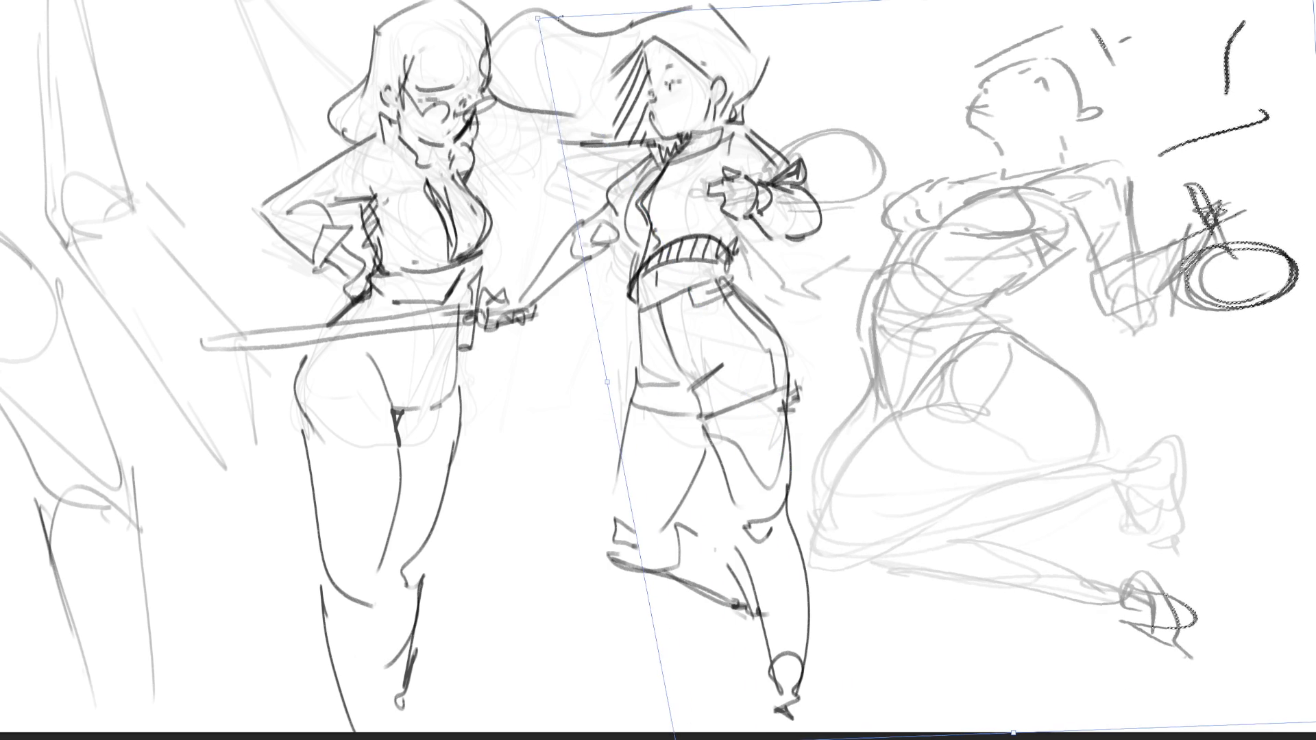
pyautogui.moveTo(537, 19)
pyautogui.mouseDown()
pyautogui.moveTo(1136, 6)
pyautogui.moveTo(589, 213)
pyautogui.moveTo(782, 247)
pyautogui.moveTo(1011, 72)
pyautogui.moveTo(980, 152)
pyautogui.moveTo(1035, 188)
pyautogui.mouseUp()
# Commit the transform, fade the kneeling figure's rough strokes and ink her torso.
pyautogui.press('Return')
pyautogui.moveTo(870, 300)
pyautogui.mouseDown()
pyautogui.moveTo(1029, 165)
pyautogui.moveTo(833, 113)
pyautogui.moveTo(1029, 412)
pyautogui.moveTo(1301, 637)
pyautogui.mouseUp()
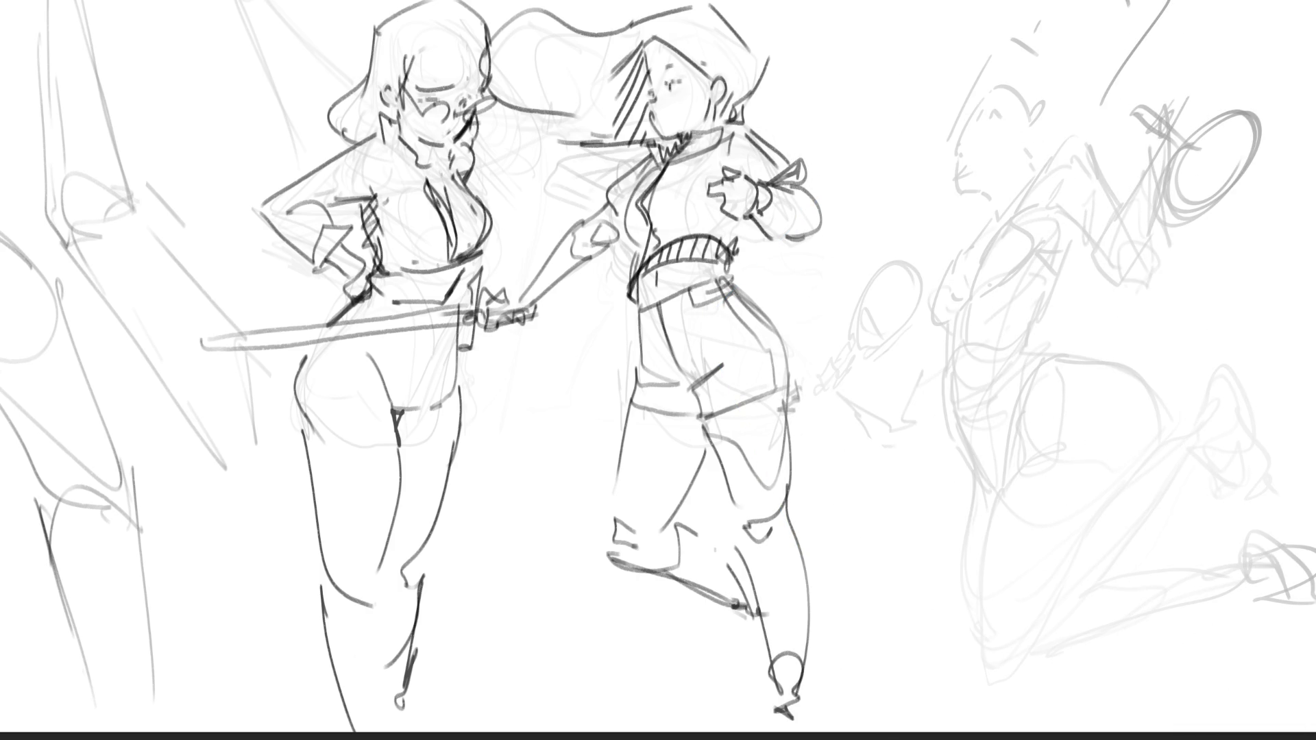
pyautogui.moveTo(937, 331); pyautogui.dragTo(948, 378)
pyautogui.moveTo(982, 277)
pyautogui.mouseDown()
pyautogui.moveTo(1012, 338)
pyautogui.moveTo(973, 277)
pyautogui.mouseUp()
pyautogui.moveTo(981, 280)
pyautogui.mouseDown()
pyautogui.moveTo(1034, 279)
pyautogui.moveTo(1039, 334)
pyautogui.moveTo(1028, 335)
pyautogui.moveTo(1055, 333)
pyautogui.moveTo(1029, 462)
pyautogui.mouseUp()
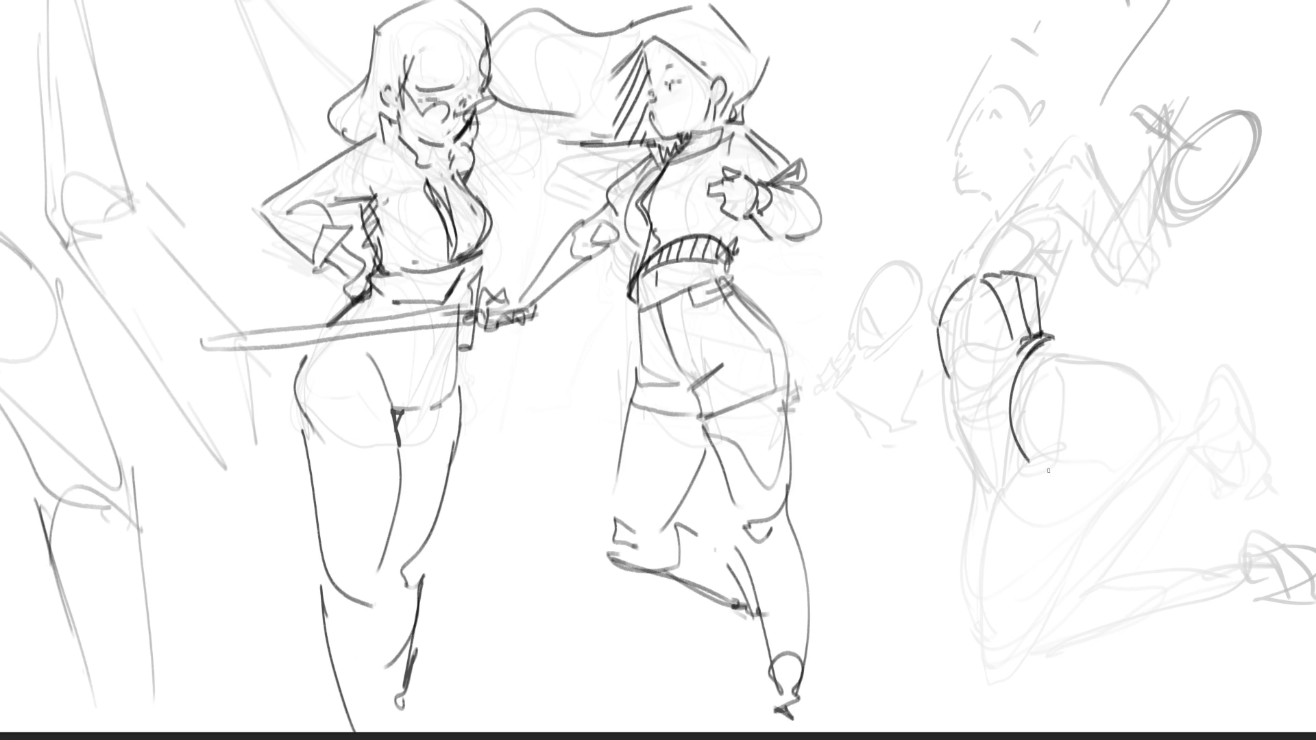
pyautogui.moveTo(947, 378); pyautogui.dragTo(1023, 476)
pyautogui.moveTo(960, 363); pyautogui.dragTo(967, 388)
# Ink the curve of her back and hip, the leg contours, foot and thigh.
pyautogui.moveTo(1070, 336); pyautogui.dragTo(1205, 448)
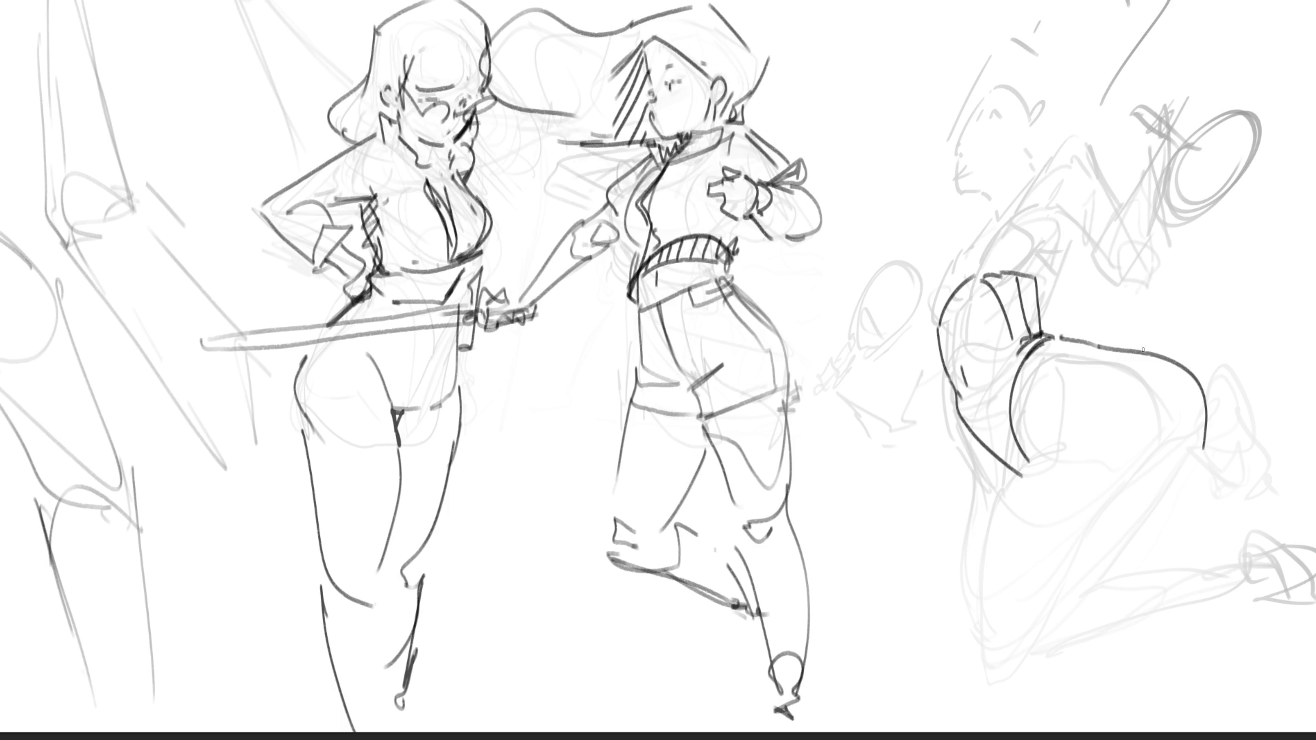
pyautogui.moveTo(1063, 327); pyautogui.dragTo(1129, 339)
pyautogui.moveTo(1051, 456)
pyautogui.mouseDown()
pyautogui.moveTo(1067, 465)
pyautogui.moveTo(1093, 669)
pyautogui.mouseUp()
pyautogui.moveTo(1186, 457)
pyautogui.mouseDown()
pyautogui.moveTo(1128, 662)
pyautogui.moveTo(1172, 670)
pyautogui.mouseUp()
pyautogui.moveTo(1164, 607); pyautogui.dragTo(1129, 686)
pyautogui.moveTo(1131, 683); pyautogui.dragTo(1165, 666)
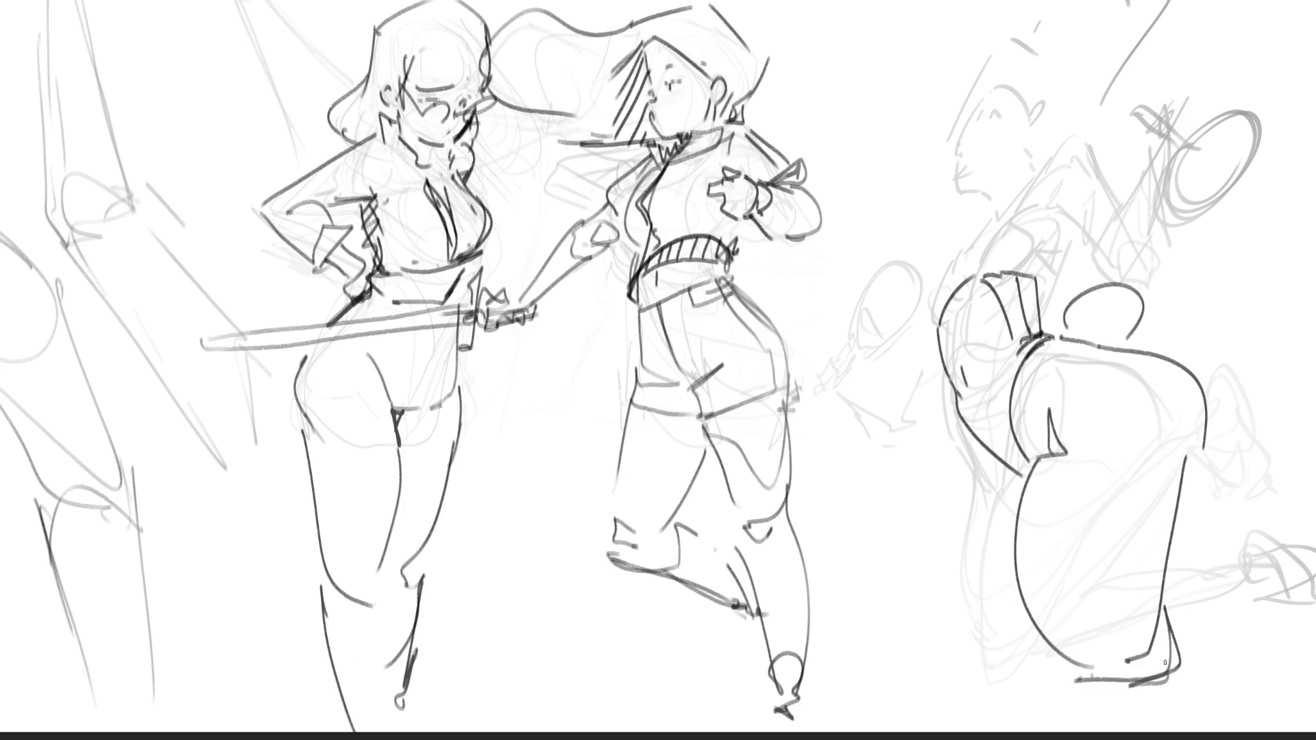
pyautogui.moveTo(953, 421); pyautogui.dragTo(1003, 492)
pyautogui.moveTo(974, 471)
pyautogui.mouseDown()
pyautogui.moveTo(931, 523)
pyautogui.moveTo(956, 648)
pyautogui.moveTo(984, 651)
pyautogui.mouseUp()
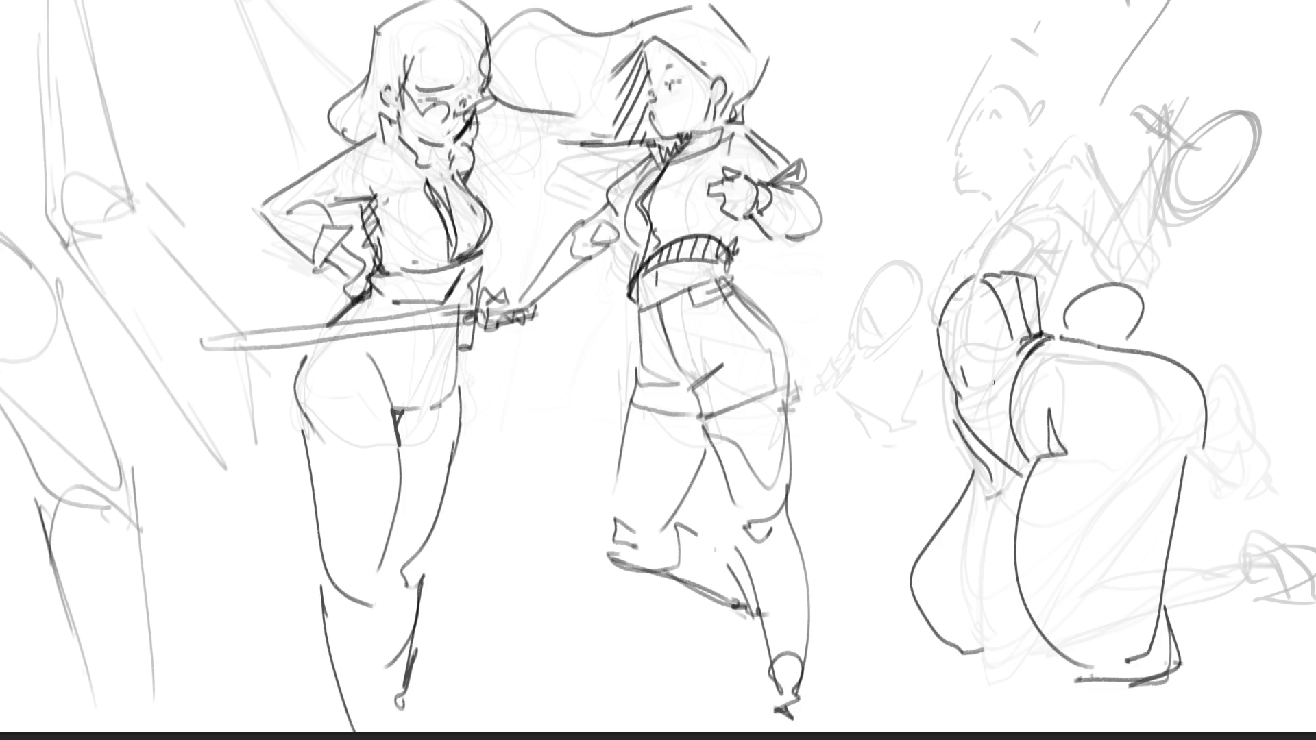
# Draw her hair, ear and head curve with hair strokes and arcs above the head.
pyautogui.moveTo(915, 241)
pyautogui.mouseDown()
pyautogui.moveTo(929, 306)
pyautogui.moveTo(954, 196)
pyautogui.moveTo(1005, 264)
pyautogui.mouseUp()
pyautogui.moveTo(986, 187)
pyautogui.mouseDown()
pyautogui.moveTo(1006, 219)
pyautogui.moveTo(994, 184)
pyautogui.moveTo(1017, 144)
pyautogui.moveTo(962, 142)
pyautogui.moveTo(936, 181)
pyautogui.moveTo(1017, 149)
pyautogui.mouseUp()
pyautogui.moveTo(1030, 227); pyautogui.dragTo(1063, 233)
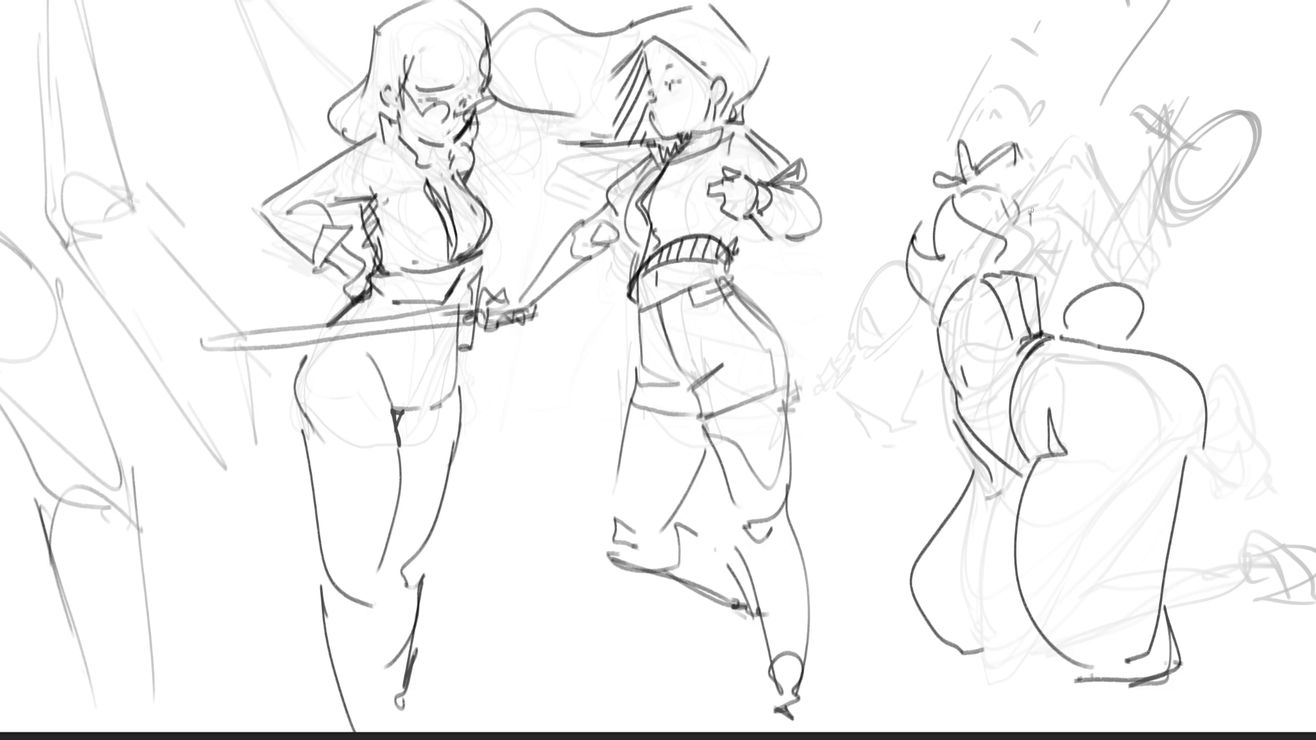
pyautogui.moveTo(1036, 290)
pyautogui.mouseDown()
pyautogui.moveTo(1066, 223)
pyautogui.moveTo(1067, 167)
pyautogui.moveTo(1135, 247)
pyautogui.mouseUp()
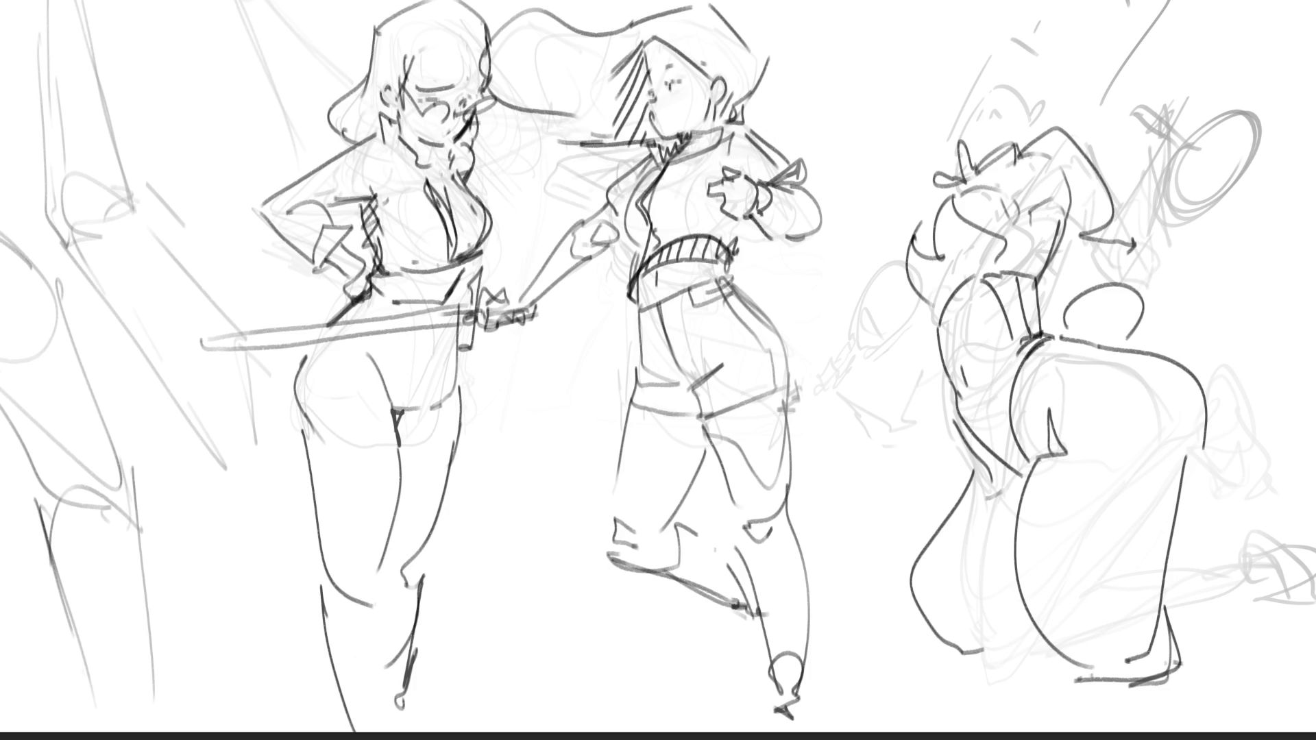
pyautogui.moveTo(926, 76)
pyautogui.mouseDown()
pyautogui.moveTo(945, 147)
pyautogui.moveTo(950, 48)
pyautogui.moveTo(1010, 109)
pyautogui.mouseUp()
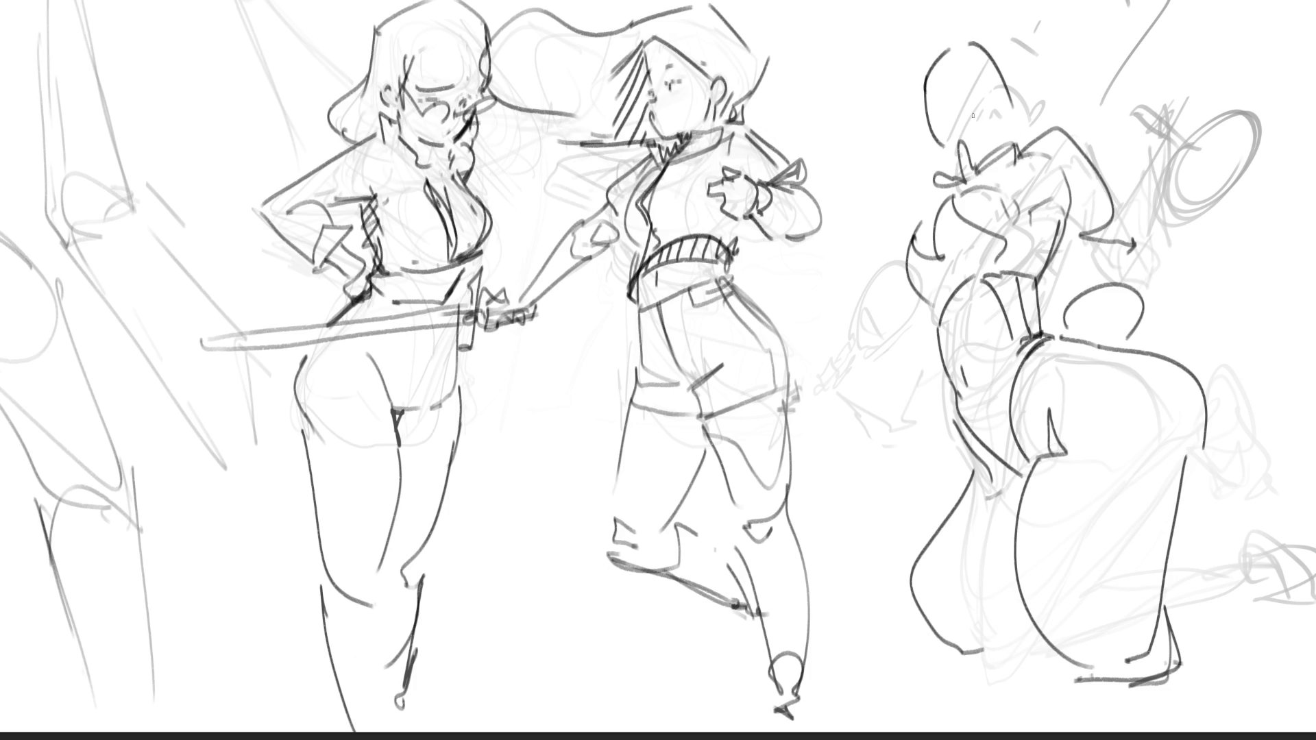
# Add an eye, ear and hair with a long swoop to the right figure's head.
pyautogui.moveTo(954, 70); pyautogui.dragTo(1015, 107)
pyautogui.moveTo(968, 43); pyautogui.dragTo(999, 83)
pyautogui.moveTo(914, 100)
pyautogui.mouseDown()
pyautogui.moveTo(923, 25)
pyautogui.moveTo(1048, 60)
pyautogui.mouseUp()
pyautogui.moveTo(1034, 111)
pyautogui.mouseDown()
pyautogui.moveTo(1062, 52)
pyautogui.moveTo(1101, 26)
pyautogui.mouseUp()
pyautogui.moveTo(1117, 48)
pyautogui.mouseDown()
pyautogui.moveTo(1119, 72)
pyautogui.moveTo(1206, 44)
pyautogui.mouseUp()
pyautogui.moveTo(1226, 49); pyautogui.dragTo(1220, 87)
# Refine the eye and hair strand, then ink the chin, jaw, ear and neck detail.
pyautogui.moveTo(1006, 101); pyautogui.dragTo(993, 134)
pyautogui.moveTo(977, 66); pyautogui.dragTo(1006, 124)
pyautogui.moveTo(914, 126)
pyautogui.mouseDown()
pyautogui.moveTo(973, 164)
pyautogui.moveTo(1019, 142)
pyautogui.mouseUp()
pyautogui.moveTo(1040, 117); pyautogui.dragTo(1039, 134)
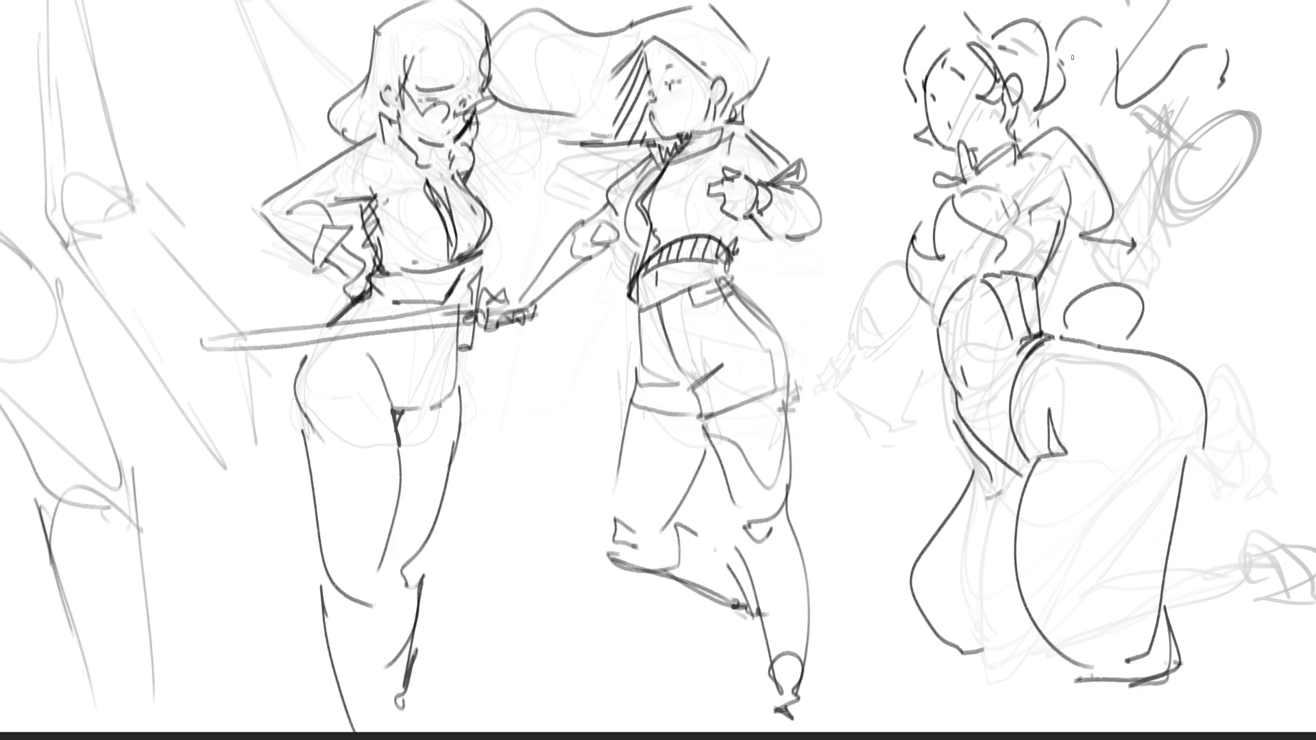
pyautogui.moveTo(936, 96)
pyautogui.mouseDown()
pyautogui.moveTo(931, 110)
pyautogui.moveTo(958, 92)
pyautogui.mouseUp()
# Ink the raised arm, forearm, cuff, fingers and a loop around the raised hand.
pyautogui.moveTo(1075, 222)
pyautogui.mouseDown()
pyautogui.moveTo(1130, 262)
pyautogui.moveTo(1151, 250)
pyautogui.moveTo(1136, 175)
pyautogui.moveTo(1174, 154)
pyautogui.moveTo(1169, 181)
pyautogui.mouseUp()
pyautogui.moveTo(1145, 185)
pyautogui.mouseDown()
pyautogui.moveTo(1170, 184)
pyautogui.moveTo(1152, 249)
pyautogui.mouseUp()
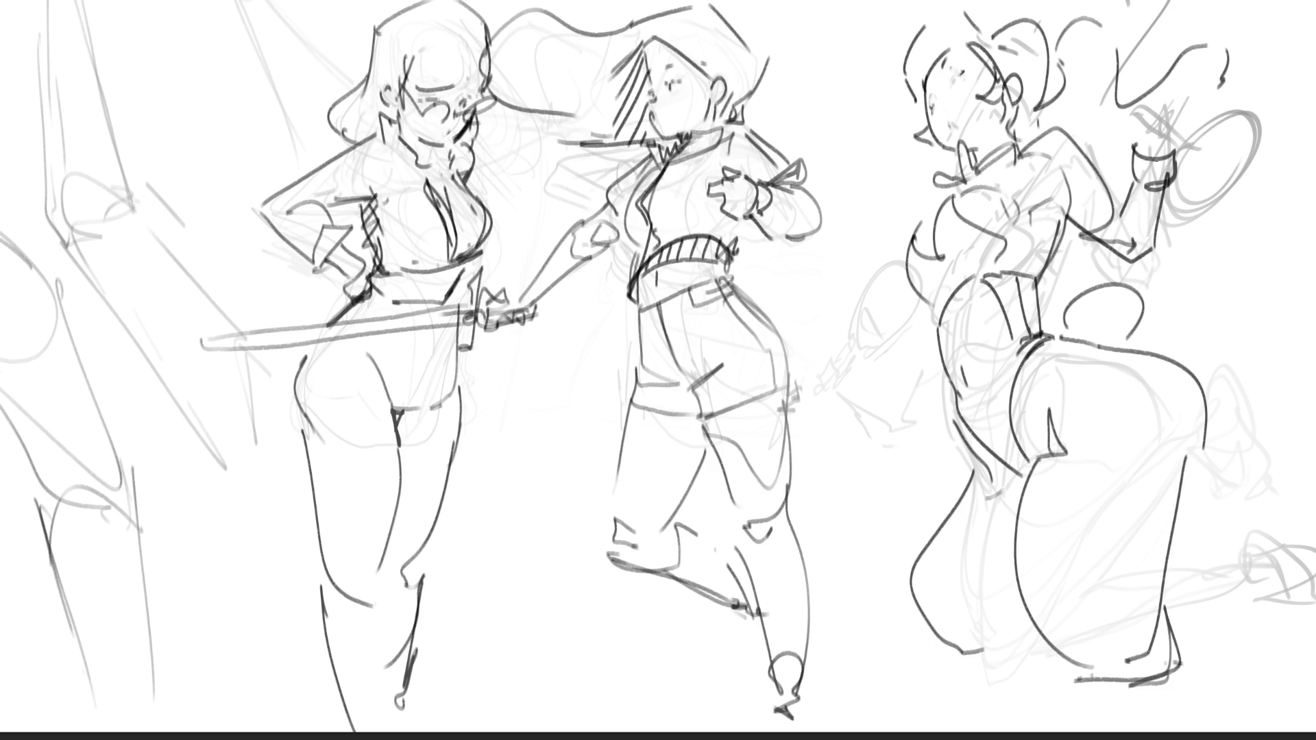
pyautogui.moveTo(1135, 167); pyautogui.dragTo(1110, 237)
pyautogui.moveTo(1142, 143)
pyautogui.mouseDown()
pyautogui.moveTo(1134, 111)
pyautogui.moveTo(1151, 97)
pyautogui.moveTo(1173, 125)
pyautogui.moveTo(1168, 90)
pyautogui.moveTo(1175, 146)
pyautogui.moveTo(1129, 107)
pyautogui.moveTo(1149, 93)
pyautogui.moveTo(1188, 160)
pyautogui.moveTo(1197, 155)
pyautogui.moveTo(1178, 196)
pyautogui.moveTo(1259, 128)
pyautogui.mouseUp()
pyautogui.moveTo(1183, 150)
pyautogui.mouseDown()
pyautogui.moveTo(1264, 212)
pyautogui.moveTo(1223, 257)
pyautogui.mouseUp()
pyautogui.moveTo(1234, 101)
pyautogui.mouseDown()
pyautogui.moveTo(1184, 220)
pyautogui.moveTo(1200, 212)
pyautogui.mouseUp()
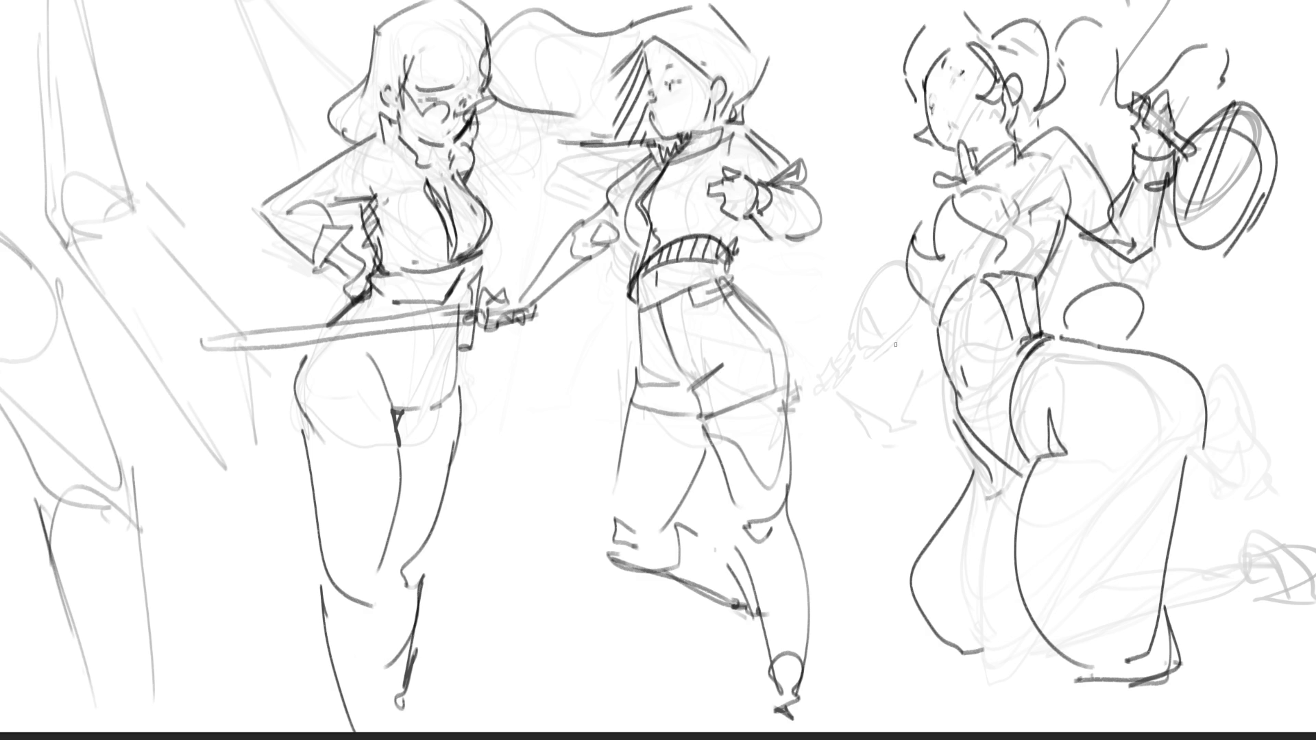
# Sketch a small hand with its arm and a curved finger stroke lower left.
pyautogui.moveTo(850, 421)
pyautogui.mouseDown()
pyautogui.moveTo(862, 441)
pyautogui.moveTo(857, 381)
pyautogui.moveTo(895, 451)
pyautogui.mouseUp()
pyautogui.moveTo(837, 385)
pyautogui.mouseDown()
pyautogui.moveTo(913, 477)
pyautogui.moveTo(920, 457)
pyautogui.moveTo(931, 539)
pyautogui.mouseUp()
pyautogui.moveTo(903, 482)
pyautogui.mouseDown()
pyautogui.moveTo(982, 558)
pyautogui.moveTo(912, 469)
pyautogui.moveTo(987, 541)
pyautogui.moveTo(901, 437)
pyautogui.moveTo(915, 501)
pyautogui.moveTo(890, 366)
pyautogui.moveTo(918, 391)
pyautogui.mouseUp()
pyautogui.moveTo(885, 337); pyautogui.dragTo(931, 344)
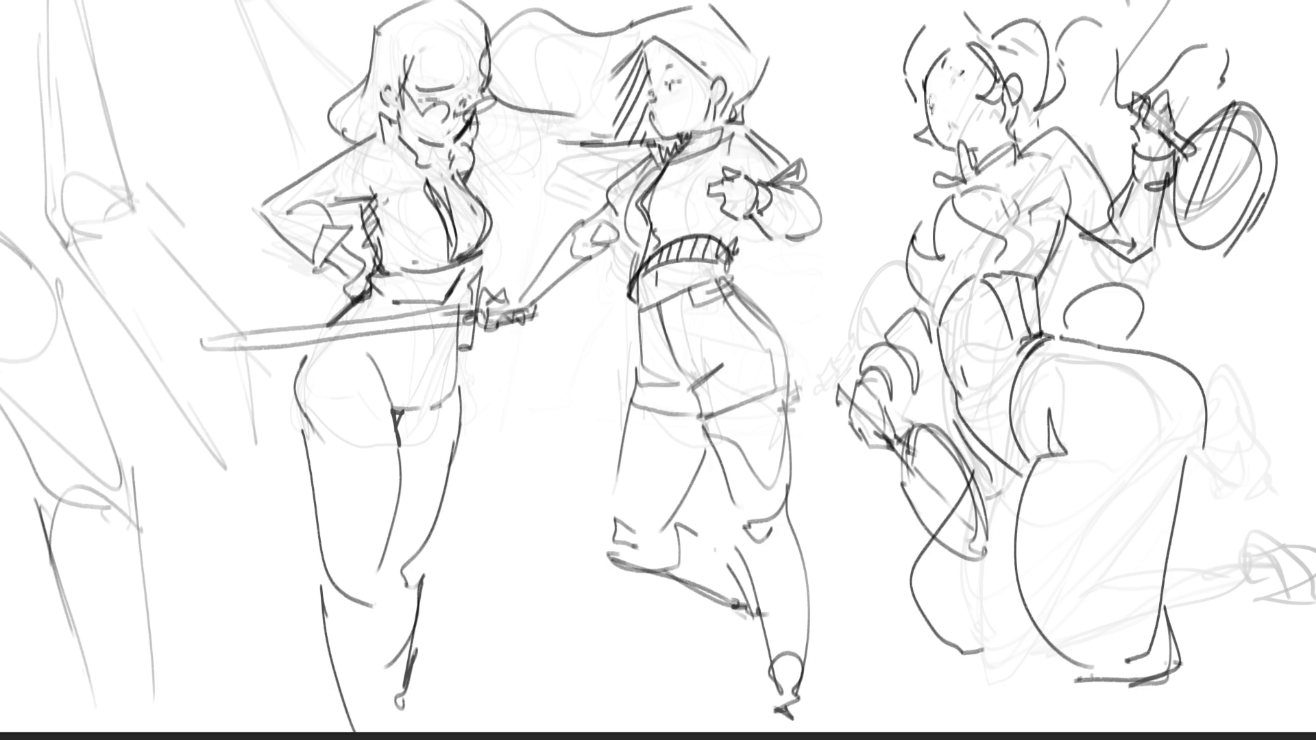
# Redraw the right figure's head and hair, then add a collar and mouth line.
pyautogui.moveTo(915, 105)
pyautogui.mouseDown()
pyautogui.moveTo(923, 134)
pyautogui.moveTo(943, 121)
pyautogui.moveTo(937, 57)
pyautogui.moveTo(967, 44)
pyautogui.mouseUp()
pyautogui.moveTo(975, 57)
pyautogui.mouseDown()
pyautogui.moveTo(976, 83)
pyautogui.moveTo(952, 92)
pyautogui.moveTo(969, 59)
pyautogui.mouseUp()
pyautogui.moveTo(915, 134)
pyautogui.mouseDown()
pyautogui.moveTo(974, 47)
pyautogui.moveTo(993, 84)
pyautogui.mouseUp()
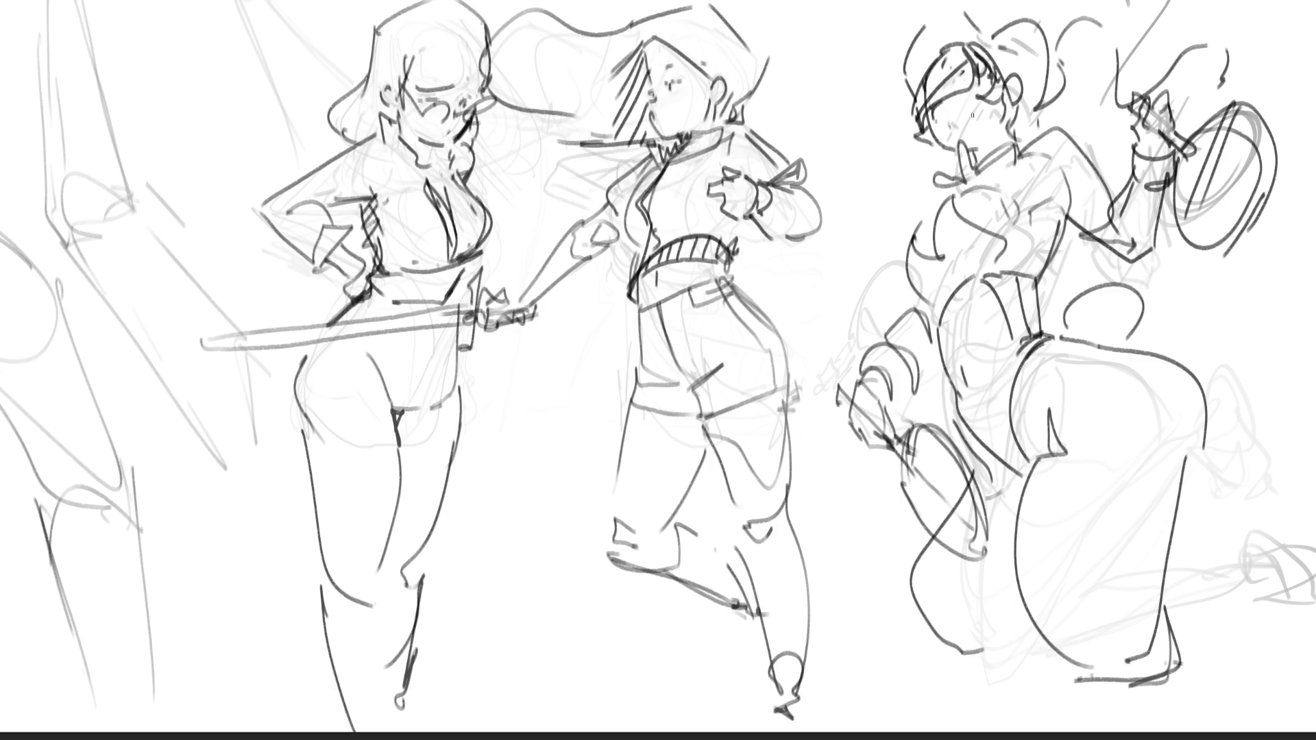
pyautogui.moveTo(945, 127); pyautogui.dragTo(949, 138)
pyautogui.moveTo(975, 155)
pyautogui.mouseDown()
pyautogui.moveTo(977, 173)
pyautogui.moveTo(1013, 125)
pyautogui.moveTo(1022, 155)
pyautogui.moveTo(957, 149)
pyautogui.mouseUp()
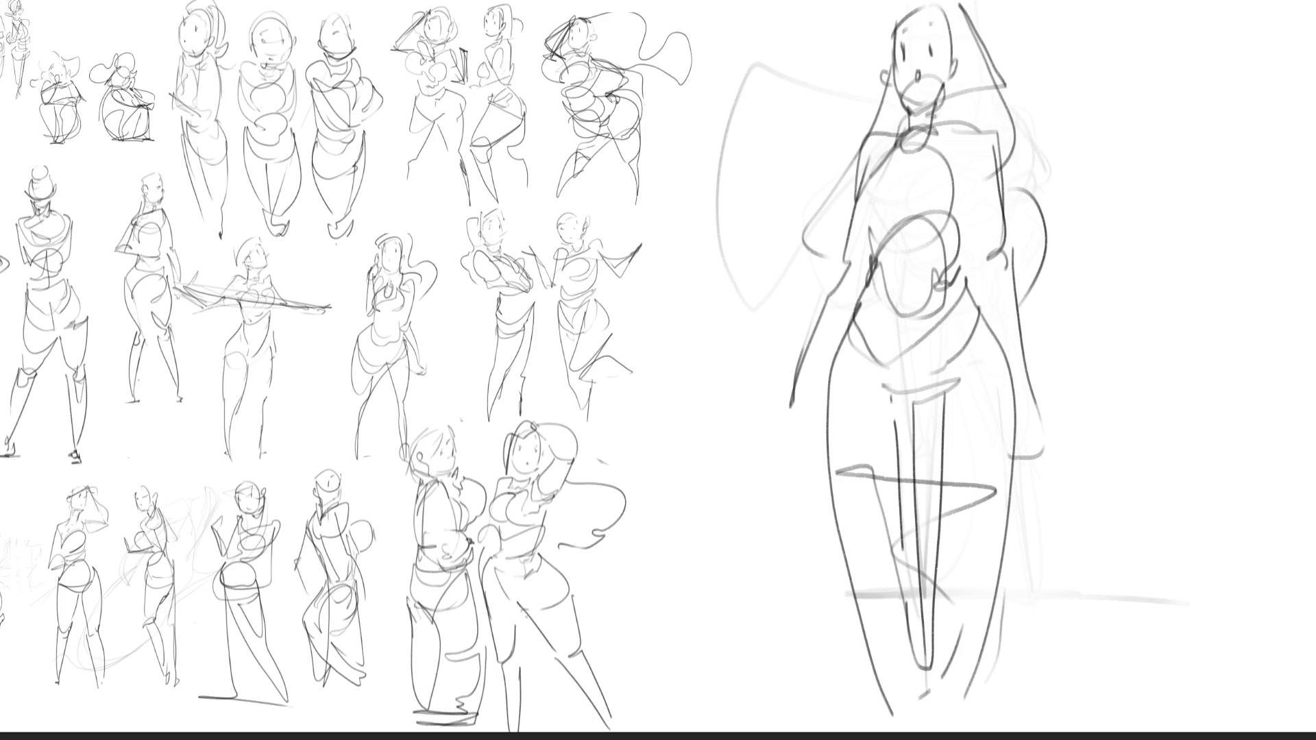
# Fade the large rough figure, then sketch a new head oval, chin, neck and shoulder line.
pyautogui.moveTo(1059, 62)
pyautogui.mouseDown()
pyautogui.moveTo(888, 305)
pyautogui.moveTo(852, 661)
pyautogui.moveTo(881, 456)
pyautogui.moveTo(881, 58)
pyautogui.moveTo(799, 500)
pyautogui.mouseUp()
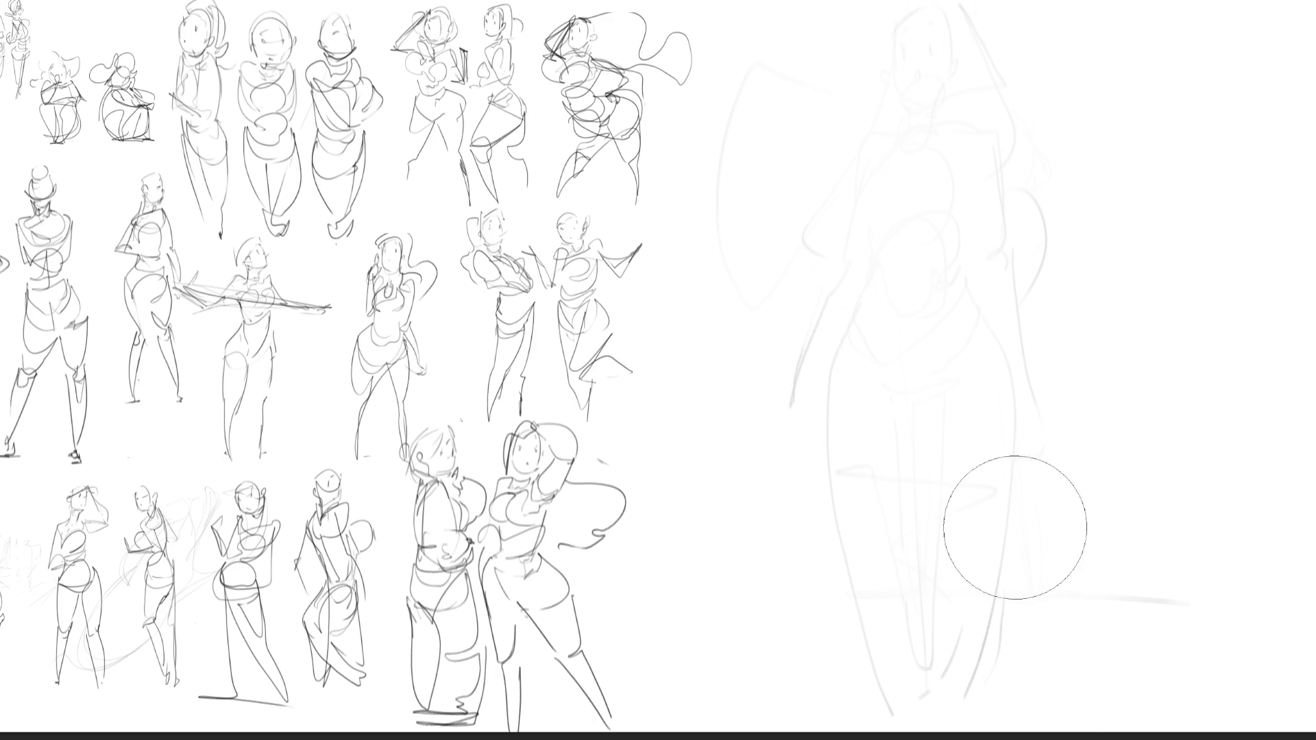
pyautogui.hotkey('ctrl', 'z')
pyautogui.moveTo(839, 60)
pyautogui.mouseDown()
pyautogui.moveTo(842, 101)
pyautogui.moveTo(879, 109)
pyautogui.moveTo(877, 72)
pyautogui.moveTo(852, 69)
pyautogui.moveTo(889, 81)
pyautogui.moveTo(869, 32)
pyautogui.moveTo(888, 80)
pyautogui.moveTo(852, 114)
pyautogui.moveTo(872, 132)
pyautogui.mouseUp()
pyautogui.moveTo(884, 83)
pyautogui.mouseDown()
pyautogui.moveTo(860, 148)
pyautogui.moveTo(844, 154)
pyautogui.moveTo(894, 181)
pyautogui.moveTo(830, 194)
pyautogui.mouseUp()
pyautogui.moveTo(812, 103)
pyautogui.mouseDown()
pyautogui.moveTo(729, 299)
pyautogui.moveTo(872, 201)
pyautogui.moveTo(845, 230)
pyautogui.moveTo(873, 185)
pyautogui.moveTo(870, 219)
pyautogui.moveTo(795, 209)
pyautogui.mouseUp()
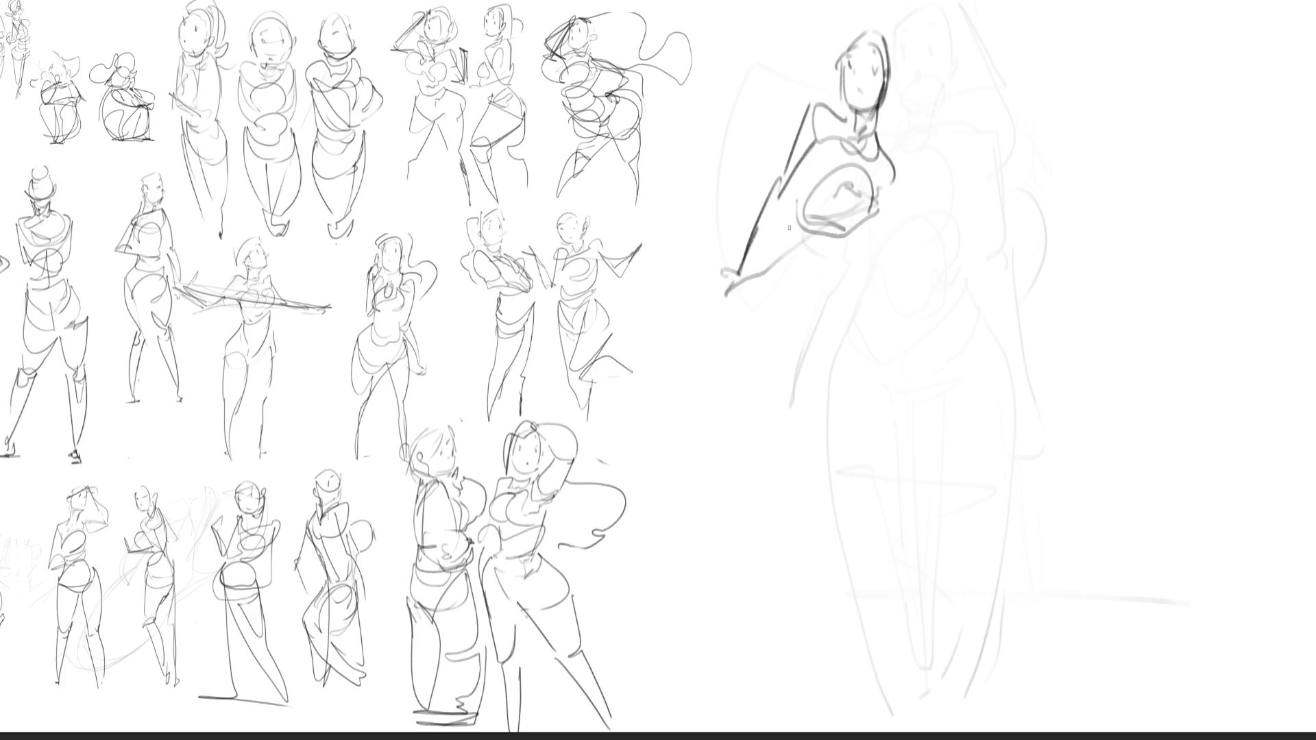
# Draw the waist and hip curves and begin the legs and a foot below them.
pyautogui.moveTo(854, 265); pyautogui.dragTo(772, 272)
pyautogui.moveTo(778, 226); pyautogui.dragTo(849, 270)
pyautogui.moveTo(774, 301)
pyautogui.mouseDown()
pyautogui.moveTo(815, 337)
pyautogui.moveTo(874, 294)
pyautogui.mouseUp()
pyautogui.moveTo(846, 320)
pyautogui.mouseDown()
pyautogui.moveTo(875, 293)
pyautogui.moveTo(862, 298)
pyautogui.mouseUp()
pyautogui.moveTo(752, 348); pyautogui.dragTo(764, 371)
pyautogui.moveTo(825, 342); pyautogui.dragTo(850, 451)
pyautogui.moveTo(871, 303); pyautogui.dragTo(871, 480)
# Draw the left leg to the foot, a bent knee, and the right-side body contour with arm.
pyautogui.moveTo(786, 433); pyautogui.dragTo(865, 676)
pyautogui.moveTo(837, 456)
pyautogui.mouseDown()
pyautogui.moveTo(867, 672)
pyautogui.moveTo(881, 691)
pyautogui.mouseUp()
pyautogui.moveTo(879, 431)
pyautogui.mouseDown()
pyautogui.moveTo(905, 483)
pyautogui.moveTo(864, 505)
pyautogui.mouseUp()
pyautogui.moveTo(916, 449); pyautogui.dragTo(933, 485)
pyautogui.moveTo(897, 195); pyautogui.dragTo(901, 331)
pyautogui.moveTo(866, 230); pyautogui.dragTo(897, 326)
pyautogui.moveTo(898, 189); pyautogui.dragTo(914, 422)
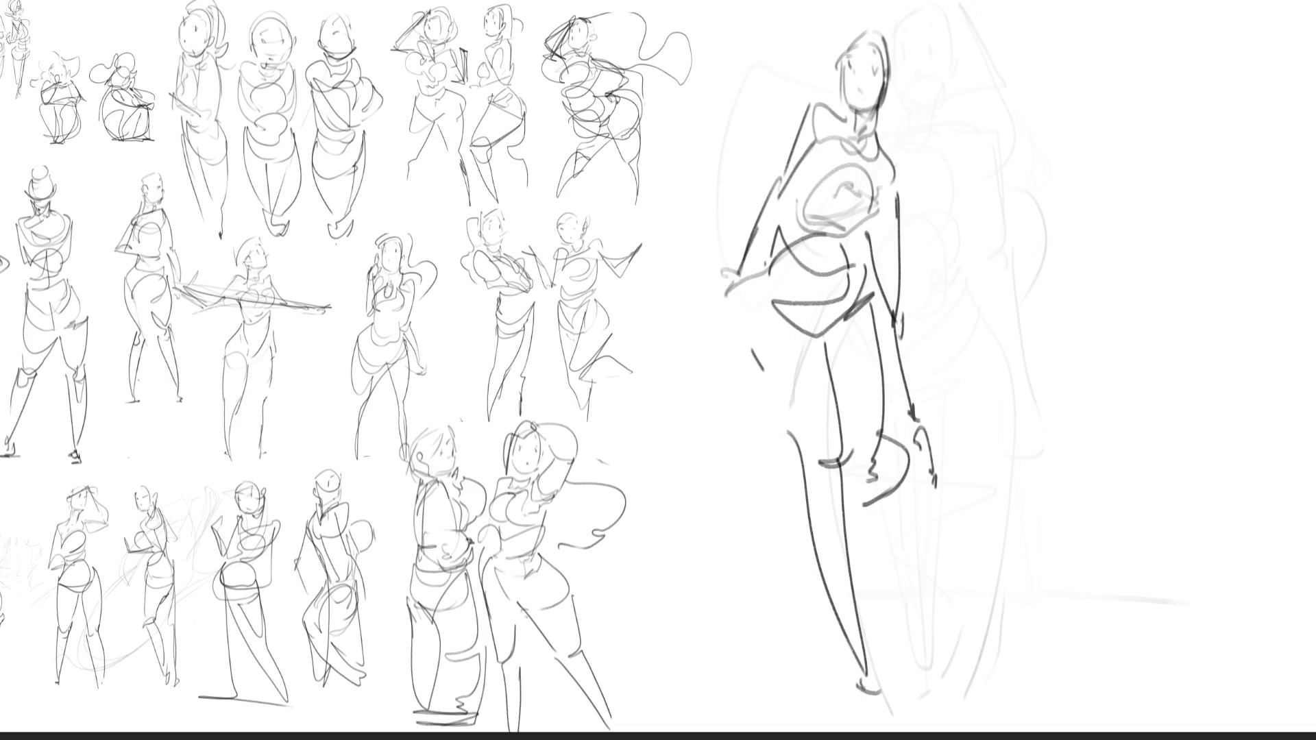
# Sketch the second girl's smiling face, hair, head outline and raised arm curve.
pyautogui.moveTo(1071, 60); pyautogui.dragTo(1069, 110)
pyautogui.moveTo(1090, 43); pyautogui.dragTo(1080, 129)
pyautogui.moveTo(1096, 67)
pyautogui.mouseDown()
pyautogui.moveTo(1078, 93)
pyautogui.moveTo(1072, 78)
pyautogui.mouseUp()
pyautogui.moveTo(1093, 41); pyautogui.dragTo(1100, 52)
pyautogui.moveTo(1089, 105); pyautogui.dragTo(1090, 117)
pyautogui.moveTo(1055, 2)
pyautogui.mouseDown()
pyautogui.moveTo(1047, 141)
pyautogui.moveTo(1116, 153)
pyautogui.moveTo(1136, 114)
pyautogui.moveTo(1086, 162)
pyautogui.moveTo(1139, 102)
pyautogui.moveTo(1116, 19)
pyautogui.moveTo(1166, 122)
pyautogui.moveTo(1071, 204)
pyautogui.moveTo(1055, 188)
pyautogui.moveTo(1105, 195)
pyautogui.mouseUp()
# Draw her torso, lowered arm, hip and upper leg lines.
pyautogui.moveTo(1101, 201)
pyautogui.mouseDown()
pyautogui.moveTo(1137, 142)
pyautogui.moveTo(1127, 209)
pyautogui.mouseUp()
pyautogui.moveTo(1162, 124); pyautogui.dragTo(1151, 232)
pyautogui.moveTo(1076, 246); pyautogui.dragTo(1135, 258)
pyautogui.moveTo(1136, 258)
pyautogui.mouseDown()
pyautogui.moveTo(1131, 279)
pyautogui.moveTo(1088, 290)
pyautogui.moveTo(1079, 241)
pyautogui.moveTo(1108, 380)
pyautogui.mouseUp()
pyautogui.moveTo(1146, 296); pyautogui.dragTo(1140, 350)
pyautogui.moveTo(1153, 221); pyautogui.dragTo(1172, 435)
pyautogui.moveTo(1061, 284); pyautogui.dragTo(1163, 726)
# Finish both legs with knee and foot, and add a ground line under the feet.
pyautogui.moveTo(1145, 480); pyautogui.dragTo(1158, 723)
pyautogui.moveTo(1199, 358); pyautogui.dragTo(1171, 430)
pyautogui.moveTo(1199, 313); pyautogui.dragTo(1197, 409)
pyautogui.moveTo(1199, 360); pyautogui.dragTo(1236, 621)
pyautogui.moveTo(1222, 527); pyautogui.dragTo(1247, 726)
pyautogui.moveTo(1140, 433)
pyautogui.mouseDown()
pyautogui.moveTo(1179, 537)
pyautogui.moveTo(1214, 720)
pyautogui.mouseUp()
pyautogui.moveTo(1211, 725); pyautogui.dragTo(1236, 733)
pyautogui.moveTo(1152, 730)
pyautogui.mouseDown()
pyautogui.moveTo(1140, 725)
pyautogui.moveTo(1263, 709)
pyautogui.mouseUp()
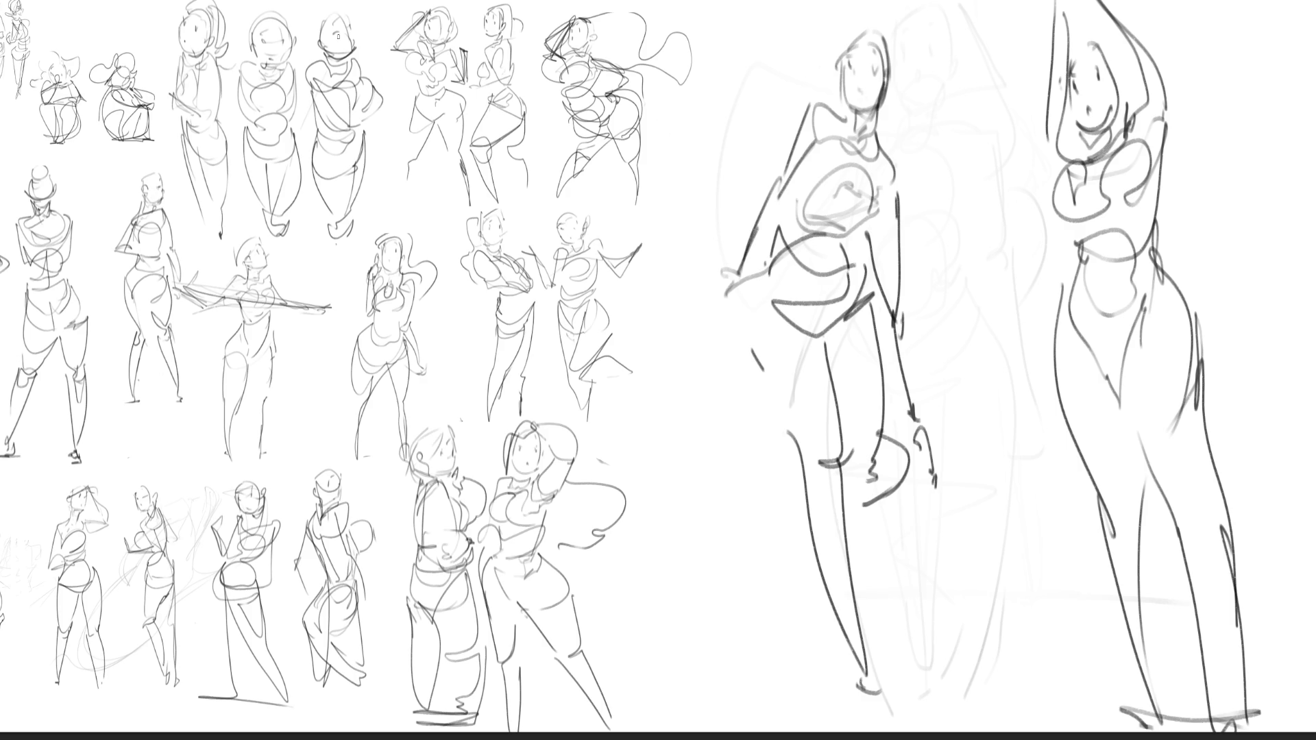
# Begin a lasso selection enclosing both new standing figures.
pyautogui.moveTo(1210, 110); pyautogui.dragTo(1175, 0)
pyautogui.moveTo(851, 15); pyautogui.dragTo(1183, 5)
# Free-transform the two selected girls down to gesture size at the page bottom and deselect.
pyautogui.hotkey('ctrl', 't')
pyautogui.moveTo(1004, 5)
pyautogui.mouseDown()
pyautogui.moveTo(1002, 450)
pyautogui.moveTo(776, 479)
pyautogui.mouseUp()
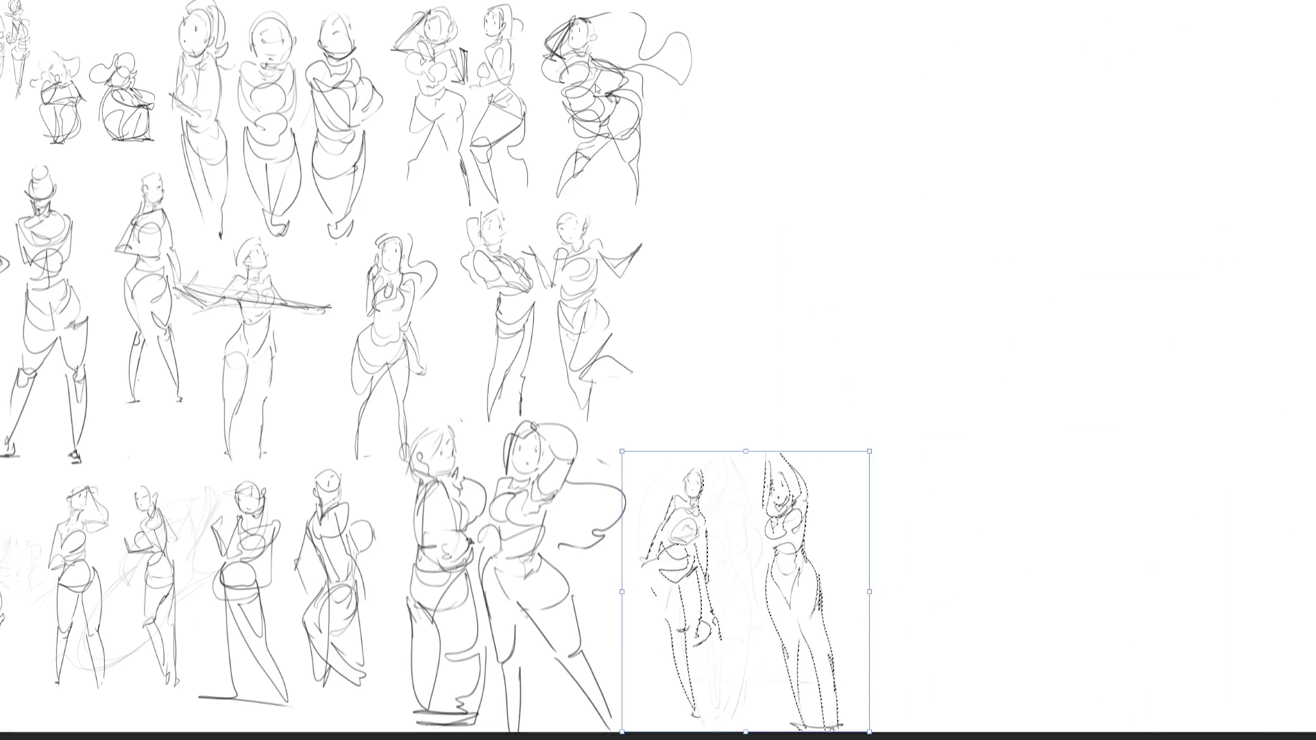
pyautogui.press('Return')
pyautogui.hotkey('ctrl', 'd')
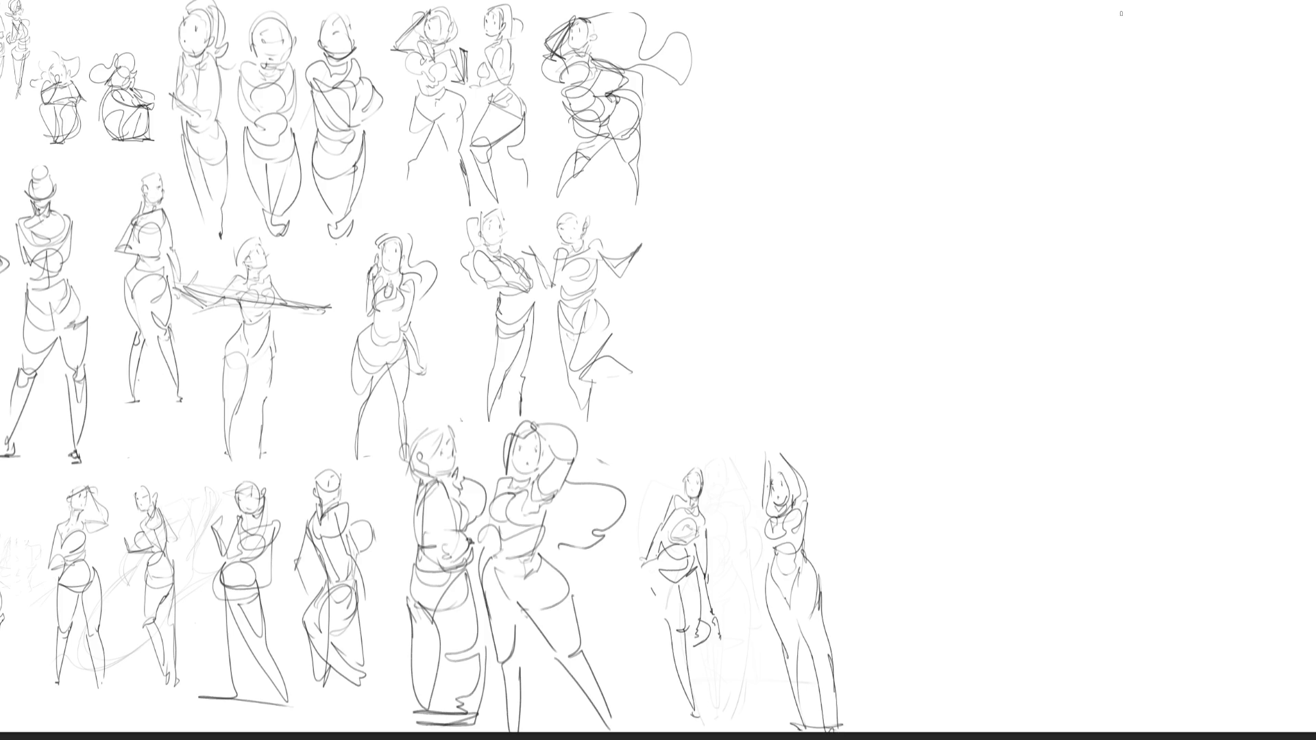
# Start a new head with inner curves and hair in the empty top-right area.
pyautogui.moveTo(1120, 32); pyautogui.dragTo(1136, 67)
pyautogui.moveTo(1154, 20)
pyautogui.mouseDown()
pyautogui.moveTo(1138, 73)
pyautogui.moveTo(1142, 5)
pyautogui.moveTo(1092, 85)
pyautogui.mouseUp()
pyautogui.moveTo(1088, 3); pyautogui.dragTo(1088, 76)
pyautogui.moveTo(1065, 73)
pyautogui.mouseDown()
pyautogui.moveTo(1135, 80)
pyautogui.moveTo(1039, 31)
pyautogui.moveTo(1127, 72)
pyautogui.moveTo(1081, 77)
pyautogui.moveTo(1125, 103)
pyautogui.moveTo(1091, 128)
pyautogui.moveTo(1115, 144)
pyautogui.moveTo(1076, 84)
pyautogui.moveTo(1092, 167)
pyautogui.mouseUp()
# Draw the chin, torso, hips and first leg contours of another standing girl.
pyautogui.moveTo(1125, 77)
pyautogui.mouseDown()
pyautogui.moveTo(1156, 114)
pyautogui.moveTo(1119, 145)
pyautogui.mouseUp()
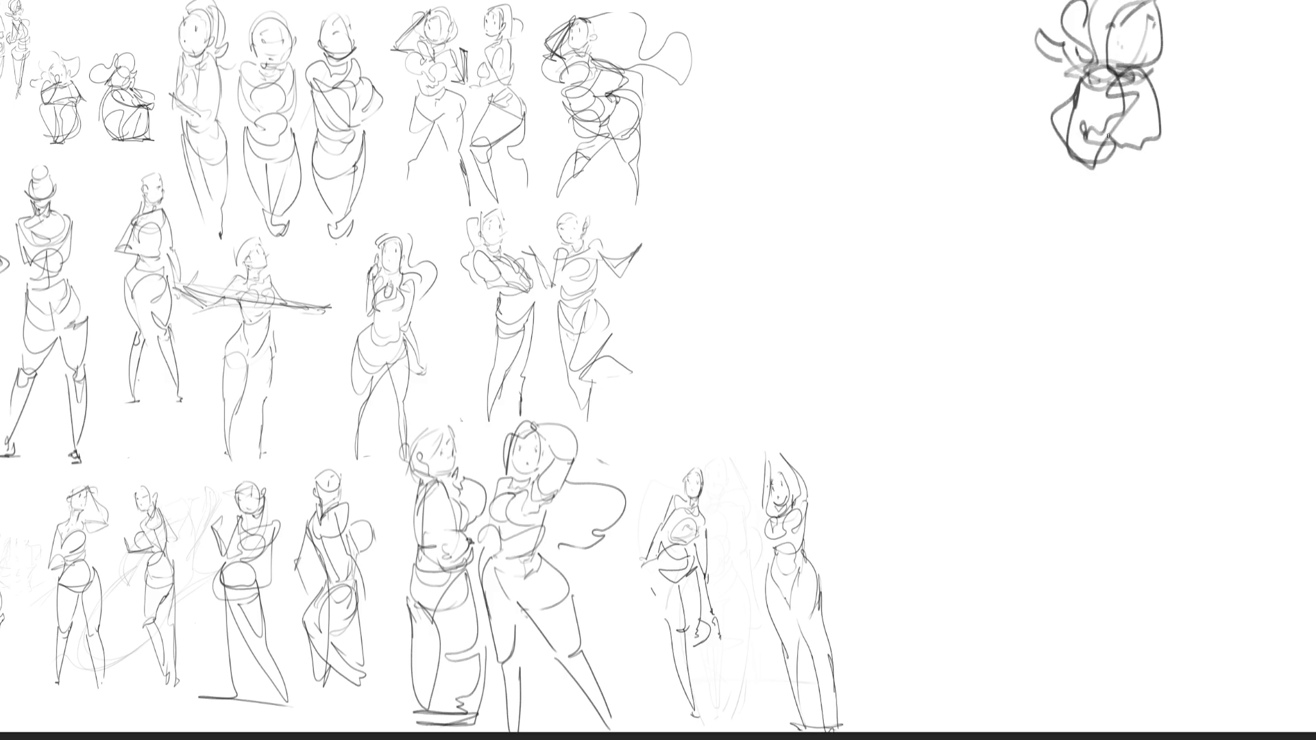
pyautogui.moveTo(1086, 79)
pyautogui.mouseDown()
pyautogui.moveTo(1124, 206)
pyautogui.moveTo(1156, 186)
pyautogui.moveTo(1114, 243)
pyautogui.mouseUp()
pyautogui.moveTo(1080, 190)
pyautogui.mouseDown()
pyautogui.moveTo(1088, 268)
pyautogui.moveTo(1160, 234)
pyautogui.mouseUp()
pyautogui.moveTo(1164, 192)
pyautogui.mouseDown()
pyautogui.moveTo(1171, 228)
pyautogui.moveTo(1067, 323)
pyautogui.mouseUp()
pyautogui.moveTo(1083, 276)
pyautogui.mouseDown()
pyautogui.moveTo(1050, 339)
pyautogui.moveTo(1143, 265)
pyautogui.moveTo(1193, 318)
pyautogui.moveTo(1120, 371)
pyautogui.moveTo(1201, 358)
pyautogui.moveTo(1195, 539)
pyautogui.mouseUp()
pyautogui.moveTo(1125, 389); pyautogui.dragTo(1191, 659)
pyautogui.moveTo(1203, 508); pyautogui.dragTo(1204, 673)
# Extend both legs downward and add torso edges and the right arm with hand.
pyautogui.moveTo(1067, 352); pyautogui.dragTo(1137, 732)
pyautogui.moveTo(1140, 516); pyautogui.dragTo(1135, 732)
pyautogui.moveTo(1141, 516)
pyautogui.mouseDown()
pyautogui.moveTo(1186, 591)
pyautogui.moveTo(1220, 463)
pyautogui.mouseUp()
pyautogui.moveTo(1214, 252); pyautogui.dragTo(1224, 409)
pyautogui.moveTo(1142, 63); pyautogui.dragTo(1172, 221)
pyautogui.moveTo(1166, 219); pyautogui.dragTo(1191, 233)
pyautogui.moveTo(1159, 111); pyautogui.dragTo(1215, 302)
pyautogui.moveTo(1178, 230)
pyautogui.mouseDown()
pyautogui.moveTo(1229, 338)
pyautogui.moveTo(1172, 343)
pyautogui.mouseUp()
# Draw the raised left arm and refine the head and hair.
pyautogui.moveTo(1053, 101)
pyautogui.mouseDown()
pyautogui.moveTo(1036, 202)
pyautogui.moveTo(1084, 212)
pyautogui.mouseUp()
pyautogui.moveTo(1067, 128); pyautogui.dragTo(1047, 216)
pyautogui.moveTo(1030, 215)
pyautogui.mouseDown()
pyautogui.moveTo(1071, 223)
pyautogui.moveTo(1132, 78)
pyautogui.moveTo(1191, 2)
pyautogui.mouseUp()
pyautogui.moveTo(1089, 30); pyautogui.dragTo(1125, 66)
pyautogui.moveTo(1127, 52); pyautogui.dragTo(1168, 4)
# Refine the head, waist, hip and skirt lines and restate the long leg.
pyautogui.moveTo(1086, 2)
pyautogui.mouseDown()
pyautogui.moveTo(1148, 54)
pyautogui.moveTo(1148, 91)
pyautogui.mouseUp()
pyautogui.moveTo(1047, 113); pyautogui.dragTo(1063, 181)
pyautogui.moveTo(1066, 180)
pyautogui.mouseDown()
pyautogui.moveTo(1108, 251)
pyautogui.moveTo(1174, 222)
pyautogui.mouseUp()
pyautogui.moveTo(1137, 273)
pyautogui.mouseDown()
pyautogui.moveTo(1160, 262)
pyautogui.moveTo(1105, 366)
pyautogui.mouseUp()
pyautogui.moveTo(1124, 243); pyautogui.dragTo(1102, 365)
pyautogui.moveTo(1168, 236)
pyautogui.mouseDown()
pyautogui.moveTo(1186, 278)
pyautogui.moveTo(1150, 410)
pyautogui.moveTo(1214, 726)
pyautogui.mouseUp()
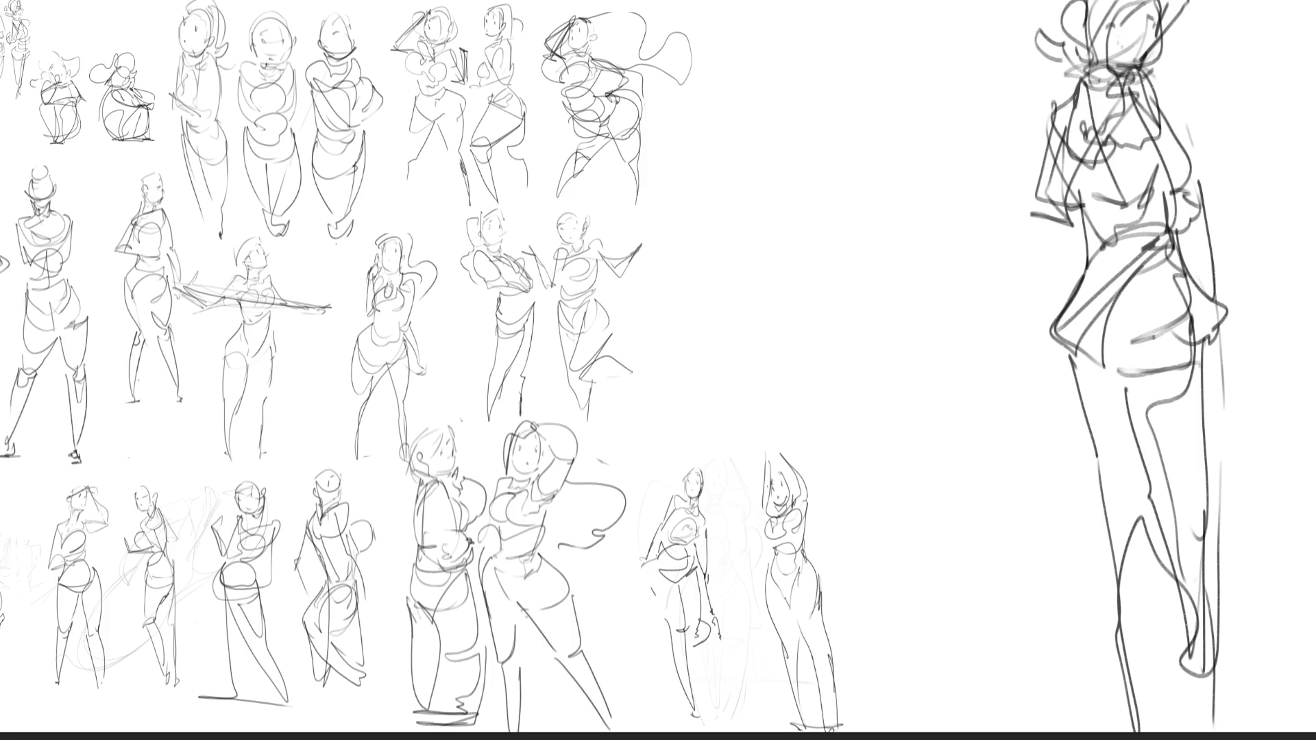
# Lasso the girl, shrink and move her into the middle row of the gesture grid, then deselect.
pyautogui.moveTo(1241, 113); pyautogui.dragTo(1192, 454)
pyautogui.hotkey('ctrl', 't')
pyautogui.moveTo(1190, 455); pyautogui.dragTo(1202, 454)
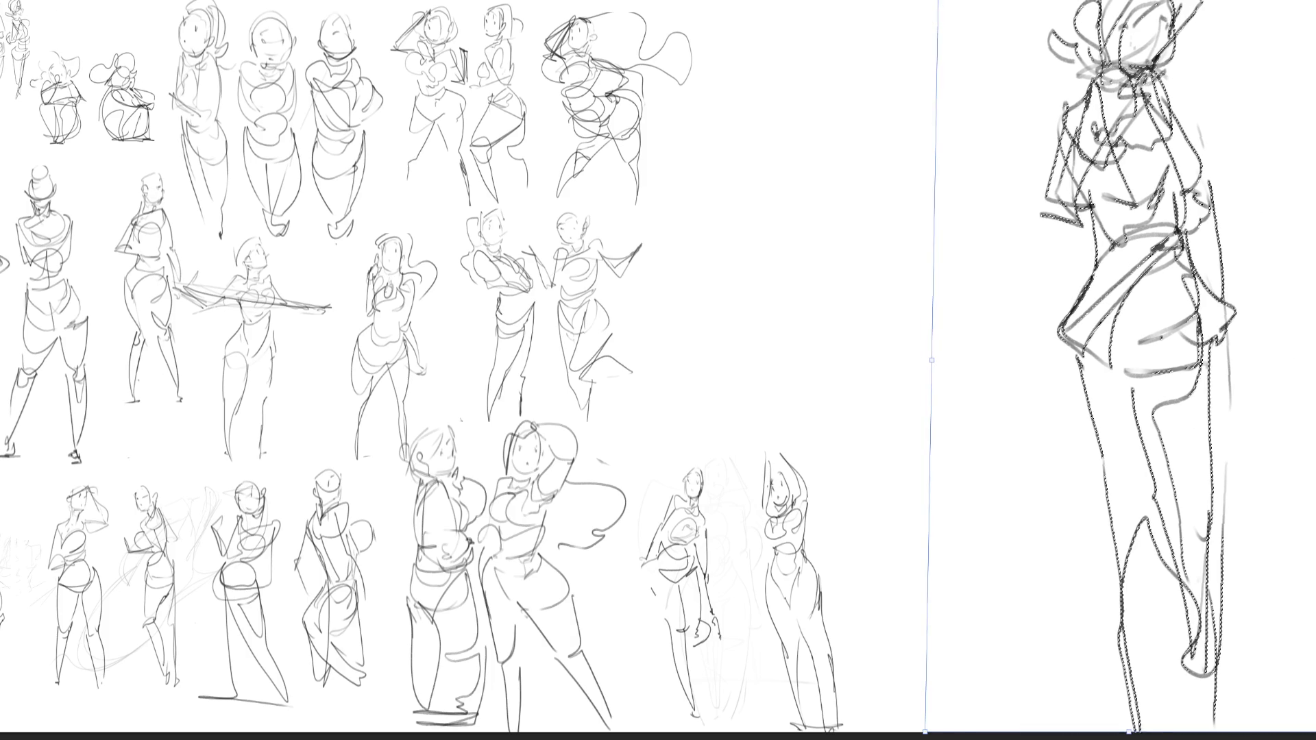
pyautogui.moveTo(931, 4); pyautogui.dragTo(1050, 412)
pyautogui.moveTo(1152, 576)
pyautogui.mouseDown()
pyautogui.moveTo(766, 257)
pyautogui.moveTo(700, 288)
pyautogui.mouseUp()
pyautogui.press('Return')
pyautogui.hotkey('ctrl', 'd')
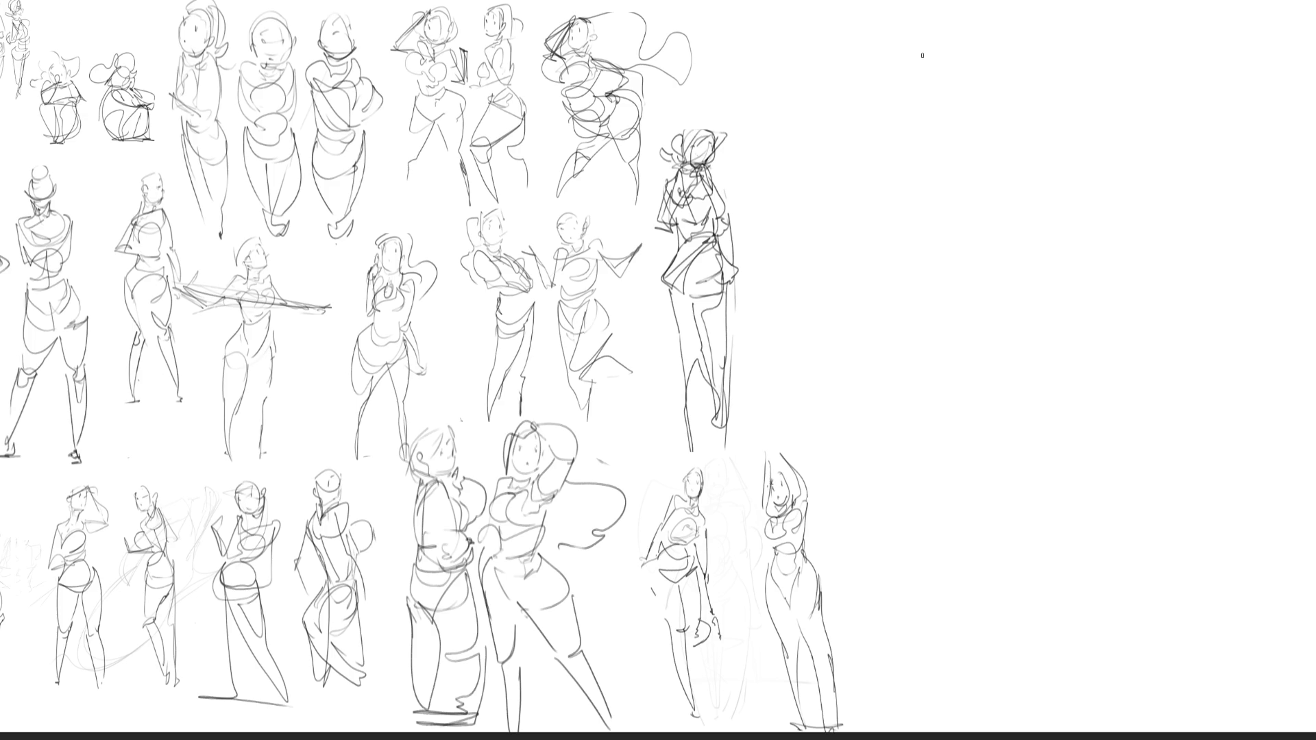
# Begin a fresh head outline with chin in the cleared space.
pyautogui.moveTo(1002, 66); pyautogui.dragTo(1002, 123)
pyautogui.moveTo(978, 23)
pyautogui.mouseDown()
pyautogui.moveTo(1004, 123)
pyautogui.moveTo(959, 136)
pyautogui.mouseUp()
pyautogui.moveTo(961, 140)
pyautogui.mouseDown()
pyautogui.moveTo(994, 144)
pyautogui.moveTo(1021, 103)
pyautogui.moveTo(1017, 84)
pyautogui.mouseUp()
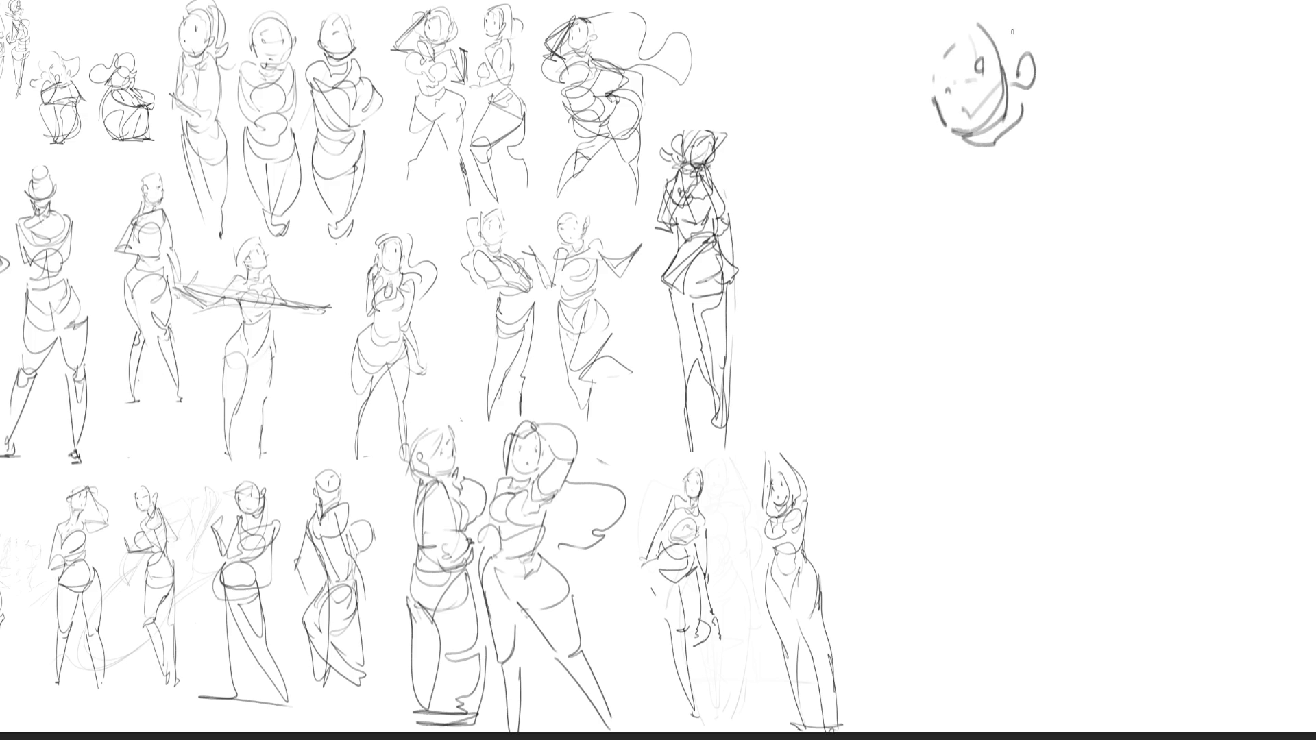
# Sketch the neck, shoulders, raised diagonal arm with hand tip and chest line.
pyautogui.moveTo(1033, 111)
pyautogui.mouseDown()
pyautogui.moveTo(1012, 152)
pyautogui.moveTo(1018, 114)
pyautogui.mouseUp()
pyautogui.moveTo(1001, 181); pyautogui.dragTo(951, 209)
pyautogui.moveTo(1060, 200); pyautogui.dragTo(1080, 115)
pyautogui.moveTo(1080, 116)
pyautogui.mouseDown()
pyautogui.moveTo(990, 199)
pyautogui.moveTo(1104, 128)
pyautogui.mouseUp()
pyautogui.moveTo(1099, 206)
pyautogui.mouseDown()
pyautogui.moveTo(1116, 79)
pyautogui.moveTo(1117, 226)
pyautogui.moveTo(1106, 104)
pyautogui.moveTo(1135, 29)
pyautogui.moveTo(1108, 66)
pyautogui.moveTo(1131, 9)
pyautogui.mouseUp()
pyautogui.moveTo(1144, 62); pyautogui.dragTo(1113, 75)
pyautogui.moveTo(1114, 117); pyautogui.dragTo(1067, 172)
# Draw the lower torso, waistline with dark belt, hip zigzag, pelvis and leg starts.
pyautogui.moveTo(988, 200); pyautogui.dragTo(1008, 267)
pyautogui.moveTo(1038, 172); pyautogui.dragTo(990, 198)
pyautogui.moveTo(1055, 194); pyautogui.dragTo(1024, 262)
pyautogui.moveTo(1098, 224); pyautogui.dragTo(1055, 232)
pyautogui.moveTo(1060, 235); pyautogui.dragTo(986, 279)
pyautogui.moveTo(1090, 266)
pyautogui.mouseDown()
pyautogui.moveTo(982, 301)
pyautogui.moveTo(952, 358)
pyautogui.mouseUp()
pyautogui.moveTo(1000, 279); pyautogui.dragTo(989, 358)
pyautogui.moveTo(1044, 324); pyautogui.dragTo(994, 362)
# Extend both legs to the feet and add inner leg lines and body contour.
pyautogui.moveTo(1081, 274)
pyautogui.mouseDown()
pyautogui.moveTo(1044, 362)
pyautogui.moveTo(946, 389)
pyautogui.moveTo(962, 468)
pyautogui.mouseUp()
pyautogui.moveTo(985, 401)
pyautogui.mouseDown()
pyautogui.moveTo(1067, 329)
pyautogui.moveTo(1000, 416)
pyautogui.moveTo(1051, 466)
pyautogui.moveTo(1106, 453)
pyautogui.moveTo(1023, 595)
pyautogui.moveTo(1059, 720)
pyautogui.mouseUp()
pyautogui.moveTo(1111, 572)
pyautogui.mouseDown()
pyautogui.moveTo(1104, 633)
pyautogui.moveTo(1125, 715)
pyautogui.mouseUp()
pyautogui.moveTo(1090, 694); pyautogui.dragTo(1110, 715)
pyautogui.moveTo(944, 376)
pyautogui.mouseDown()
pyautogui.moveTo(926, 417)
pyautogui.moveTo(929, 632)
pyautogui.moveTo(957, 608)
pyautogui.moveTo(1005, 728)
pyautogui.mouseUp()
pyautogui.moveTo(984, 647); pyautogui.dragTo(999, 715)
pyautogui.moveTo(969, 561); pyautogui.dragTo(1000, 691)
pyautogui.moveTo(956, 490); pyautogui.dragTo(961, 568)
pyautogui.moveTo(953, 253); pyautogui.dragTo(950, 284)
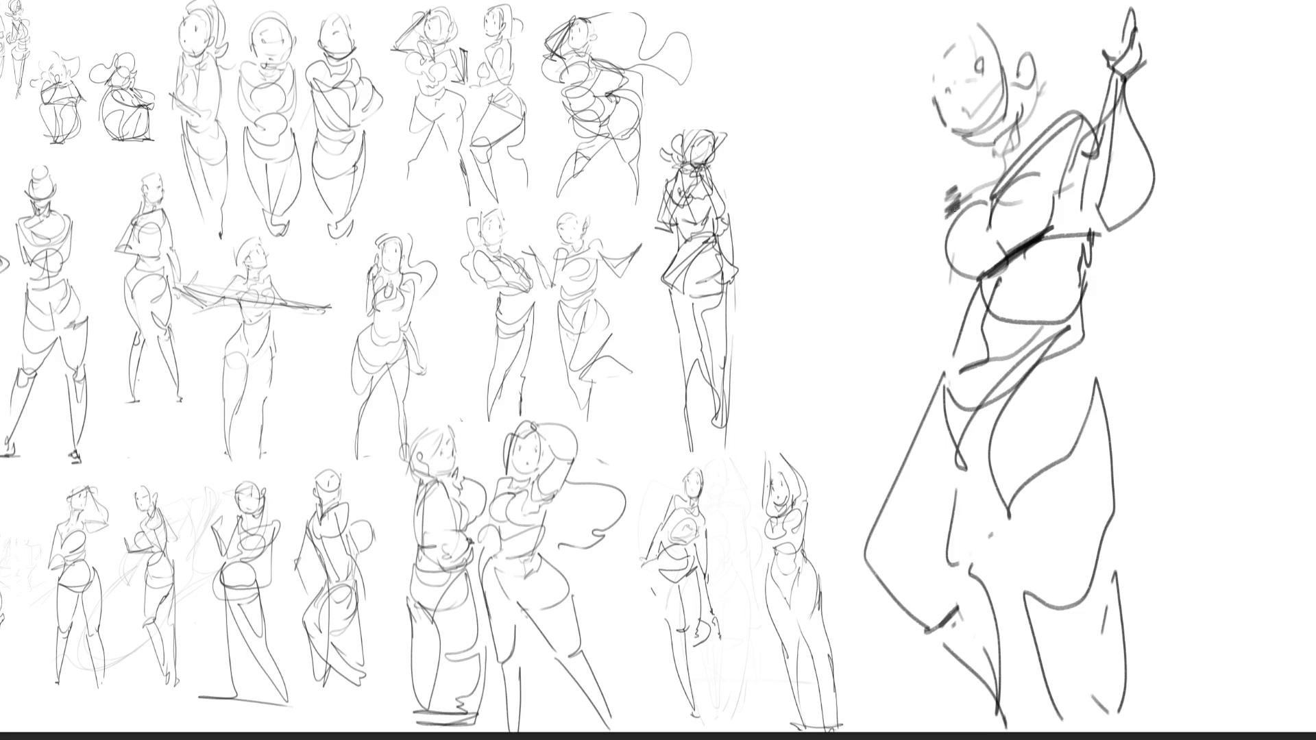
# Add the second arm reaching down with a long stick, then the hair and head outline.
pyautogui.moveTo(959, 209)
pyautogui.mouseDown()
pyautogui.moveTo(926, 336)
pyautogui.moveTo(923, 196)
pyautogui.moveTo(903, 332)
pyautogui.moveTo(927, 211)
pyautogui.moveTo(805, 126)
pyautogui.moveTo(946, 217)
pyautogui.mouseUp()
pyautogui.moveTo(957, 208); pyautogui.dragTo(984, 165)
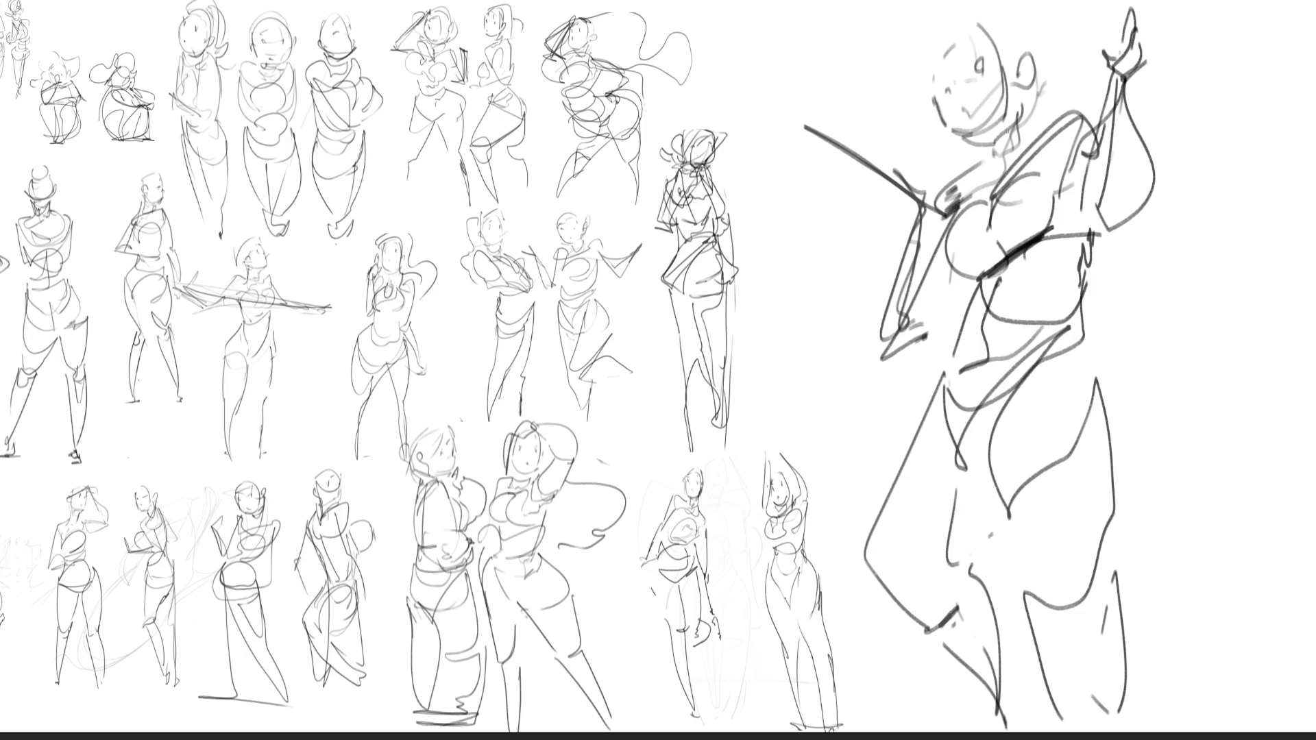
pyautogui.moveTo(964, 65)
pyautogui.mouseDown()
pyautogui.moveTo(1014, 139)
pyautogui.moveTo(952, 77)
pyautogui.moveTo(1034, 11)
pyautogui.mouseUp()
pyautogui.moveTo(1041, 62); pyautogui.dragTo(1075, 122)
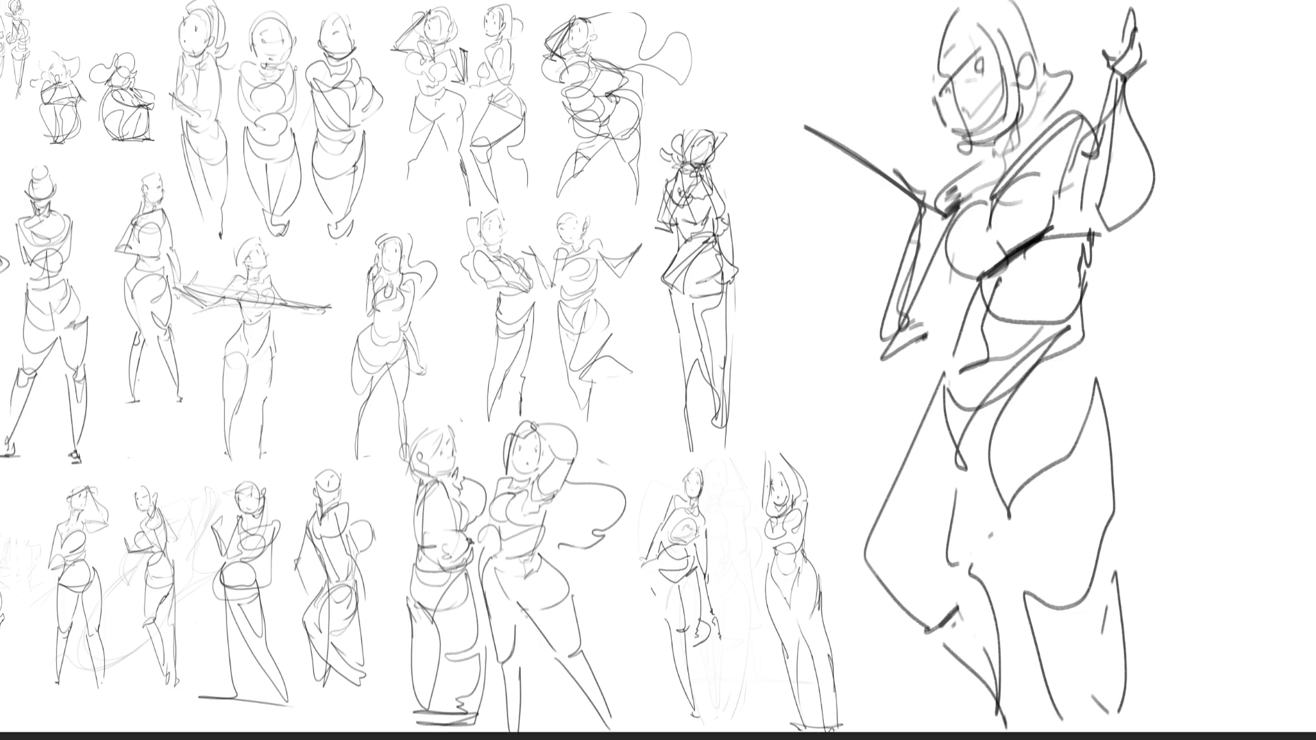
# Lasso the whole figure and shrink her into the top-right corner of the gesture grid.
pyautogui.moveTo(1193, 236); pyautogui.dragTo(1219, 6)
pyautogui.moveTo(828, 16); pyautogui.dragTo(838, 638)
pyautogui.moveTo(848, 708); pyautogui.dragTo(1140, 716)
pyautogui.hotkey('ctrl', 't')
pyautogui.moveTo(1211, 368)
pyautogui.mouseDown()
pyautogui.moveTo(905, 352)
pyautogui.moveTo(772, 107)
pyautogui.mouseUp()
pyautogui.press('Return')
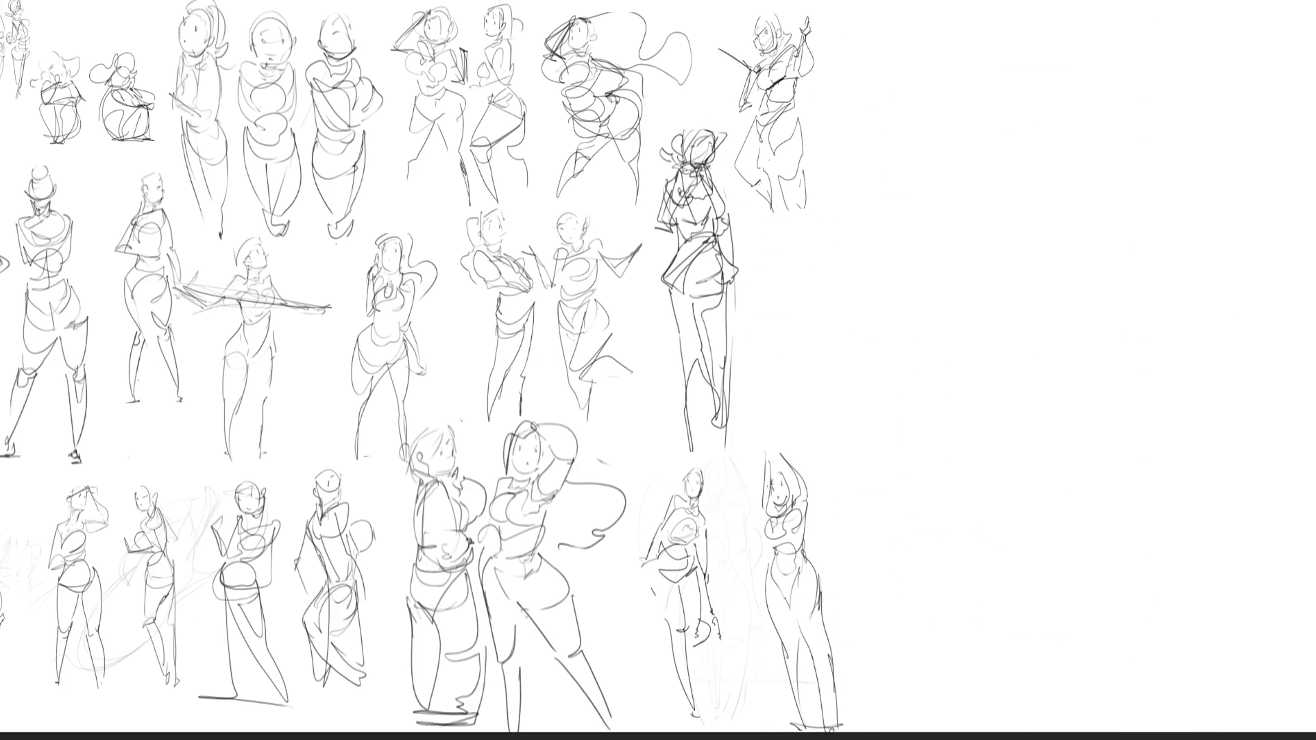
# Add small marks near the top-right figure, then draw a new seated girl's hair, head and body.
pyautogui.moveTo(782, 185)
pyautogui.mouseDown()
pyautogui.moveTo(792, 165)
pyautogui.moveTo(789, 260)
pyautogui.mouseUp()
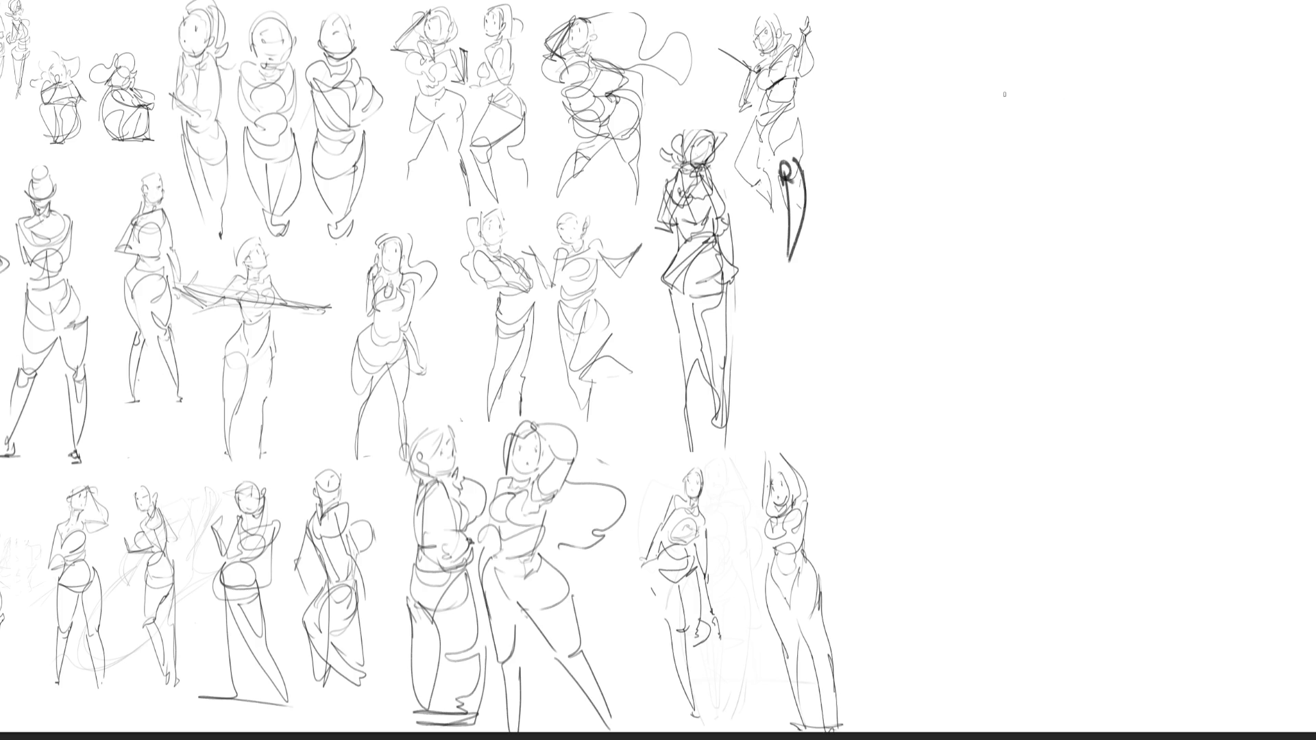
pyautogui.moveTo(1041, 61)
pyautogui.mouseDown()
pyautogui.moveTo(1012, 103)
pyautogui.moveTo(1049, 128)
pyautogui.moveTo(1025, 147)
pyautogui.moveTo(994, 115)
pyautogui.moveTo(1009, 171)
pyautogui.moveTo(975, 217)
pyautogui.moveTo(1047, 196)
pyautogui.moveTo(1070, 145)
pyautogui.moveTo(1074, 180)
pyautogui.moveTo(1089, 173)
pyautogui.moveTo(1092, 194)
pyautogui.mouseUp()
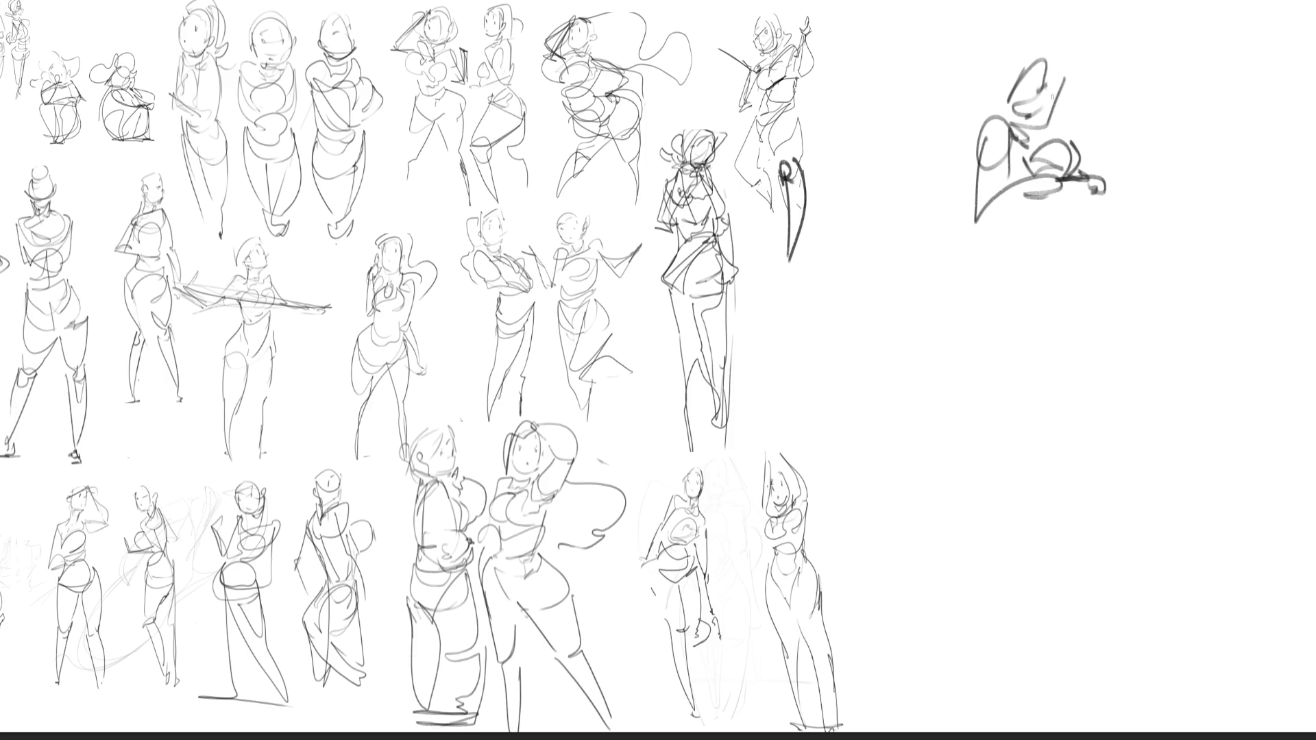
pyautogui.moveTo(996, 100)
pyautogui.mouseDown()
pyautogui.moveTo(1018, 71)
pyautogui.moveTo(989, 103)
pyautogui.mouseUp()
pyautogui.moveTo(1029, 58)
pyautogui.mouseDown()
pyautogui.moveTo(1062, 38)
pyautogui.moveTo(1067, 70)
pyautogui.mouseUp()
pyautogui.moveTo(976, 33)
pyautogui.mouseDown()
pyautogui.moveTo(997, 55)
pyautogui.moveTo(987, 117)
pyautogui.moveTo(1028, 192)
pyautogui.moveTo(999, 237)
pyautogui.mouseUp()
pyautogui.moveTo(1059, 199); pyautogui.dragTo(1000, 339)
# Give the seated girl a wide skirt, legs with feet and a base line beneath her.
pyautogui.moveTo(1036, 242)
pyautogui.mouseDown()
pyautogui.moveTo(1019, 353)
pyautogui.moveTo(1077, 354)
pyautogui.mouseUp()
pyautogui.moveTo(991, 285); pyautogui.dragTo(1023, 367)
pyautogui.moveTo(1019, 274); pyautogui.dragTo(1106, 350)
pyautogui.moveTo(1111, 288)
pyautogui.mouseDown()
pyautogui.moveTo(1067, 354)
pyautogui.moveTo(1176, 355)
pyautogui.moveTo(1068, 443)
pyautogui.moveTo(1104, 484)
pyautogui.mouseUp()
pyautogui.moveTo(1147, 407); pyautogui.dragTo(1185, 355)
pyautogui.moveTo(1108, 439); pyautogui.dragTo(1146, 403)
pyautogui.moveTo(988, 380)
pyautogui.mouseDown()
pyautogui.moveTo(1085, 399)
pyautogui.moveTo(1027, 475)
pyautogui.moveTo(1195, 383)
pyautogui.mouseUp()
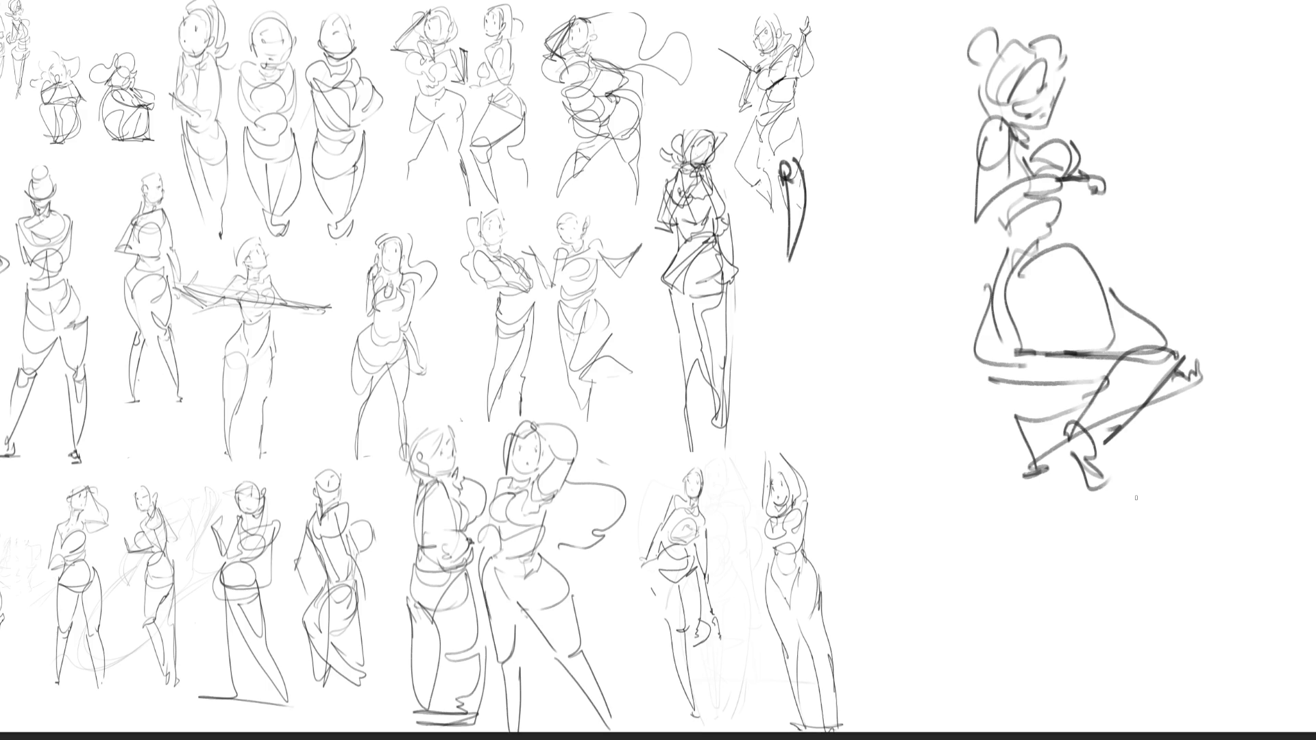
# Sketch a standing girl's head with hair bun, torso edge, hips and skirt hem to the right.
pyautogui.moveTo(1203, 82)
pyautogui.mouseDown()
pyautogui.moveTo(1204, 146)
pyautogui.moveTo(1240, 159)
pyautogui.mouseUp()
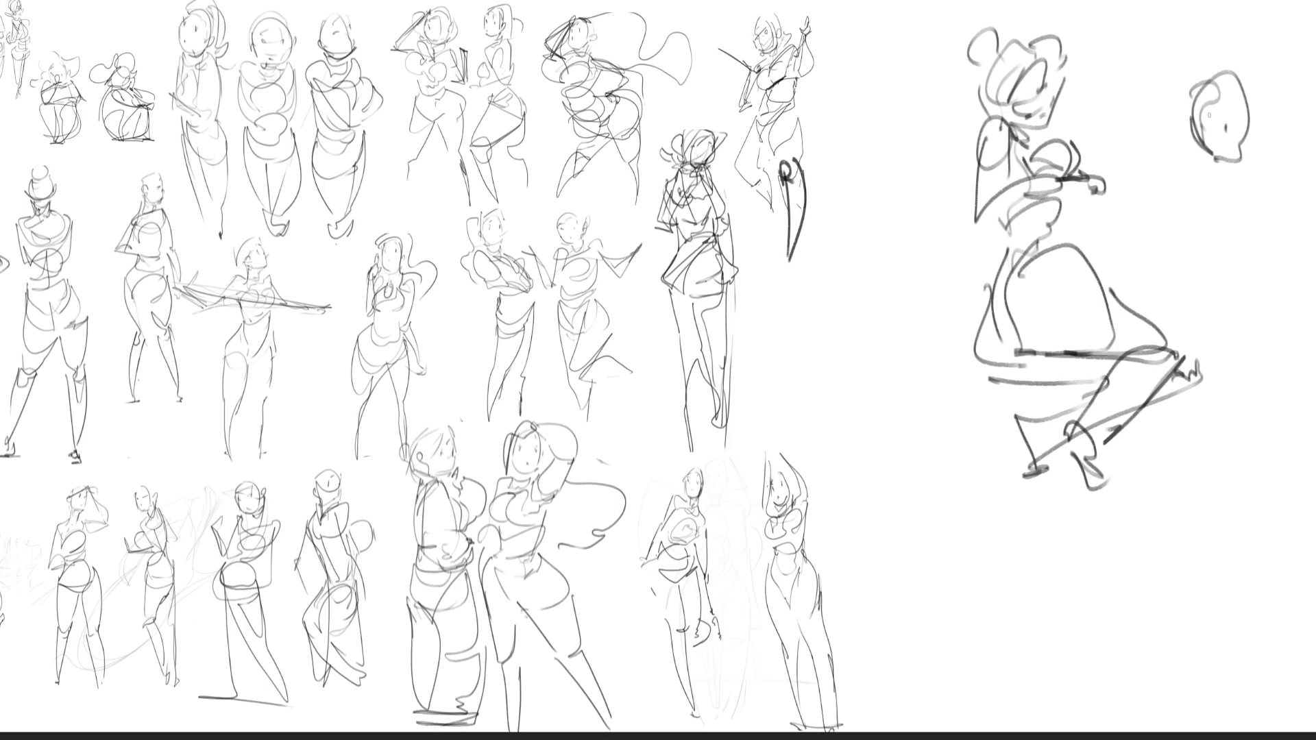
pyautogui.moveTo(1204, 86)
pyautogui.mouseDown()
pyautogui.moveTo(1254, 129)
pyautogui.moveTo(1252, 83)
pyautogui.moveTo(1225, 169)
pyautogui.mouseUp()
pyautogui.moveTo(1257, 127)
pyautogui.mouseDown()
pyautogui.moveTo(1224, 181)
pyautogui.moveTo(1259, 166)
pyautogui.moveTo(1188, 220)
pyautogui.moveTo(1226, 238)
pyautogui.moveTo(1193, 241)
pyautogui.moveTo(1255, 262)
pyautogui.moveTo(1258, 285)
pyautogui.mouseUp()
pyautogui.moveTo(1285, 183); pyautogui.dragTo(1315, 240)
pyautogui.moveTo(1315, 283)
pyautogui.mouseDown()
pyautogui.moveTo(1236, 309)
pyautogui.moveTo(1273, 314)
pyautogui.mouseUp()
pyautogui.moveTo(1274, 316)
pyautogui.mouseDown()
pyautogui.moveTo(1309, 312)
pyautogui.moveTo(1265, 360)
pyautogui.moveTo(1274, 392)
pyautogui.mouseUp()
pyautogui.moveTo(1274, 372); pyautogui.dragTo(1267, 438)
# Draw her lower body, both legs with a foot and hip curves.
pyautogui.moveTo(1229, 321)
pyautogui.mouseDown()
pyautogui.moveTo(1250, 450)
pyautogui.moveTo(1206, 484)
pyautogui.moveTo(1229, 507)
pyautogui.moveTo(1200, 619)
pyautogui.mouseUp()
pyautogui.moveTo(1234, 494); pyautogui.dragTo(1199, 681)
pyautogui.moveTo(1228, 588); pyautogui.dragTo(1209, 677)
pyautogui.moveTo(1271, 433); pyautogui.dragTo(1229, 586)
pyautogui.moveTo(1246, 377); pyautogui.dragTo(1279, 405)
pyautogui.moveTo(1221, 345); pyautogui.dragTo(1265, 376)
pyautogui.moveTo(1264, 374); pyautogui.dragTo(1315, 519)
# Add arm strokes, body lines and a vertical line beside the standing girl.
pyautogui.moveTo(1301, 493); pyautogui.dragTo(1315, 540)
pyautogui.moveTo(1315, 292); pyautogui.dragTo(1280, 288)
pyautogui.moveTo(1203, 175); pyautogui.dragTo(1193, 403)
pyautogui.moveTo(1250, 340); pyautogui.dragTo(1200, 396)
pyautogui.moveTo(1303, 279); pyautogui.dragTo(1307, 152)
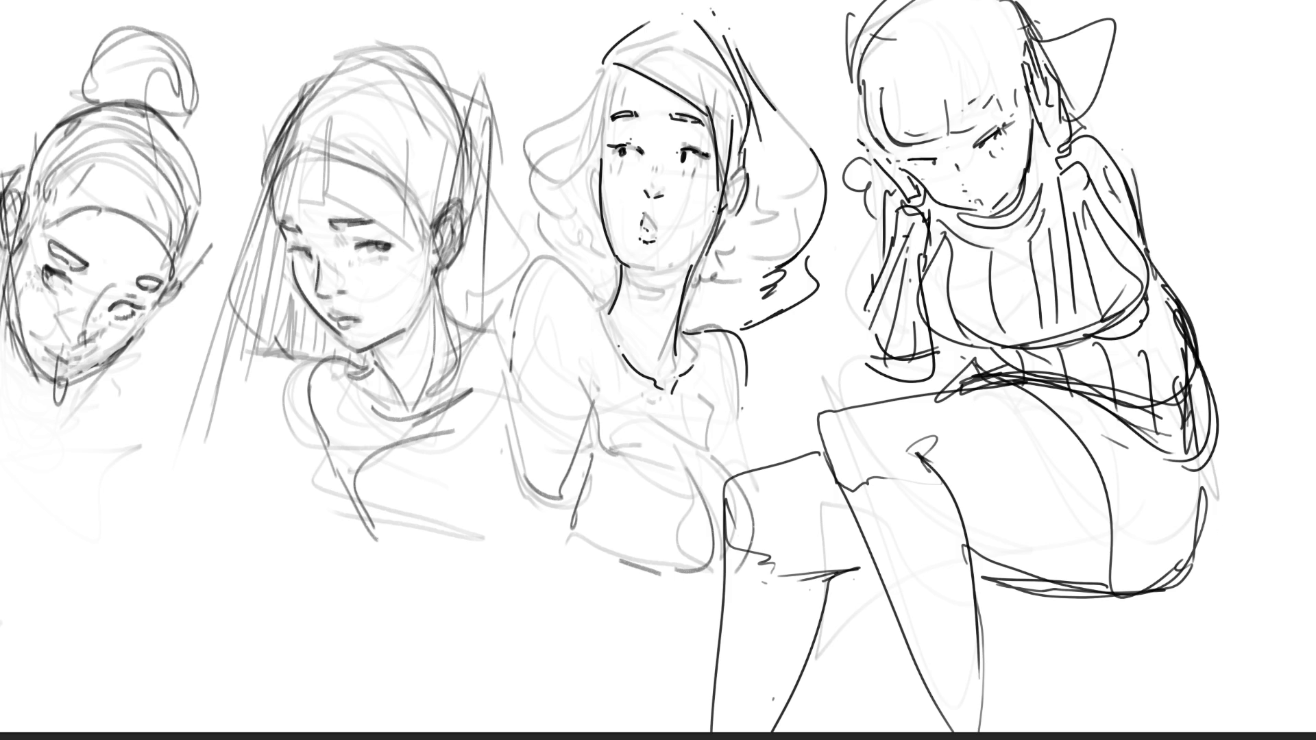
# Fade the leftmost face's roughs, then ink the seated girl's eyes and dark eyebrows with a fine brush.
pyautogui.moveTo(113, 206)
pyautogui.mouseDown()
pyautogui.moveTo(153, 404)
pyautogui.moveTo(464, 268)
pyautogui.moveTo(709, 226)
pyautogui.moveTo(926, 257)
pyautogui.moveTo(1225, 189)
pyautogui.moveTo(988, 62)
pyautogui.moveTo(1278, 322)
pyautogui.moveTo(1117, 602)
pyautogui.moveTo(887, 391)
pyautogui.moveTo(1035, 544)
pyautogui.moveTo(925, 206)
pyautogui.moveTo(659, 196)
pyautogui.moveTo(1085, 349)
pyautogui.moveTo(1108, 141)
pyautogui.mouseUp()
pyautogui.press('b')
pyautogui.moveTo(981, 141); pyautogui.dragTo(971, 150)
pyautogui.moveTo(1001, 128); pyautogui.dragTo(1005, 131)
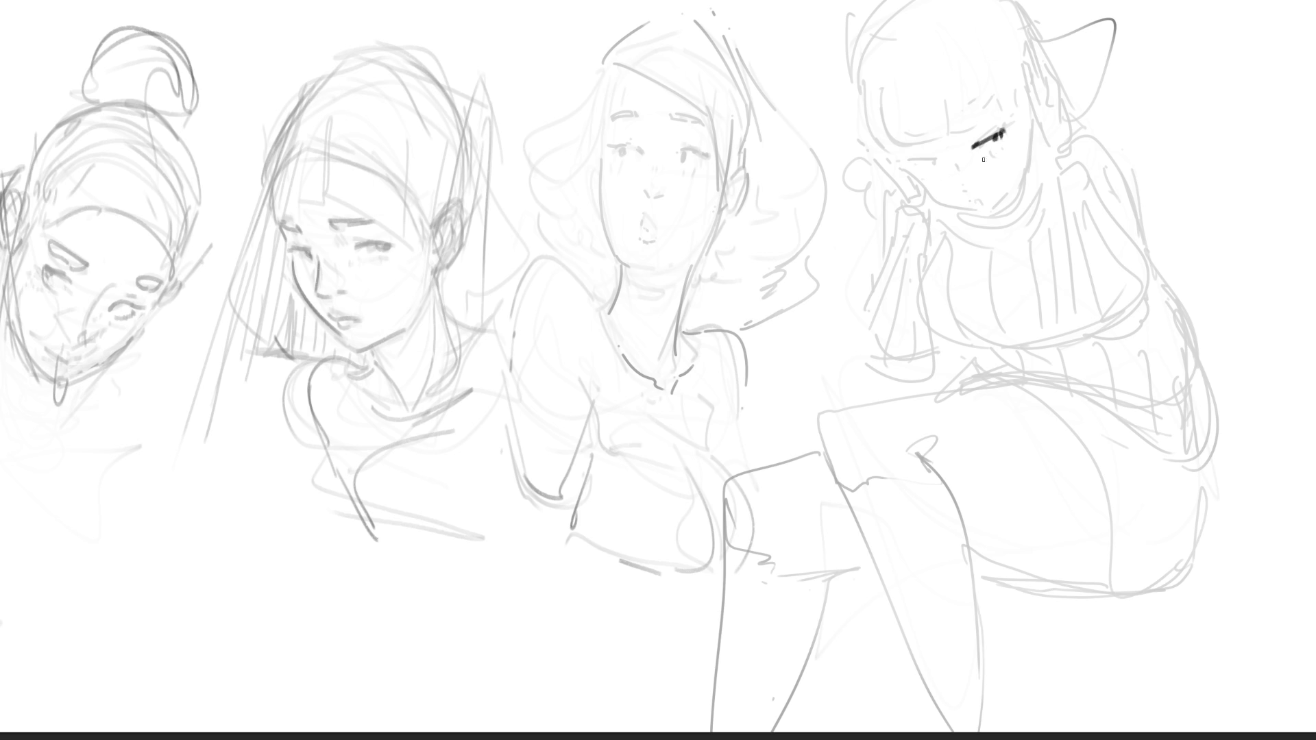
pyautogui.moveTo(935, 163); pyautogui.dragTo(916, 159)
pyautogui.moveTo(981, 107); pyautogui.dragTo(925, 141)
# Draw the seated girl's mouth with a stuck-out tongue, lightening the line over the tongue.
pyautogui.moveTo(971, 205); pyautogui.dragTo(989, 200)
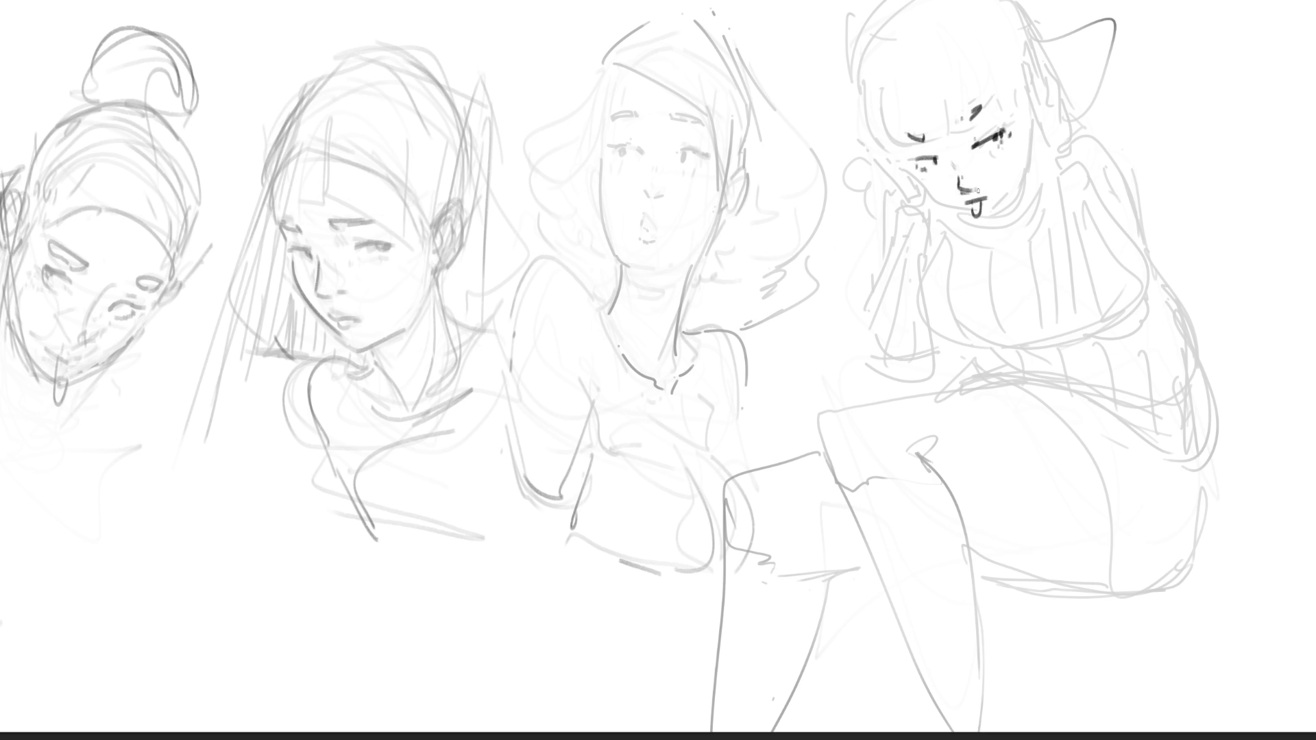
pyautogui.moveTo(967, 215)
pyautogui.mouseDown()
pyautogui.moveTo(984, 195)
pyautogui.moveTo(974, 199)
pyautogui.mouseUp()
# Ink the cheek-to-jaw curve of the seated girl's face, redoing the stroke until it sits right.
pyautogui.moveTo(902, 166); pyautogui.dragTo(949, 212)
pyautogui.hotkey('ctrl', 'z')
pyautogui.moveTo(900, 161); pyautogui.dragTo(950, 203)
pyautogui.hotkey('ctrl', 'z')
pyautogui.moveTo(903, 165); pyautogui.dragTo(963, 207)
pyautogui.hotkey('ctrl', 'z')
pyautogui.hotkey('ctrl', 'z')
pyautogui.moveTo(903, 169); pyautogui.dragTo(952, 209)
pyautogui.hotkey('ctrl', 'z')
pyautogui.moveTo(905, 167); pyautogui.dragTo(954, 207)
pyautogui.hotkey('ctrl', 'z')
pyautogui.hotkey('ctrl', 'z')
pyautogui.hotkey('ctrl', 'z')
pyautogui.hotkey('ctrl', 'z')
pyautogui.moveTo(905, 169); pyautogui.dragTo(964, 205)
pyautogui.hotkey('ctrl', 'z')
pyautogui.moveTo(1029, 130)
pyautogui.mouseDown()
pyautogui.moveTo(993, 210)
pyautogui.moveTo(1033, 122)
pyautogui.mouseUp()
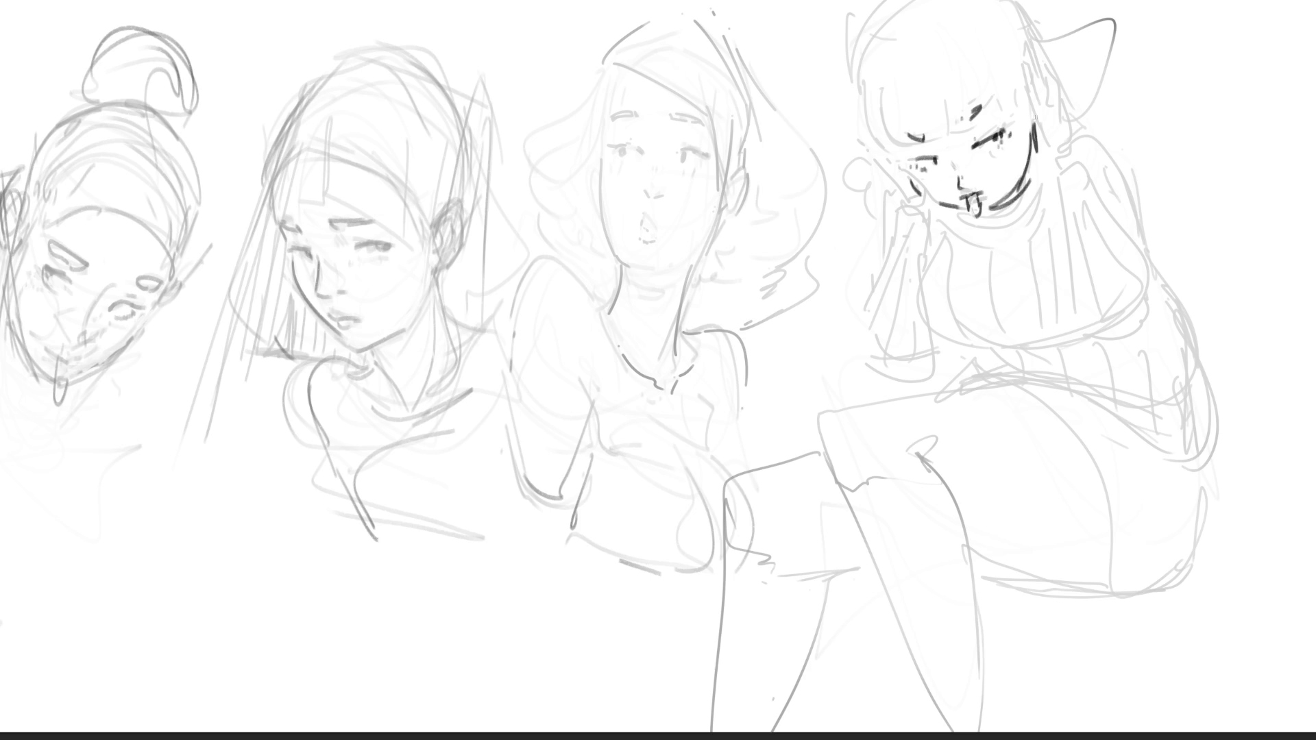
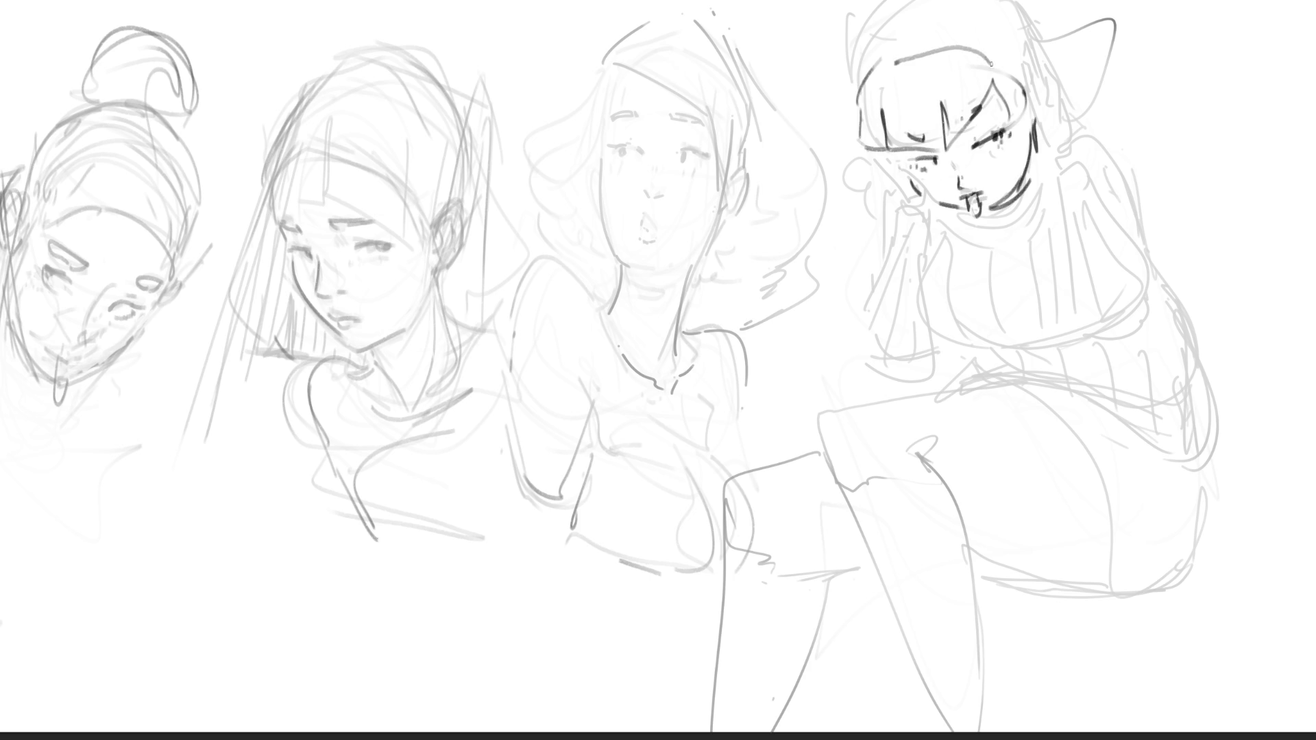
# Darken the top, left and right outline of the rightmost girl's head.
pyautogui.moveTo(889, 7); pyautogui.dragTo(864, 68)
pyautogui.moveTo(995, 2)
pyautogui.mouseDown()
pyautogui.moveTo(1022, 37)
pyautogui.moveTo(877, 9)
pyautogui.mouseUp()
pyautogui.moveTo(876, 23); pyautogui.dragTo(861, 83)
pyautogui.moveTo(1014, 12); pyautogui.dragTo(1015, 35)
pyautogui.moveTo(866, 45); pyautogui.dragTo(854, 80)
pyautogui.moveTo(893, 2); pyautogui.dragTo(866, 47)
pyautogui.moveTo(987, 2)
pyautogui.mouseDown()
pyautogui.moveTo(1018, 31)
pyautogui.moveTo(1027, 79)
pyautogui.mouseUp()
# Ink her cheek and chin, then add a right-side pigtail, ear and earring loop.
pyautogui.moveTo(877, 160)
pyautogui.mouseDown()
pyautogui.moveTo(931, 205)
pyautogui.moveTo(885, 187)
pyautogui.mouseUp()
pyautogui.moveTo(821, 104); pyautogui.dragTo(859, 168)
pyautogui.moveTo(1051, 38)
pyautogui.mouseDown()
pyautogui.moveTo(1133, 83)
pyautogui.moveTo(1117, 121)
pyautogui.mouseUp()
pyautogui.moveTo(1037, 56)
pyautogui.mouseDown()
pyautogui.moveTo(1066, 132)
pyautogui.moveTo(1062, 163)
pyautogui.moveTo(1086, 185)
pyautogui.moveTo(1079, 177)
pyautogui.mouseUp()
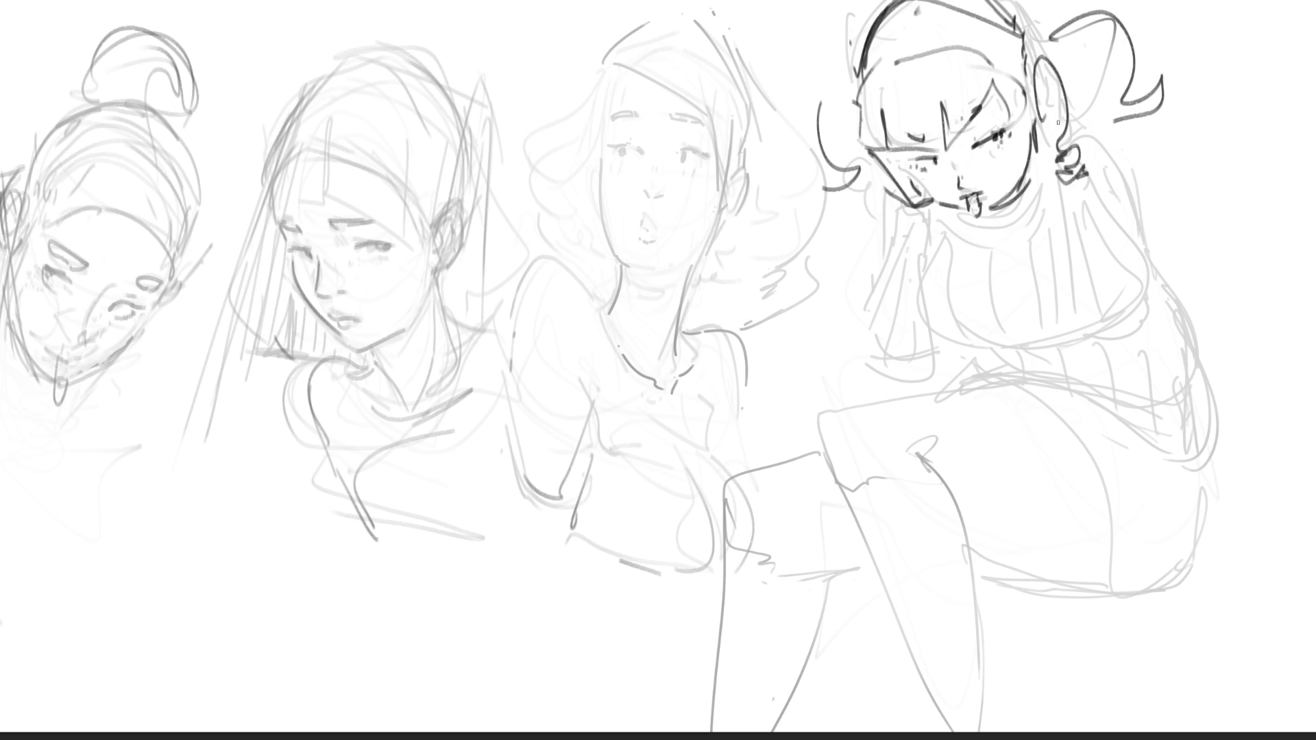
# Draw the hand tucked behind her head, the raised right arm, jaw line and neck.
pyautogui.moveTo(1092, 124)
pyautogui.mouseDown()
pyautogui.moveTo(1080, 175)
pyautogui.moveTo(1096, 170)
pyautogui.mouseUp()
pyautogui.moveTo(1096, 132)
pyautogui.mouseDown()
pyautogui.moveTo(1213, 112)
pyautogui.moveTo(1236, 168)
pyautogui.moveTo(1079, 186)
pyautogui.mouseUp()
pyautogui.moveTo(1192, 160)
pyautogui.mouseDown()
pyautogui.moveTo(1273, 122)
pyautogui.moveTo(1238, 196)
pyautogui.moveTo(1137, 192)
pyautogui.moveTo(1062, 240)
pyautogui.moveTo(1242, 198)
pyautogui.mouseUp()
pyautogui.moveTo(1172, 222)
pyautogui.mouseDown()
pyautogui.moveTo(1057, 185)
pyautogui.moveTo(1039, 240)
pyautogui.moveTo(1037, 203)
pyautogui.moveTo(941, 239)
pyautogui.moveTo(930, 274)
pyautogui.mouseUp()
pyautogui.moveTo(924, 211)
pyautogui.mouseDown()
pyautogui.moveTo(893, 220)
pyautogui.moveTo(866, 154)
pyautogui.moveTo(844, 186)
pyautogui.moveTo(765, 235)
pyautogui.moveTo(899, 220)
pyautogui.mouseUp()
# Add the bent left arm, a V-shaped collar and a U-shaped neckline with folds.
pyautogui.moveTo(781, 245); pyautogui.dragTo(899, 251)
pyautogui.moveTo(826, 188)
pyautogui.mouseDown()
pyautogui.moveTo(876, 165)
pyautogui.moveTo(929, 276)
pyautogui.moveTo(936, 233)
pyautogui.moveTo(1004, 274)
pyautogui.mouseUp()
pyautogui.moveTo(1044, 201)
pyautogui.mouseDown()
pyautogui.moveTo(933, 284)
pyautogui.moveTo(1056, 355)
pyautogui.mouseUp()
pyautogui.moveTo(1076, 259)
pyautogui.mouseDown()
pyautogui.moveTo(1059, 340)
pyautogui.moveTo(994, 272)
pyautogui.moveTo(1006, 348)
pyautogui.mouseUp()
pyautogui.moveTo(989, 288)
pyautogui.mouseDown()
pyautogui.moveTo(946, 239)
pyautogui.moveTo(1053, 239)
pyautogui.moveTo(1079, 294)
pyautogui.moveTo(1074, 327)
pyautogui.mouseUp()
pyautogui.moveTo(1097, 324)
pyautogui.mouseDown()
pyautogui.moveTo(1097, 269)
pyautogui.moveTo(1096, 314)
pyautogui.mouseUp()
# Outline the torso, chest, lower body and left leg contour.
pyautogui.moveTo(916, 263)
pyautogui.mouseDown()
pyautogui.moveTo(920, 298)
pyautogui.moveTo(1013, 357)
pyautogui.moveTo(1084, 324)
pyautogui.moveTo(1055, 344)
pyautogui.moveTo(1100, 271)
pyautogui.moveTo(1142, 241)
pyautogui.moveTo(1094, 352)
pyautogui.mouseUp()
pyautogui.moveTo(1114, 262); pyautogui.dragTo(946, 460)
pyautogui.moveTo(930, 333)
pyautogui.mouseDown()
pyautogui.moveTo(923, 418)
pyautogui.moveTo(1070, 371)
pyautogui.mouseUp()
pyautogui.moveTo(1102, 305)
pyautogui.mouseDown()
pyautogui.moveTo(1030, 596)
pyautogui.moveTo(924, 436)
pyautogui.mouseUp()
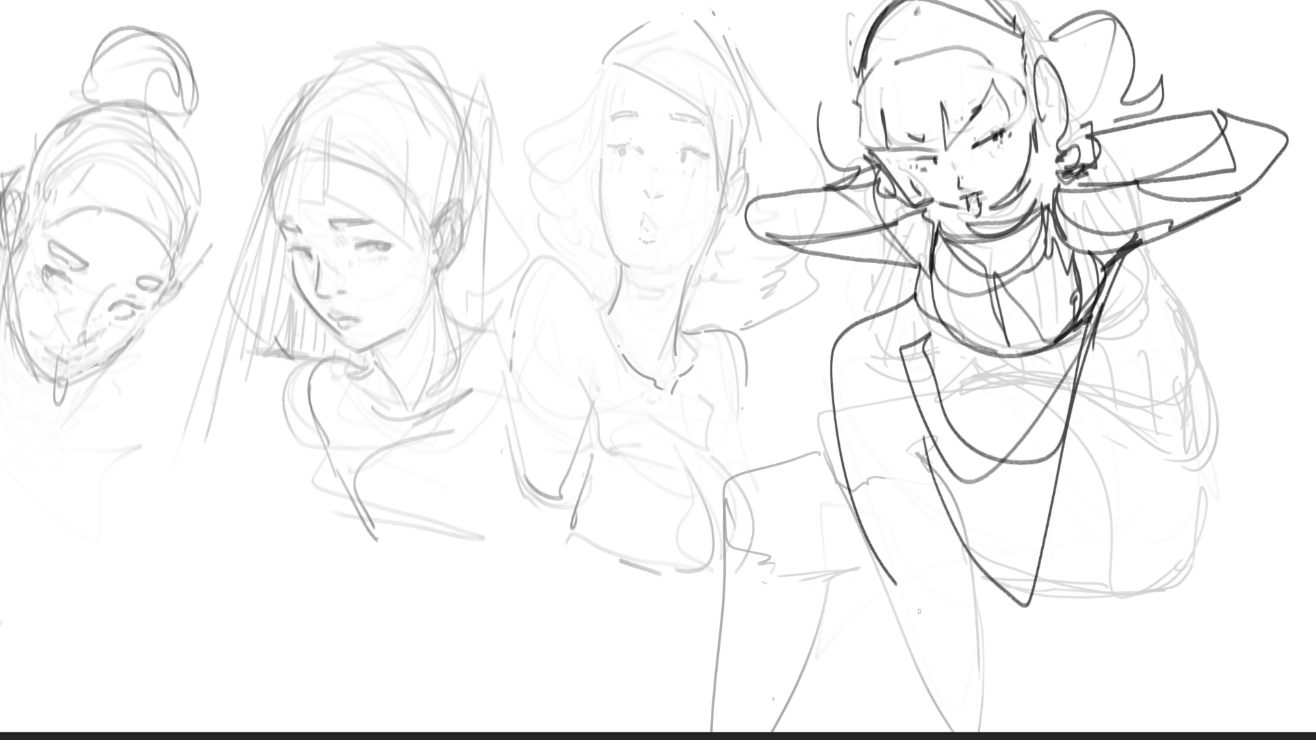